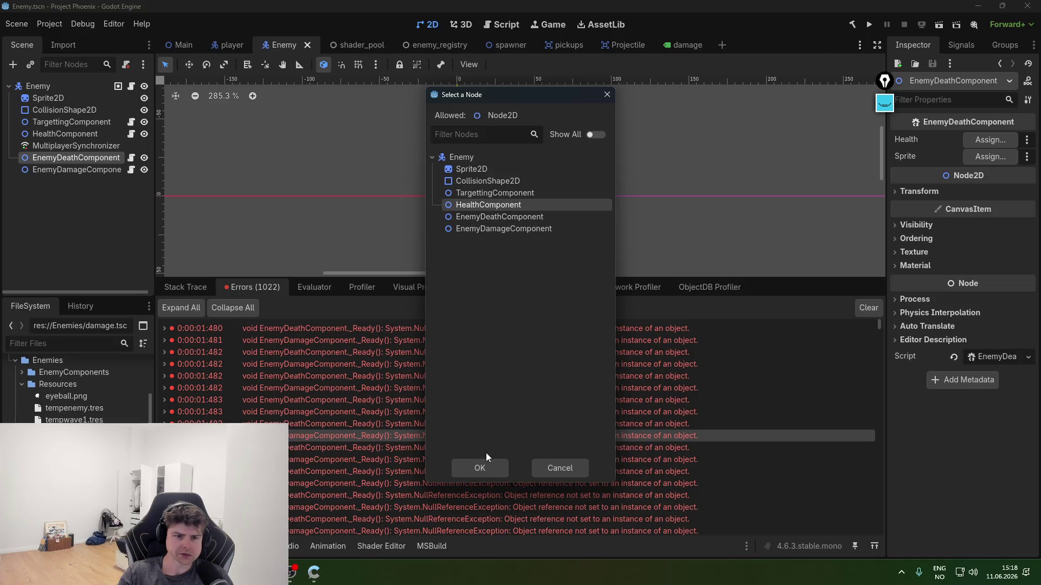
- Link EnemyDeathComponent's Health to HealthComponent and its Sprite to Sprite2D
{"action": "left_click", "coordinate": [990, 156]}
{"action": "left_click", "coordinate": [491, 169]}
{"action": "left_click", "coordinate": [476, 468]}
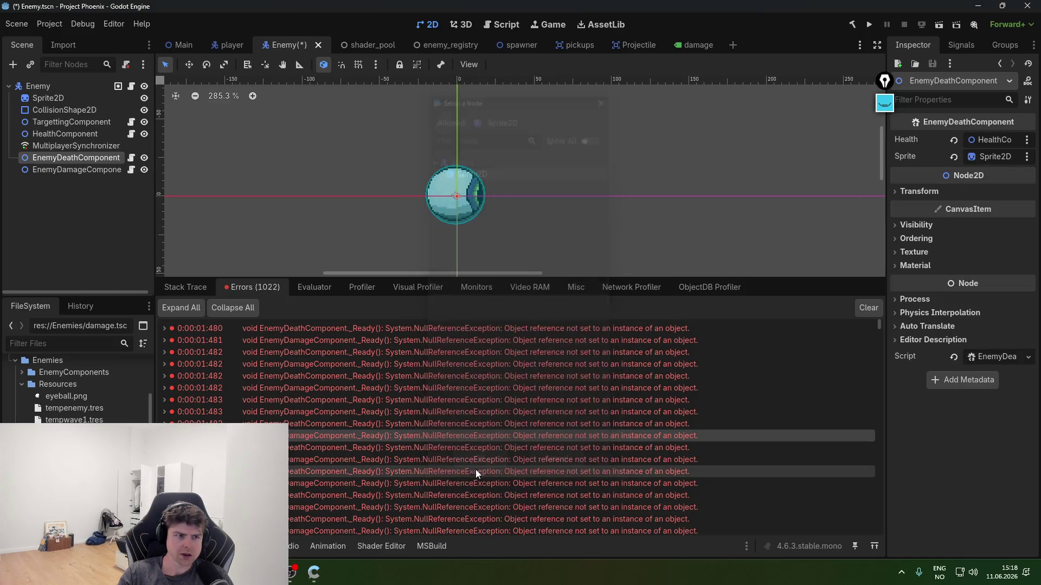
{"action": "left_click", "coordinate": [78, 132]}
- Point the Enemy root's Sprite at Sprite2D, save the Enemy scene, and run the game
{"action": "left_click", "coordinate": [76, 122]}
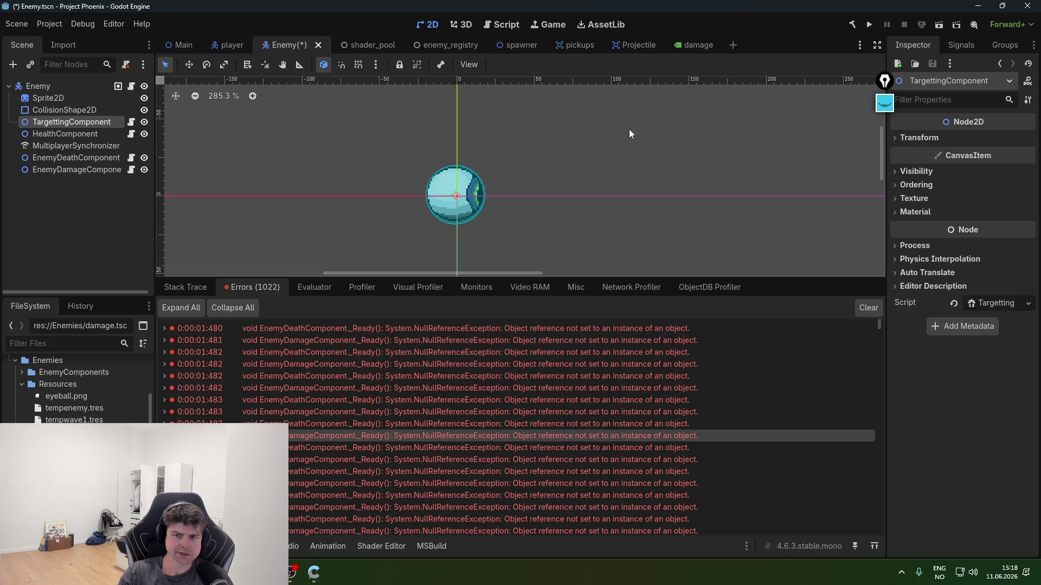
{"action": "left_click", "coordinate": [65, 99]}
{"action": "left_click", "coordinate": [60, 85]}
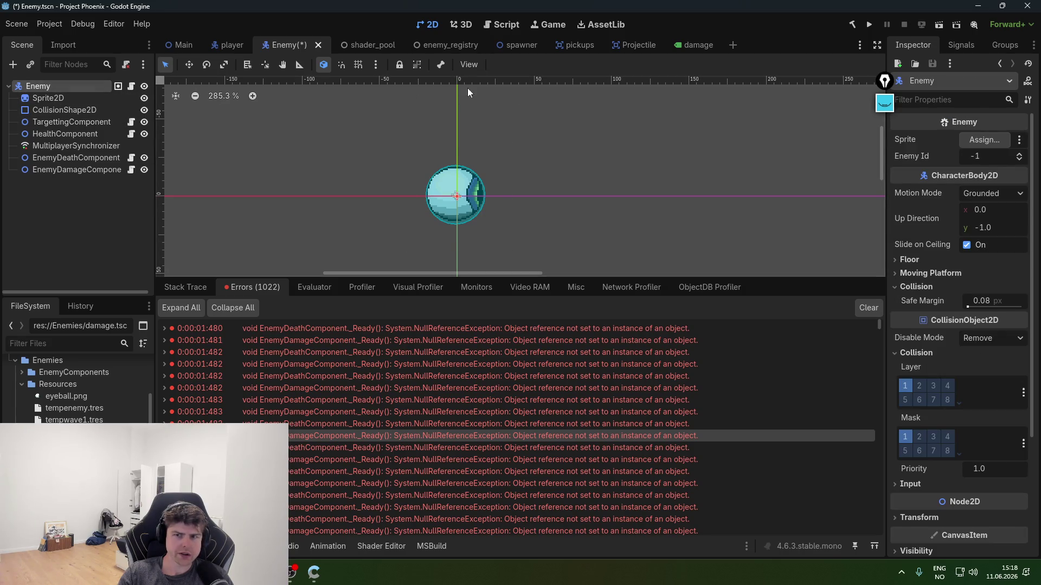
{"action": "left_click", "coordinate": [967, 145]}
{"action": "left_click", "coordinate": [472, 168]}
{"action": "left_click", "coordinate": [480, 468]}
{"action": "key", "text": "ctrl+s"}
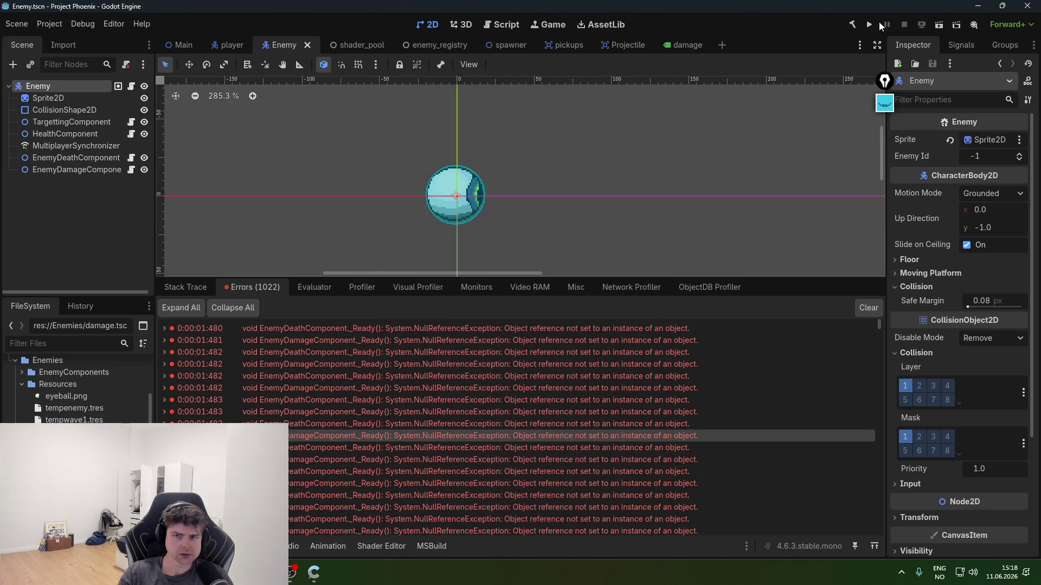
{"action": "left_click", "coordinate": [867, 25]}
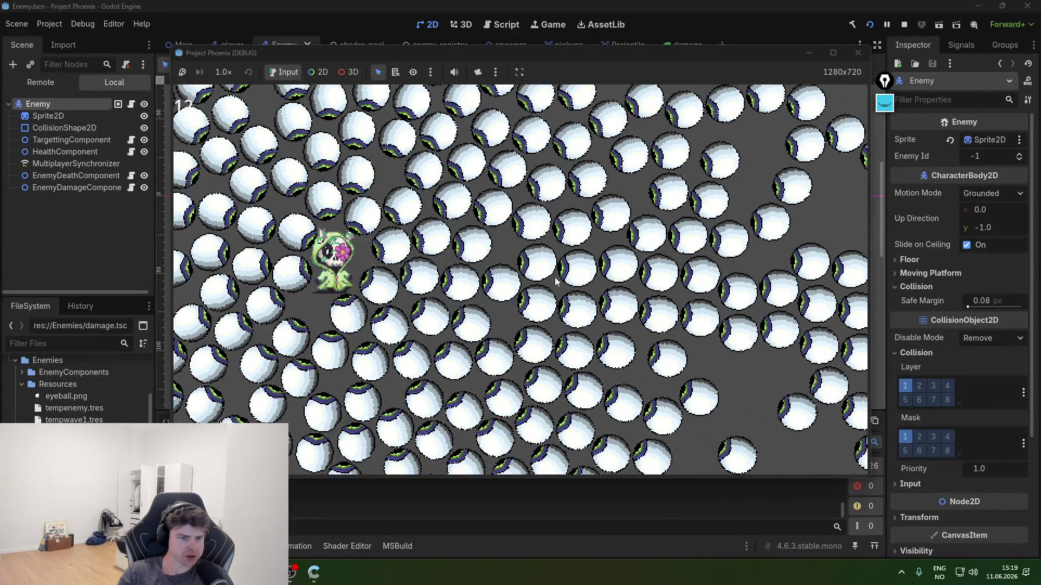
- Stop the running game and open the damage popup scene
{"action": "left_click", "coordinate": [857, 52]}
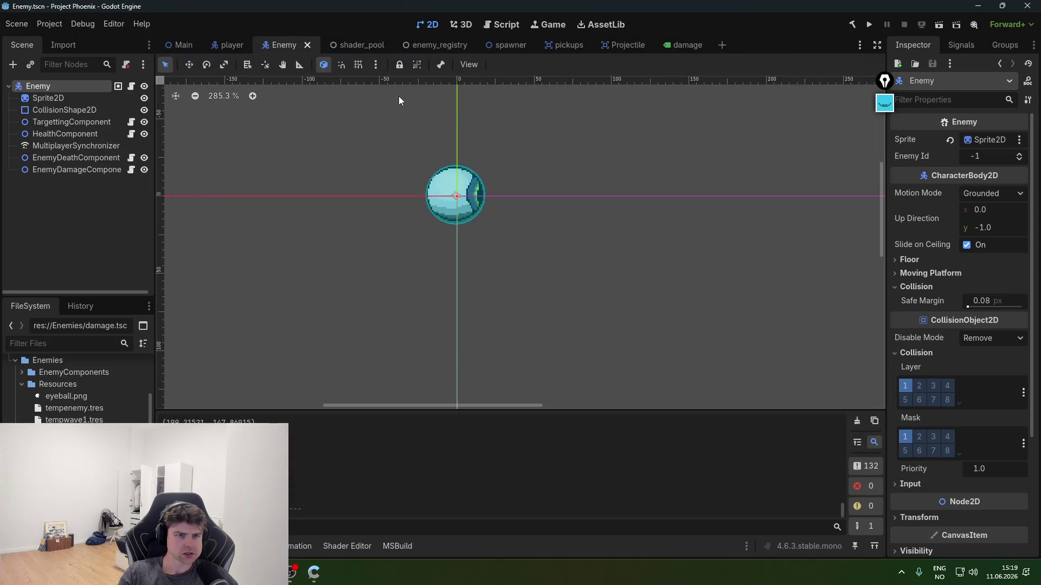
{"action": "left_click", "coordinate": [684, 45]}
- Raise the Damage label's Ordering Z Index from 0 to 1 and save the damage scene
{"action": "left_click", "coordinate": [54, 86]}
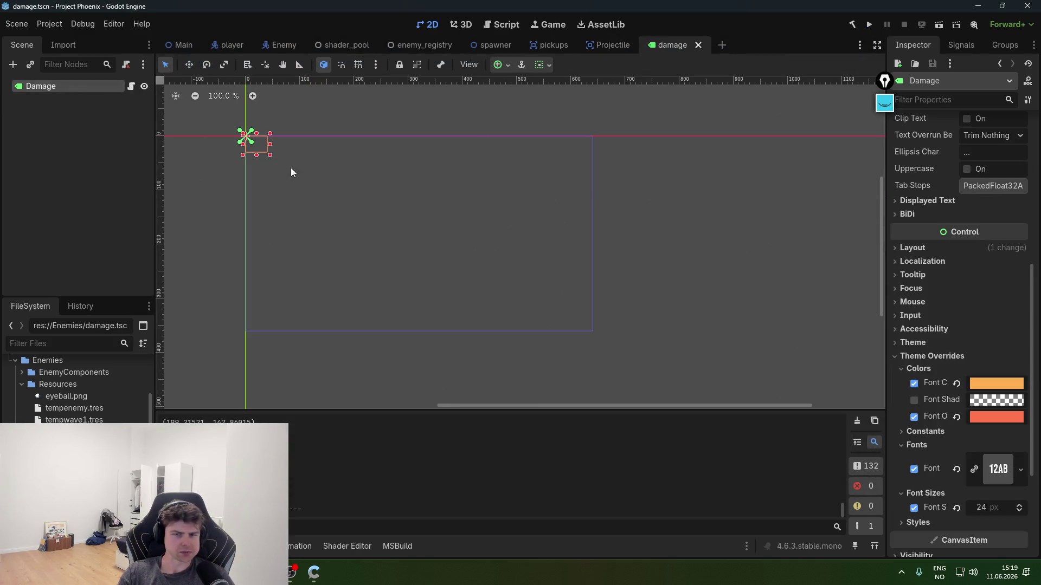
{"action": "scroll", "coordinate": [955, 348], "scroll_direction": "down", "scroll_amount": 5}
{"action": "left_click", "coordinate": [925, 393]}
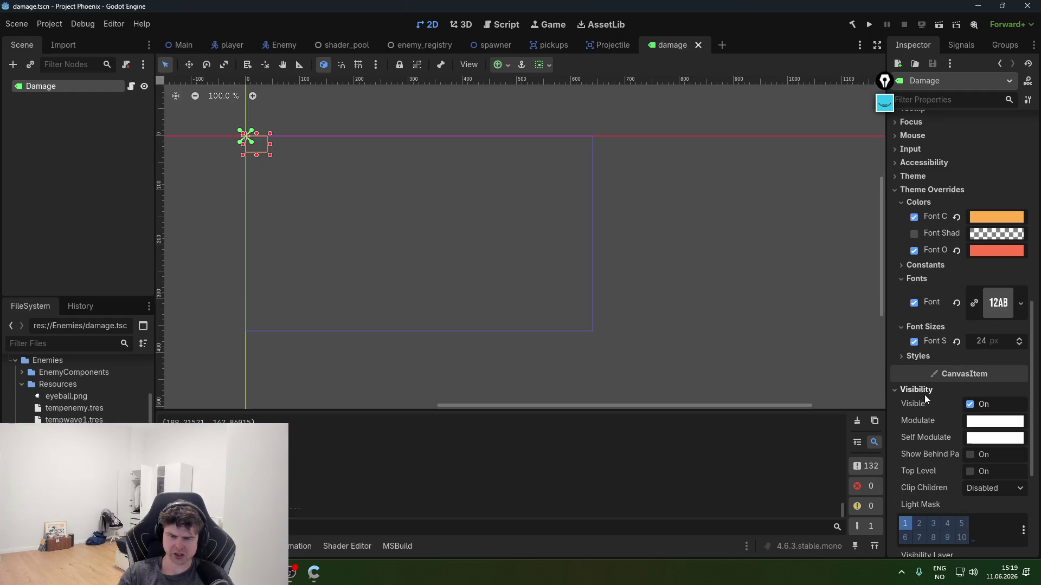
{"action": "double_click", "coordinate": [922, 392]}
{"action": "left_click", "coordinate": [923, 391]}
{"action": "left_click", "coordinate": [916, 407]}
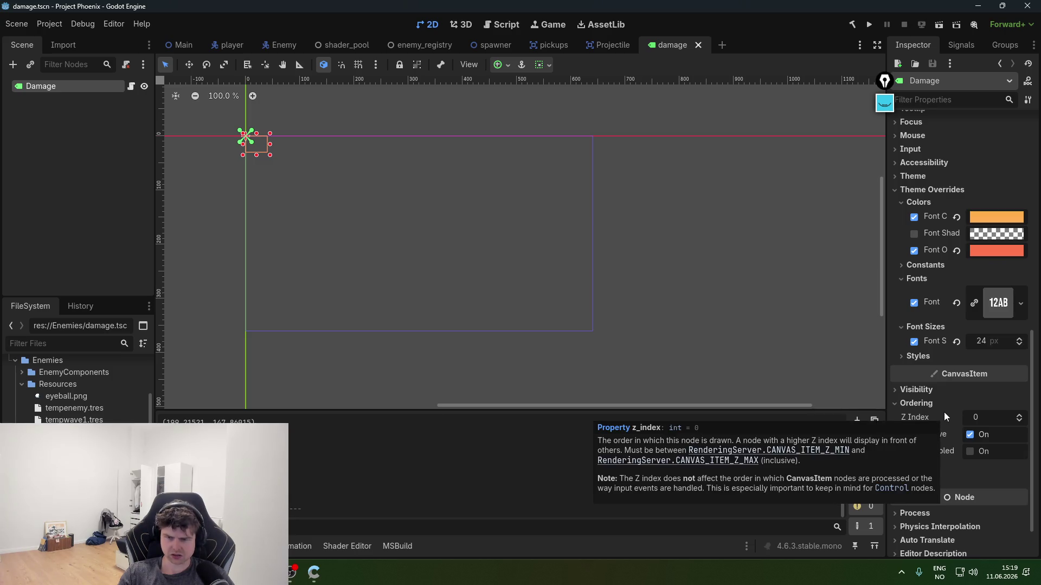
{"action": "left_click_drag", "start_coordinate": [975, 421], "coordinate": [982, 422]}
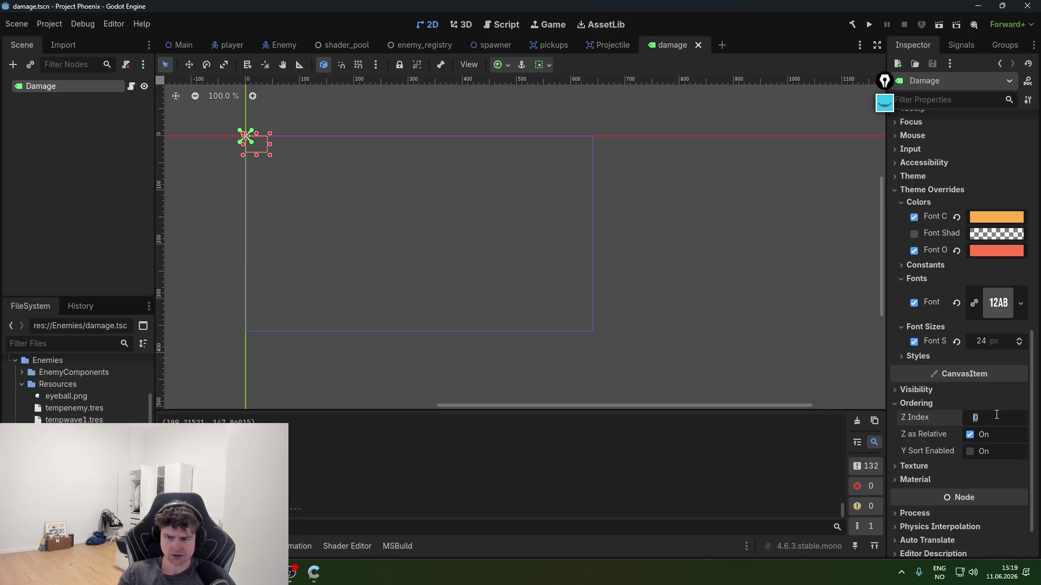
{"action": "key", "text": "ctrl+s"}
- Go back to the Enemy scene tab in the Godot editor
{"action": "left_click", "coordinate": [316, 574]}
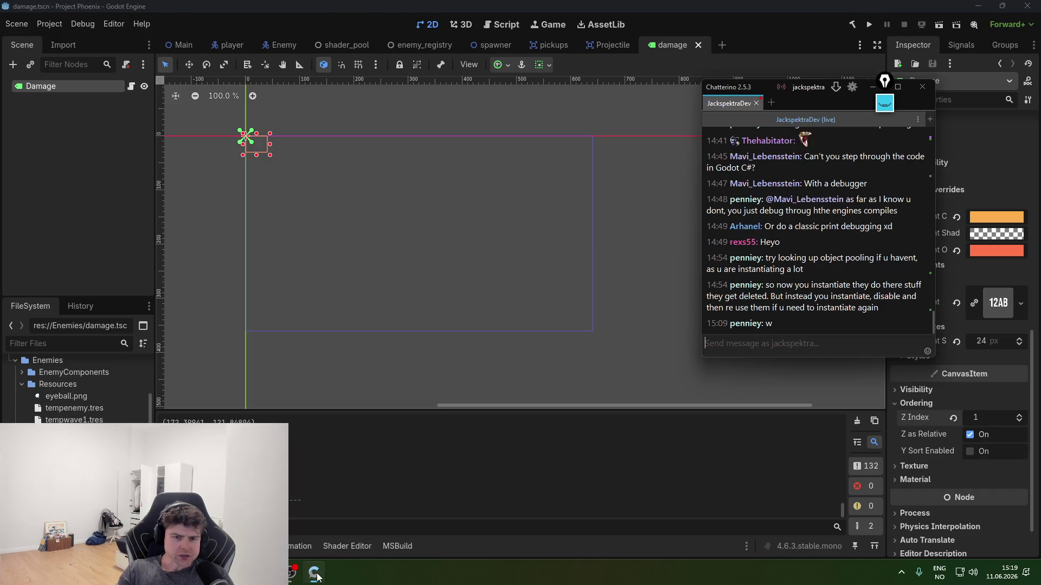
{"action": "left_click", "coordinate": [257, 216]}
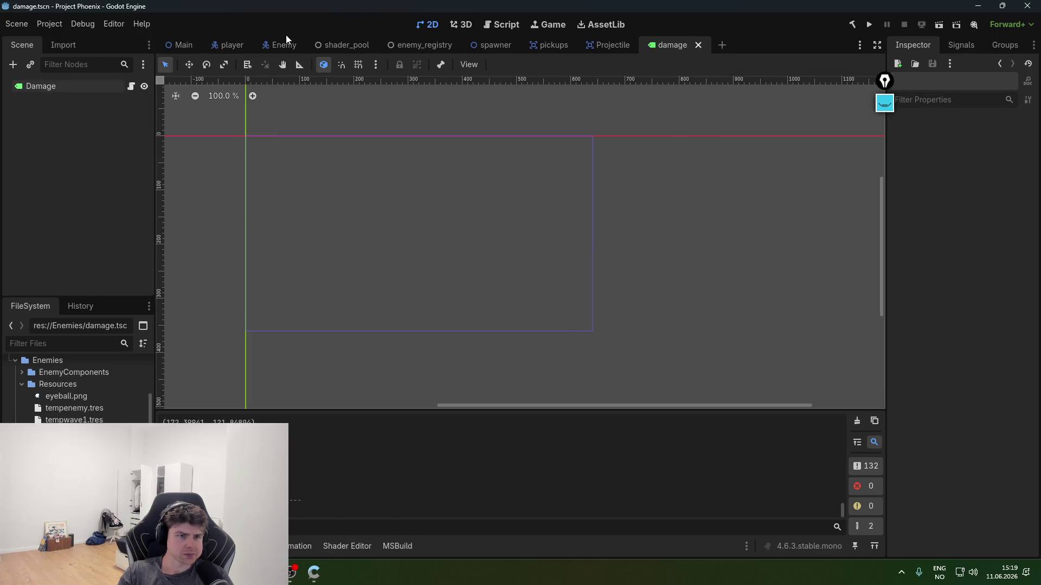
{"action": "left_click", "coordinate": [283, 45]}
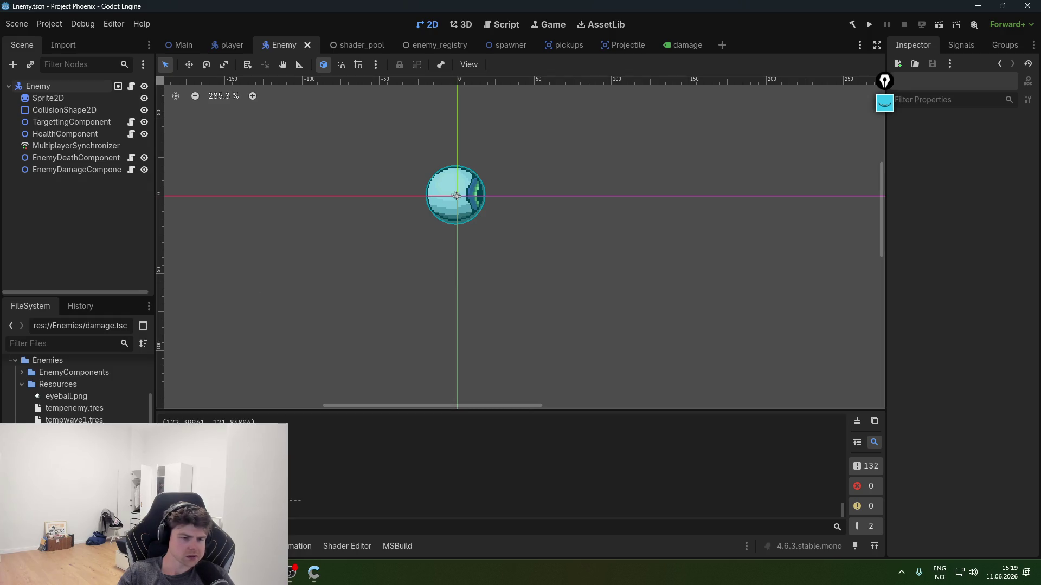
{"action": "mouse_move", "coordinate": [314, 574]}
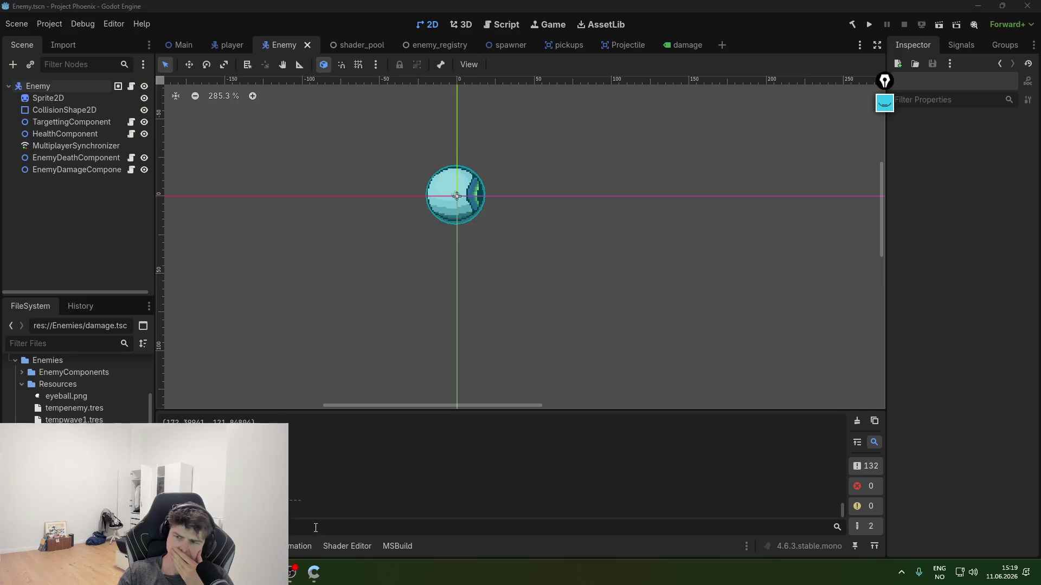
- Read the Pop call in EnemyDamageComponent.cs's PopupDamage, then open HealthComponent.cs
{"action": "left_click", "coordinate": [314, 574]}
{"action": "left_click", "coordinate": [344, 328]}
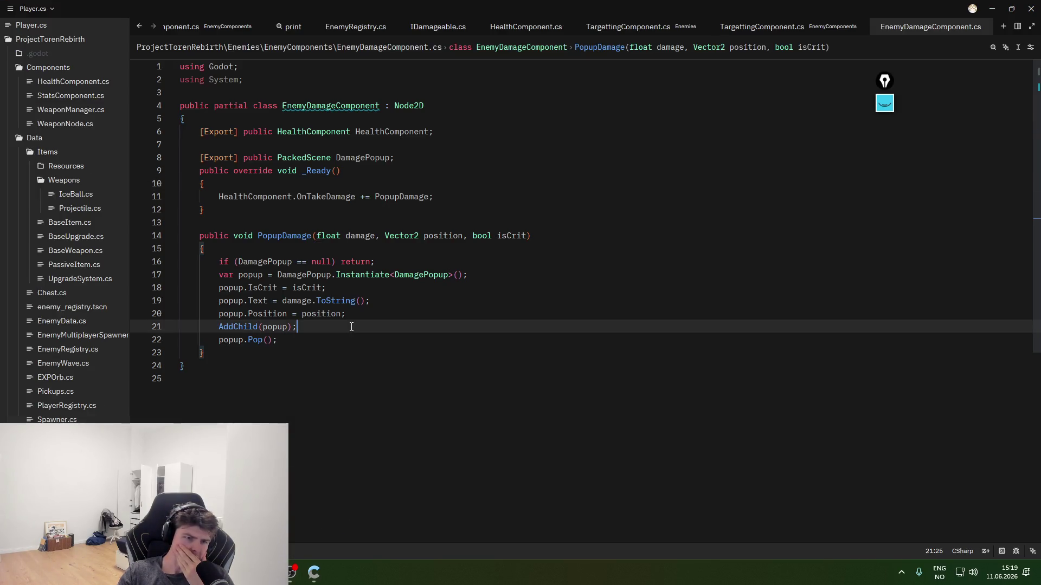
{"action": "left_click", "coordinate": [345, 345]}
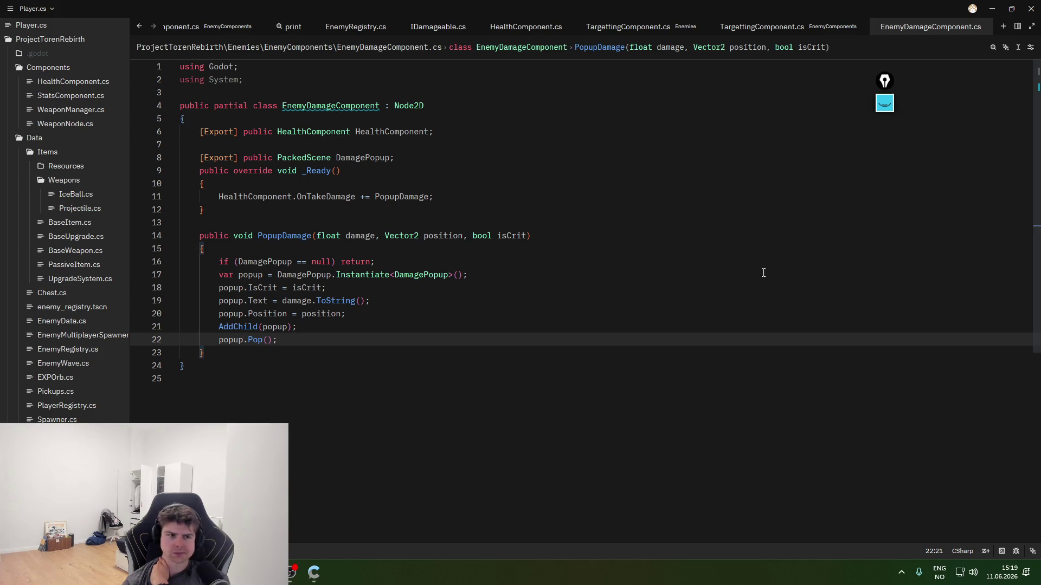
{"action": "left_click", "coordinate": [81, 81]}
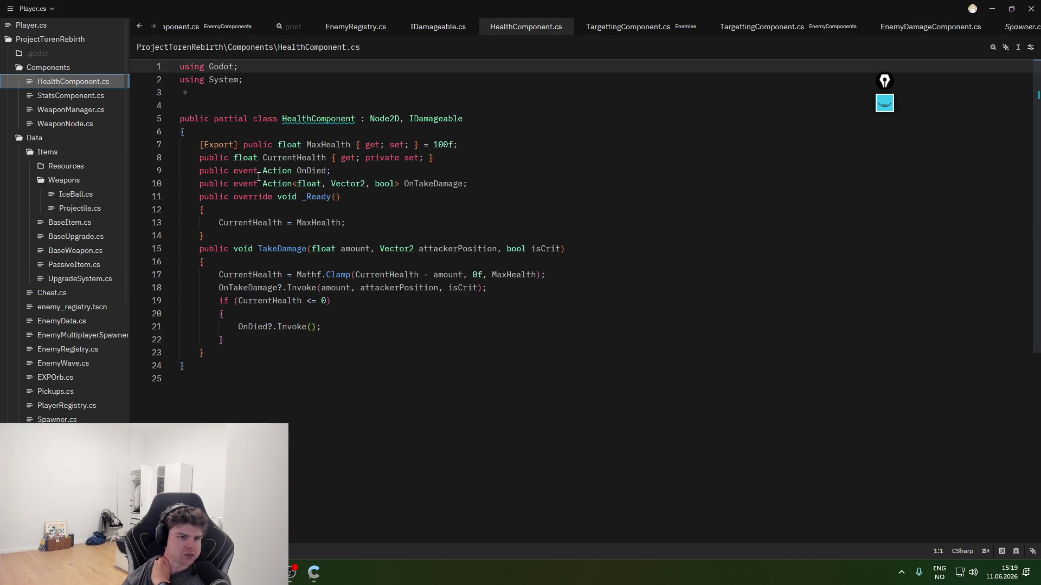
{"action": "double_click", "coordinate": [440, 250]}
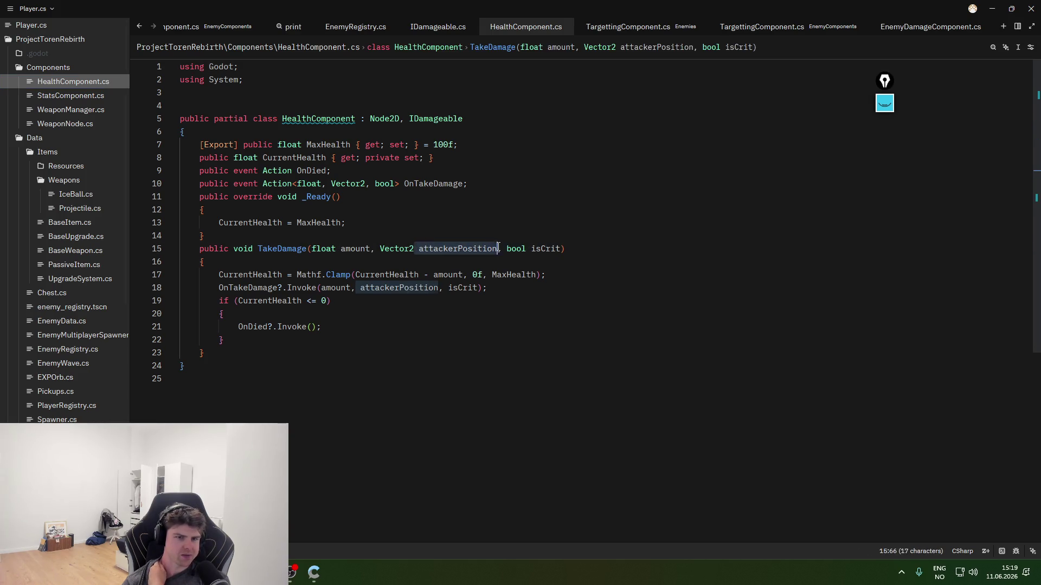
{"action": "left_click", "coordinate": [498, 248]}
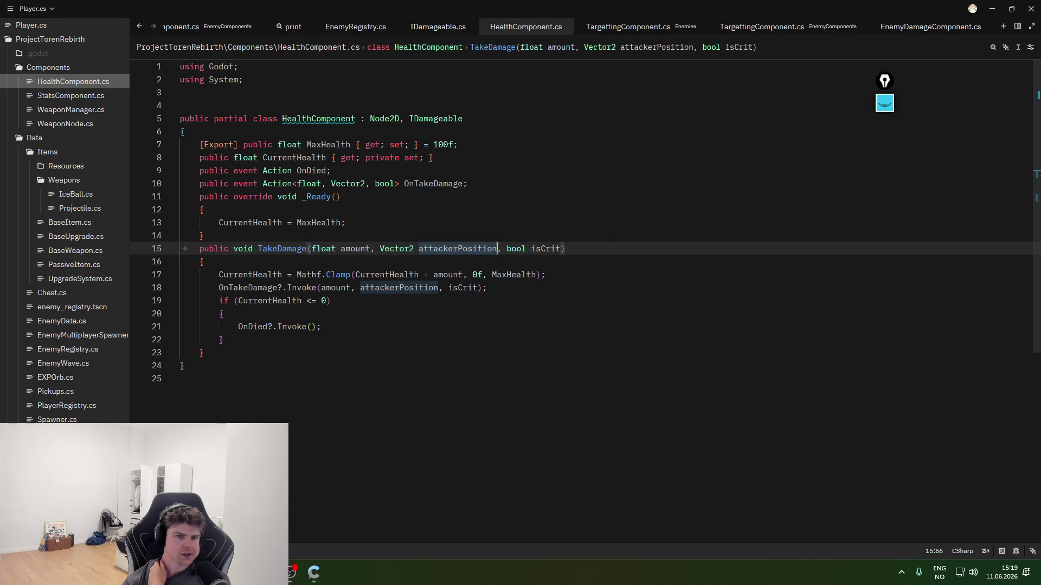
{"action": "mouse_move", "coordinate": [438, 287]}
{"action": "left_mouse_down"}
{"action": "mouse_move", "coordinate": [355, 277]}
{"action": "mouse_move", "coordinate": [333, 302]}
{"action": "mouse_move", "coordinate": [440, 281]}
{"action": "left_mouse_up"}
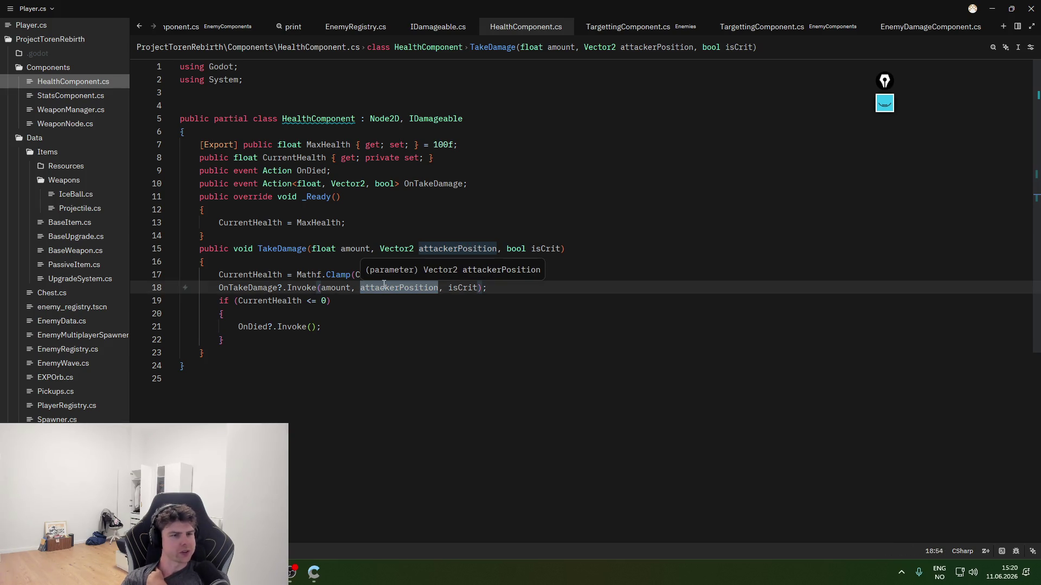
{"action": "left_click", "coordinate": [362, 288]}
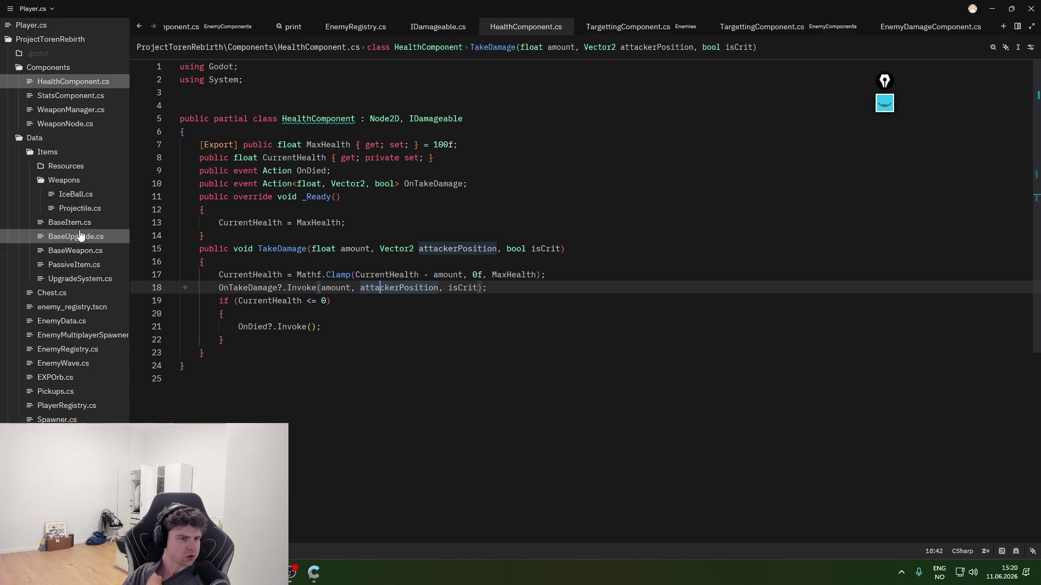
{"action": "key", "text": "alt+Tab"}
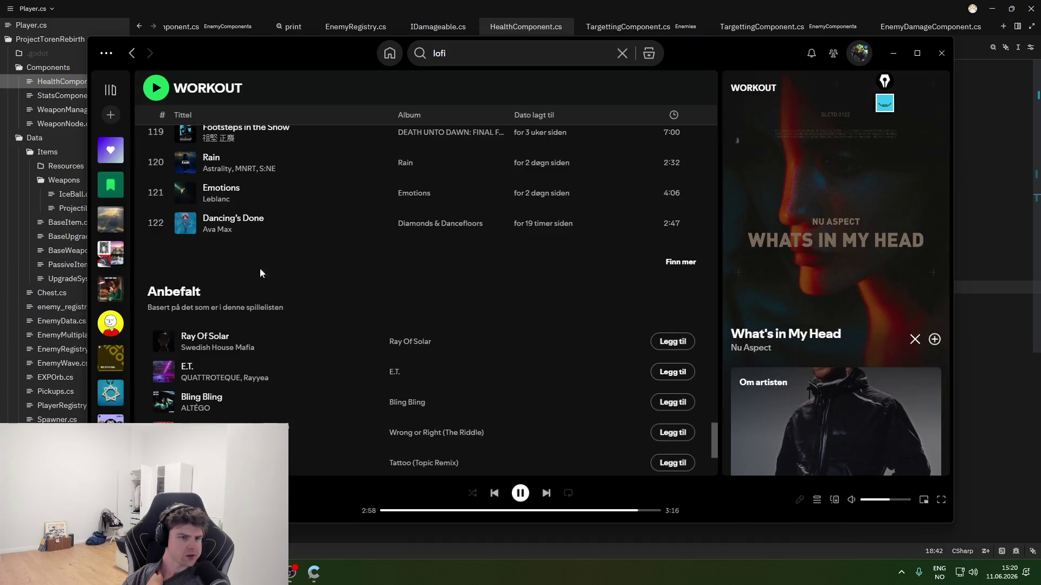
{"action": "double_click", "coordinate": [271, 223]}
{"action": "left_click", "coordinate": [67, 349]}
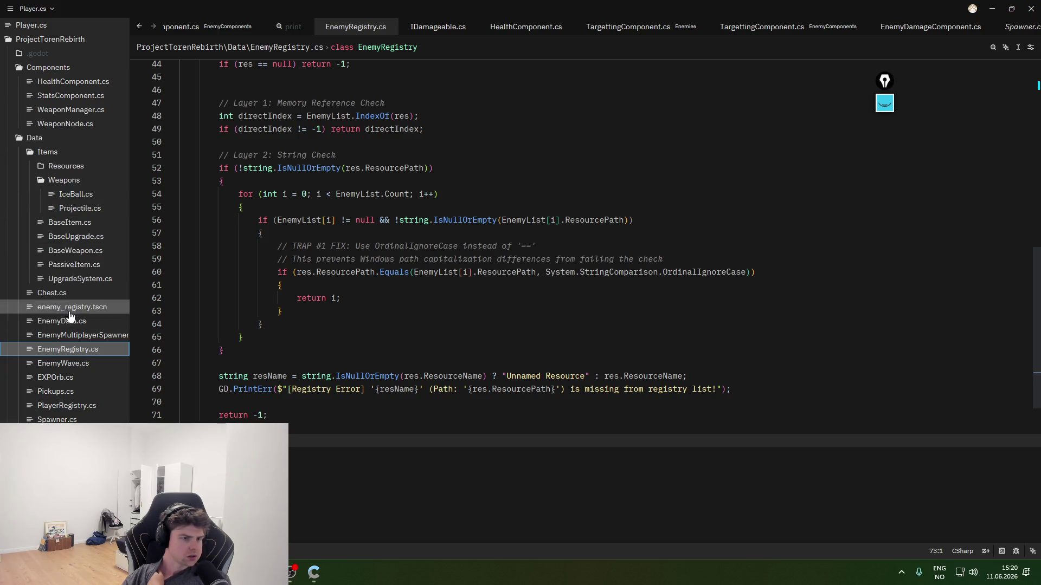
{"action": "left_click", "coordinate": [80, 123]}
{"action": "left_click", "coordinate": [81, 111]}
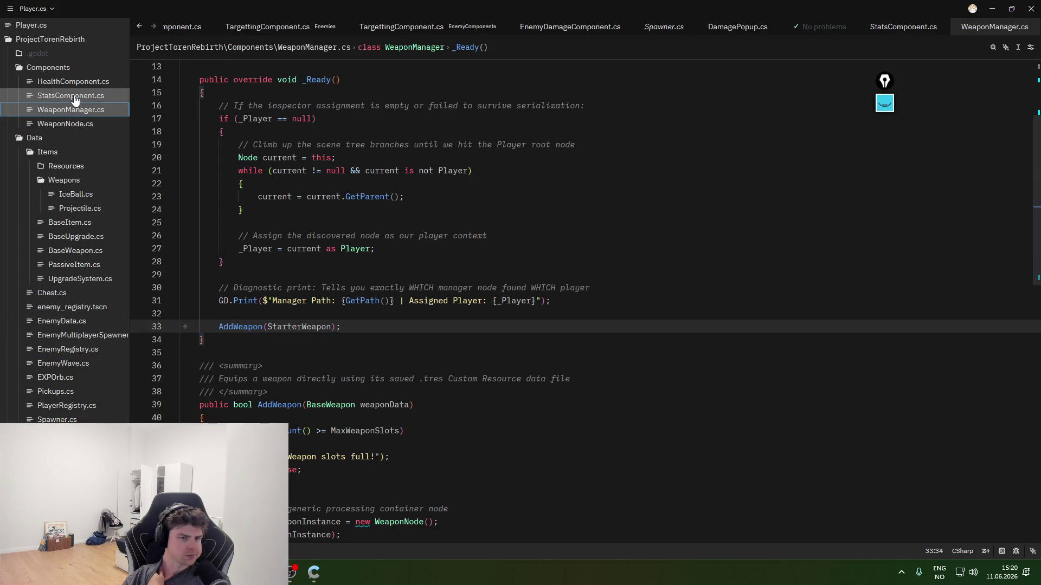
{"action": "left_click", "coordinate": [74, 97]}
{"action": "left_click", "coordinate": [68, 82]}
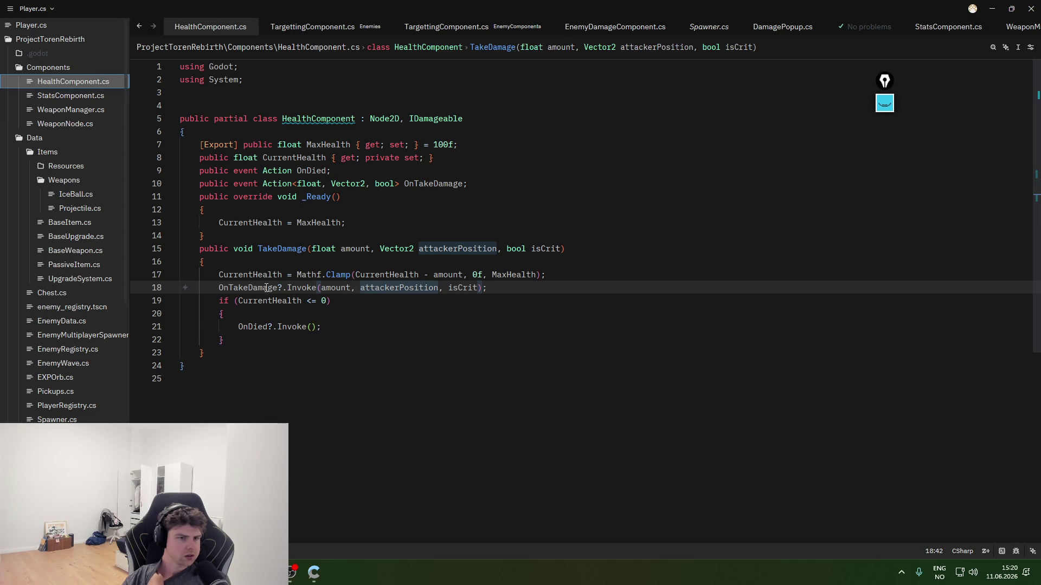
{"action": "left_click", "coordinate": [615, 27]}
- Review PopupDamage's popup setup lines and its position parameter in EnemyDamageComponent.cs
{"action": "left_click", "coordinate": [317, 337]}
{"action": "left_click", "coordinate": [365, 262]}
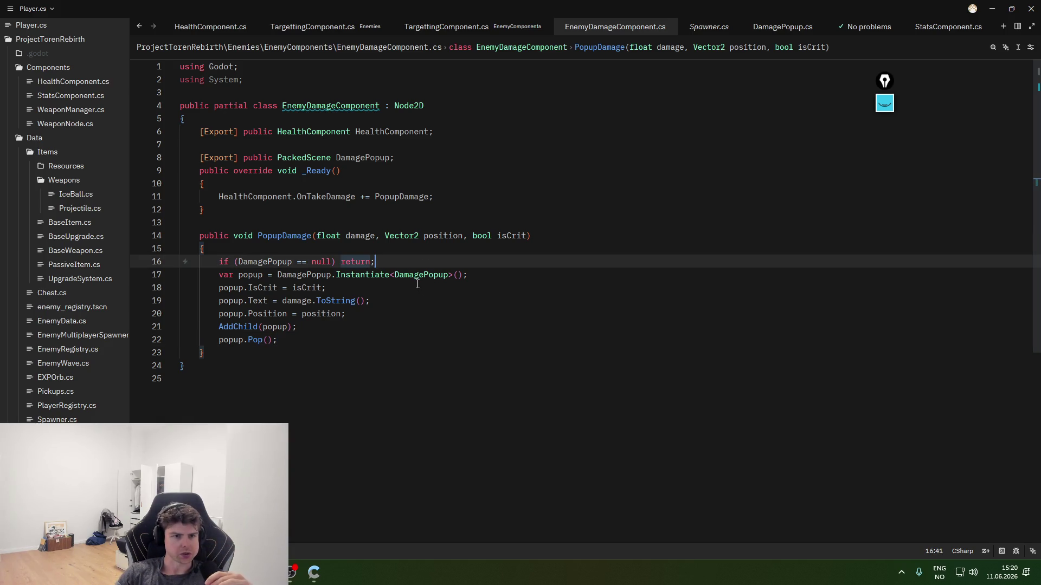
{"action": "left_click", "coordinate": [419, 300]}
{"action": "left_click", "coordinate": [419, 275]}
{"action": "left_click", "coordinate": [389, 290]}
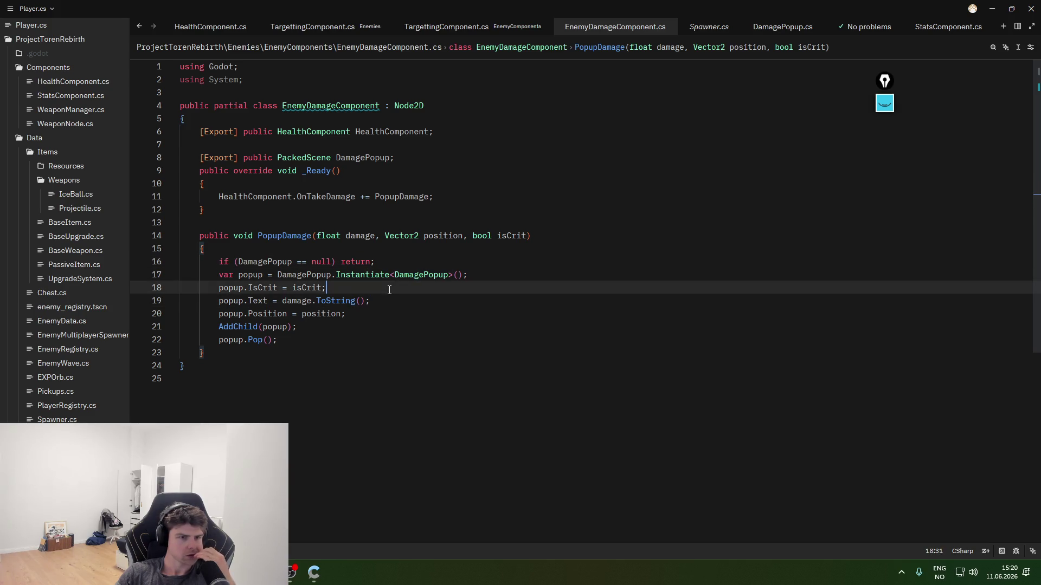
{"action": "left_click", "coordinate": [302, 314]}
{"action": "left_click", "coordinate": [425, 237]}
{"action": "double_click", "coordinate": [433, 236]}
{"action": "left_click", "coordinate": [425, 237]}
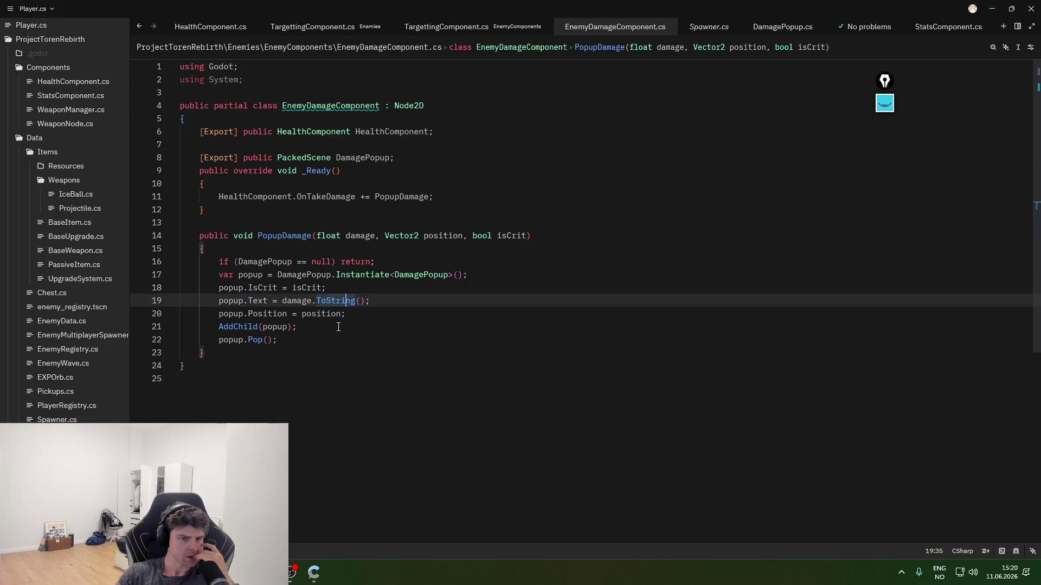
- Replace position on line 20 with this.Position for the spawned popup
{"action": "left_click_drag", "start_coordinate": [341, 313], "coordinate": [302, 313]}
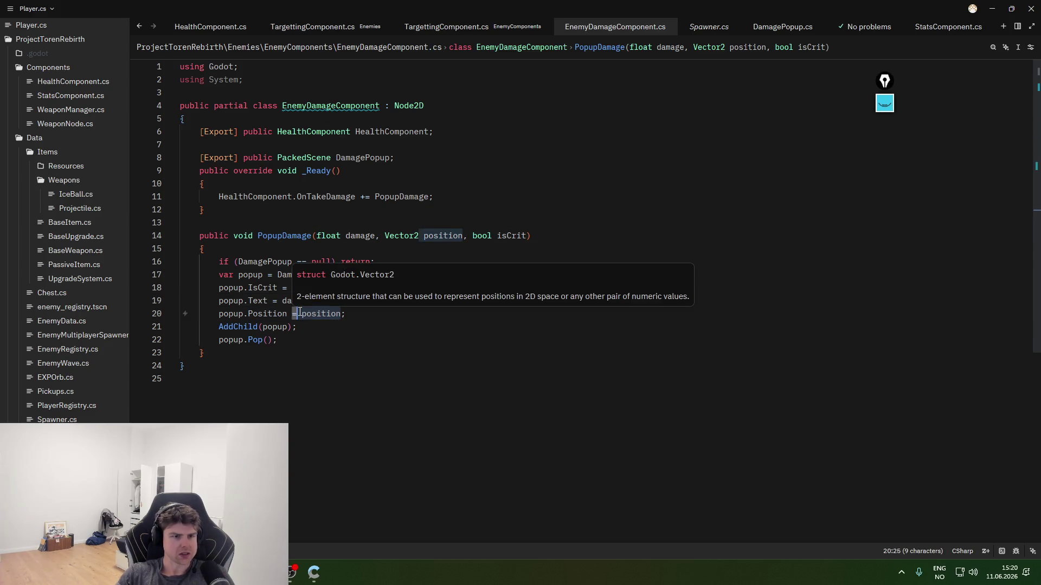
{"action": "type", "text": "self"}
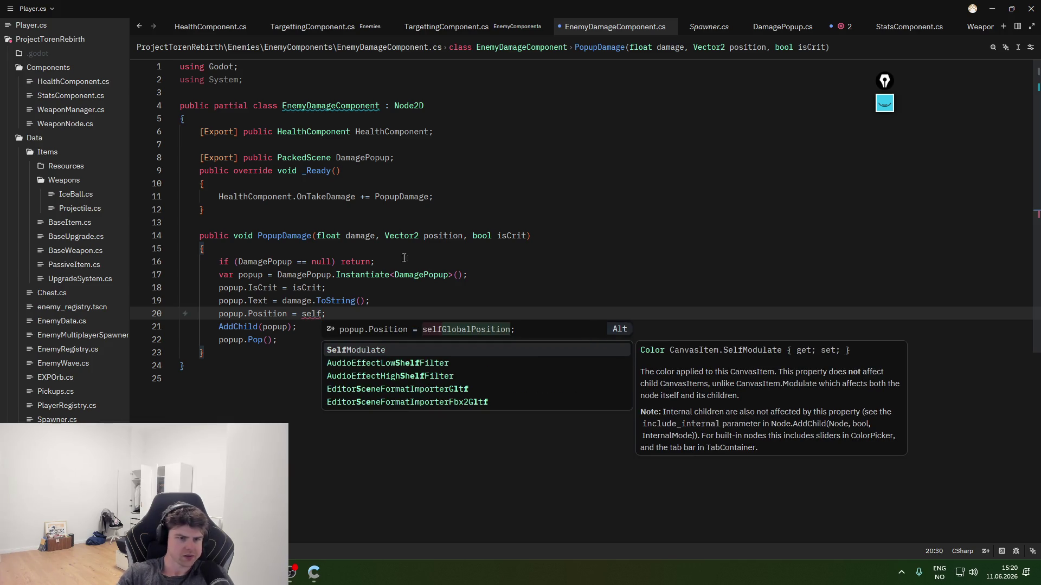
{"action": "left_click", "coordinate": [308, 314]}
{"action": "double_click", "coordinate": [312, 314]}
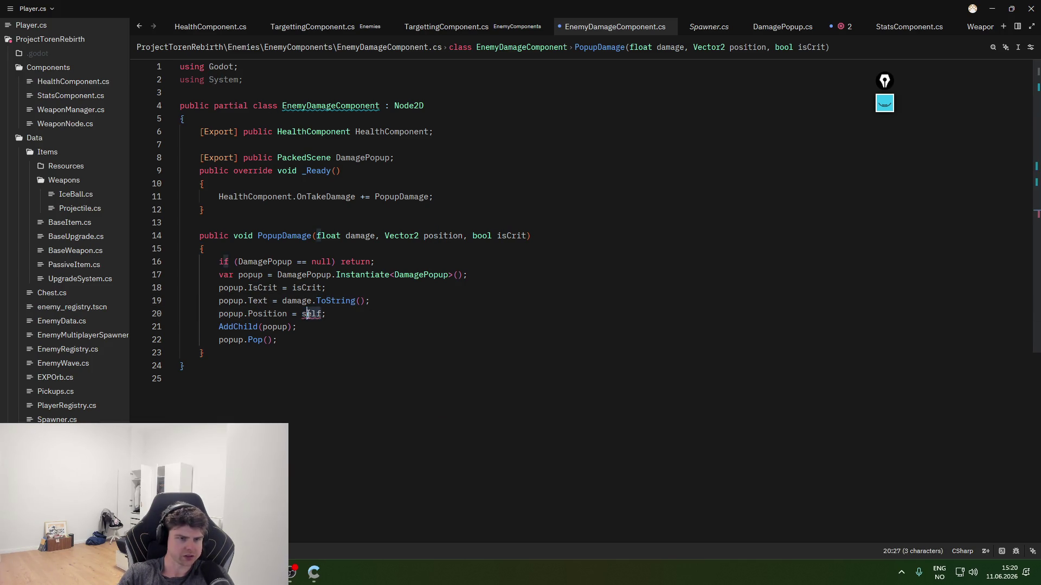
{"action": "type", "text": "this"}
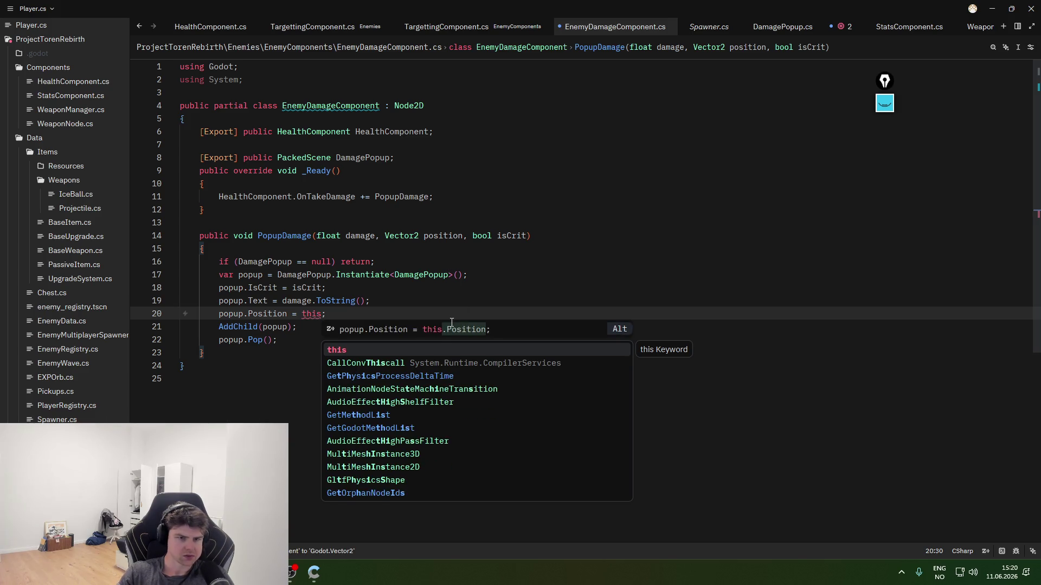
{"action": "left_click", "coordinate": [439, 350]}
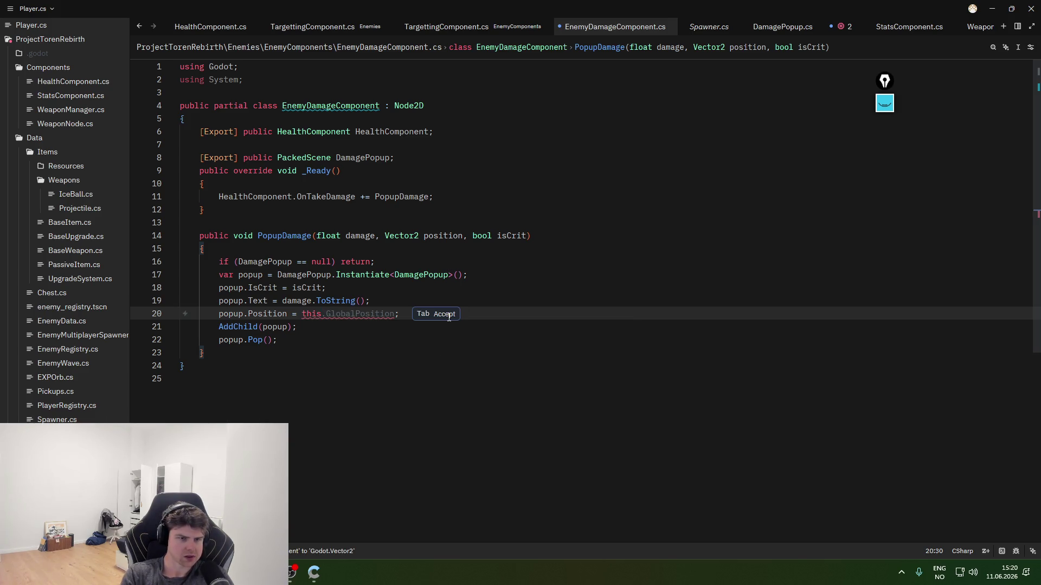
{"action": "type", "text": ".Posit"}
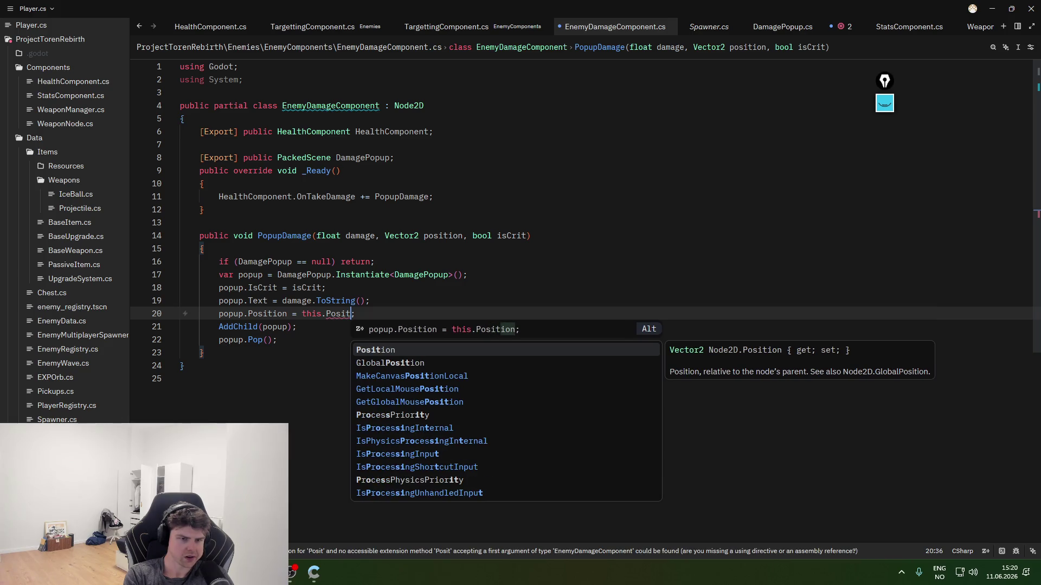
{"action": "left_click", "coordinate": [404, 351]}
{"action": "double_click", "coordinate": [421, 275]}
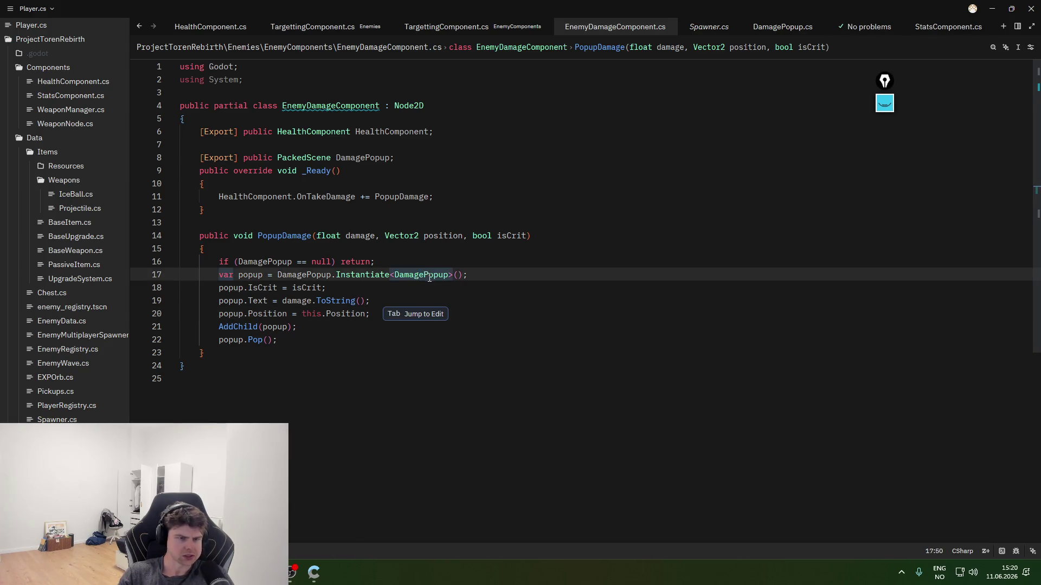
- Move from Zed over to the Godot editor
{"action": "key", "text": "alt+Tab"}
{"action": "left_click", "coordinate": [314, 572]}
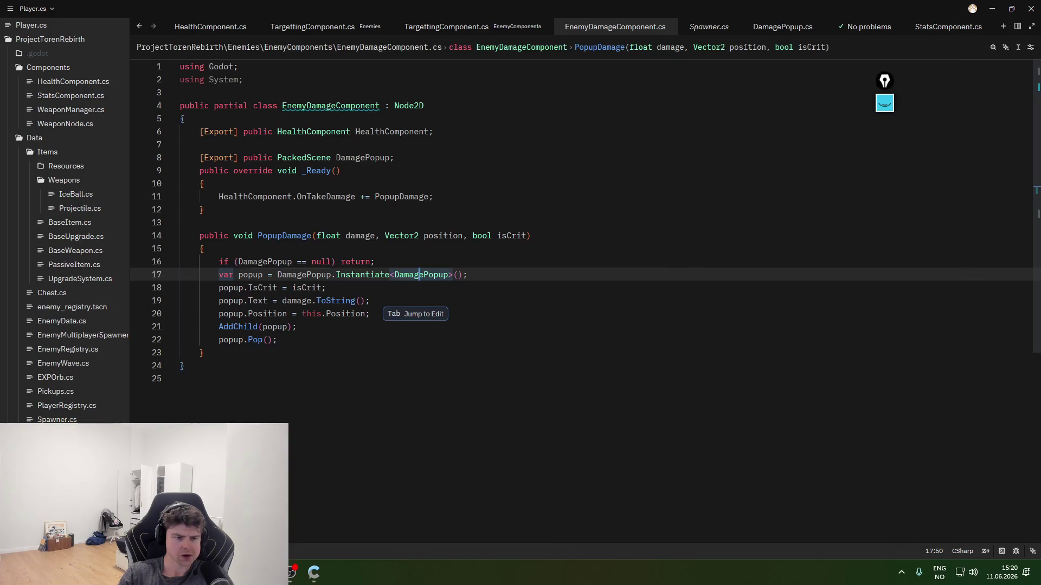
{"action": "left_click", "coordinate": [299, 413]}
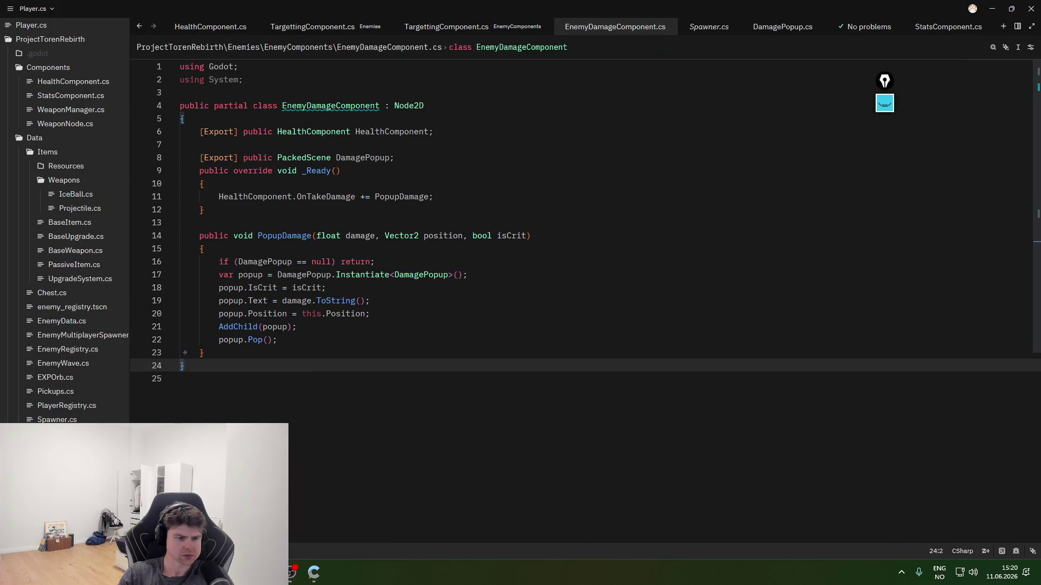
{"action": "key", "text": "alt+Tab"}
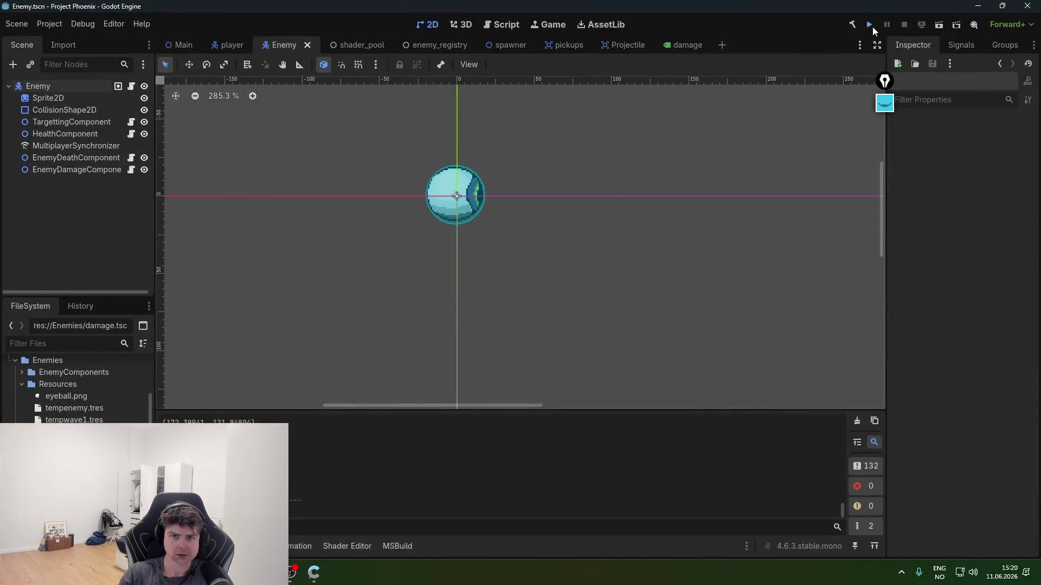
- Run the project to test the damage popups, then close the game window
{"action": "left_click", "coordinate": [871, 26]}
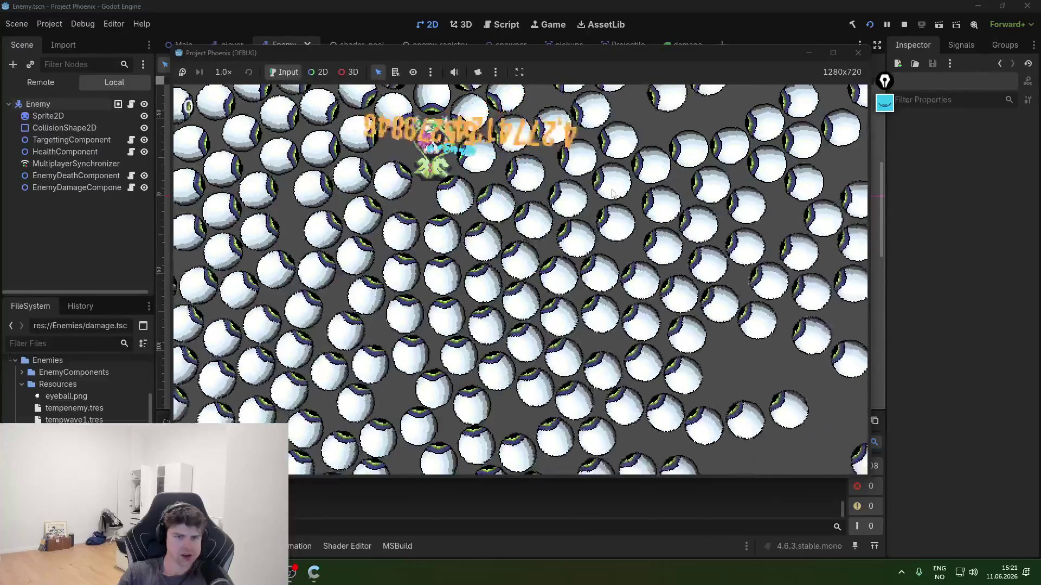
{"action": "left_click", "coordinate": [857, 53]}
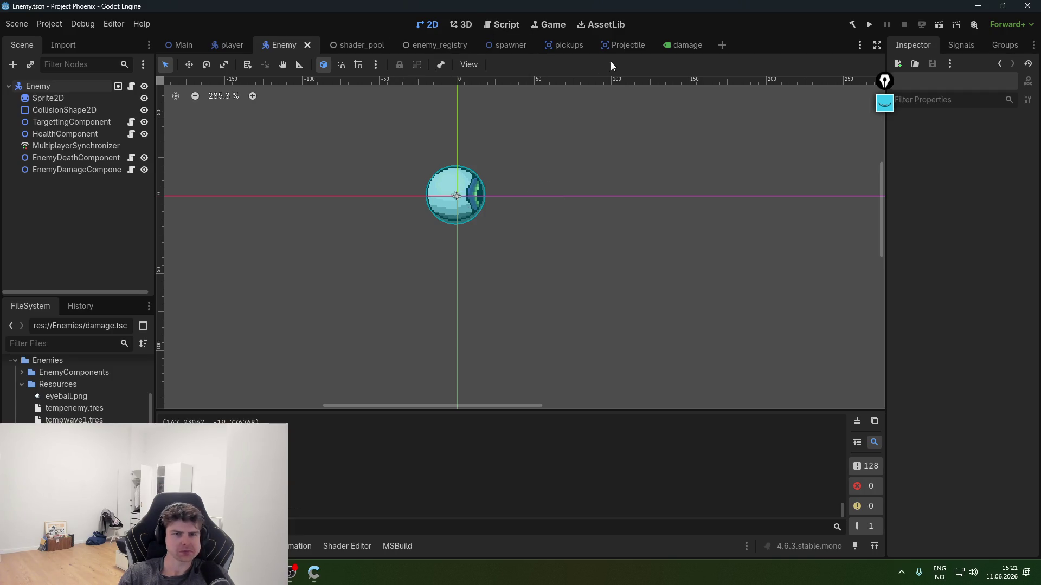
- Return to Zed and look over the code around line 21
{"action": "mouse_move", "coordinate": [313, 572]}
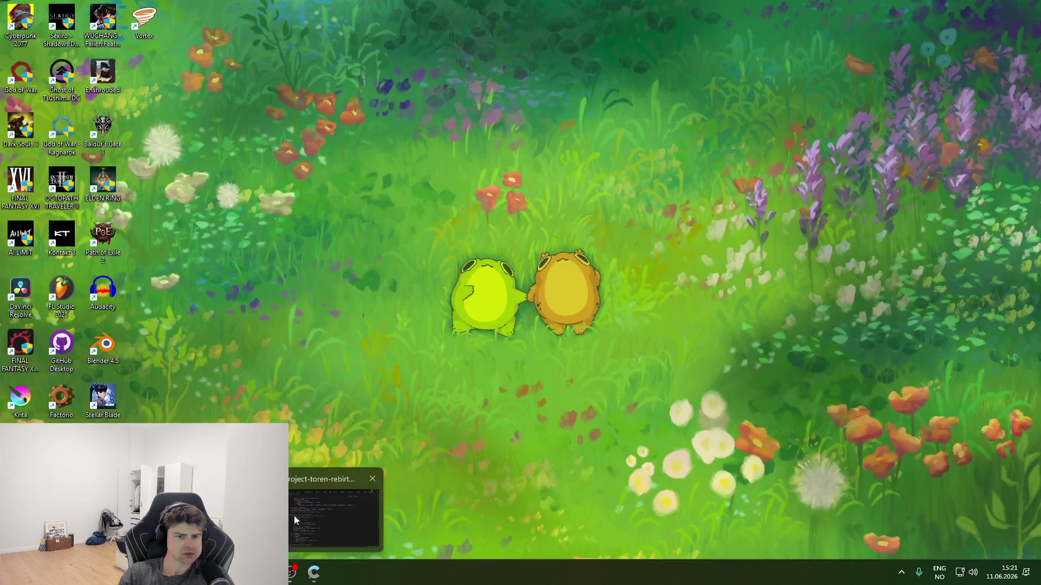
{"action": "left_click", "coordinate": [310, 515]}
{"action": "left_click", "coordinate": [307, 573]}
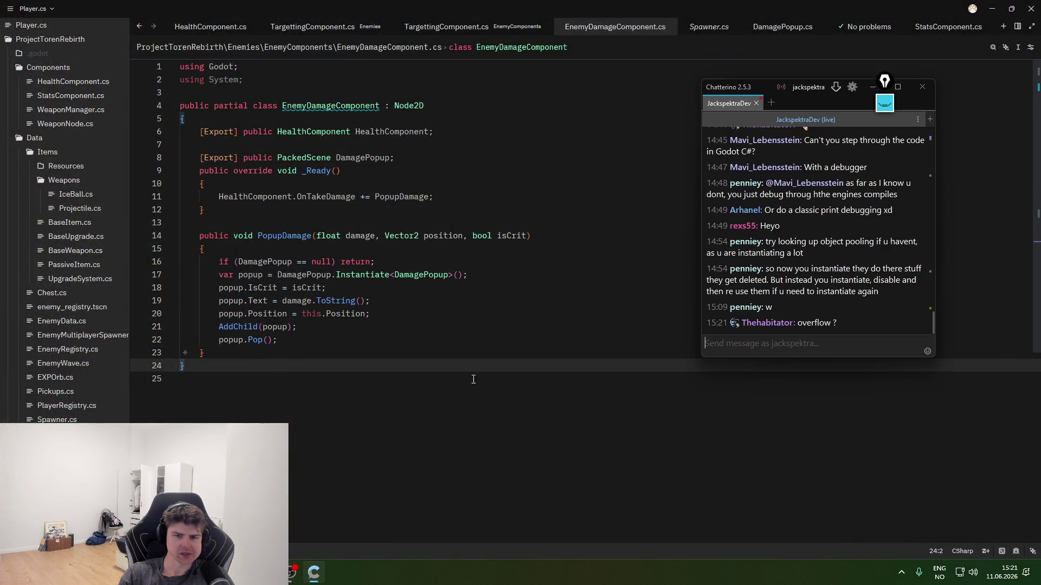
{"action": "left_click", "coordinate": [489, 355]}
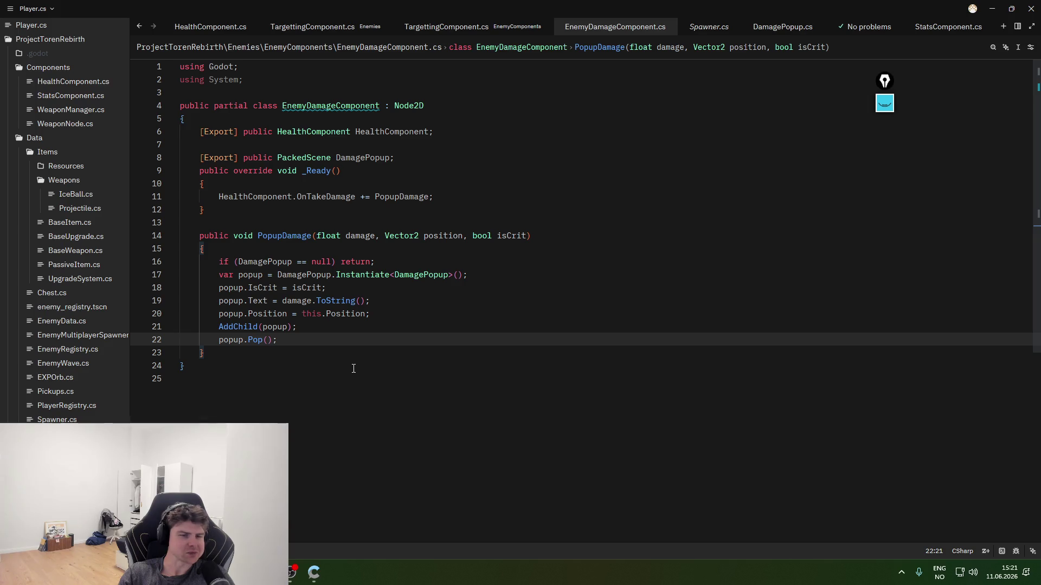
{"action": "left_click", "coordinate": [345, 331]}
{"action": "left_click", "coordinate": [368, 346]}
{"action": "left_click", "coordinate": [360, 323]}
{"action": "left_click", "coordinate": [348, 340]}
{"action": "left_click", "coordinate": [346, 331]}
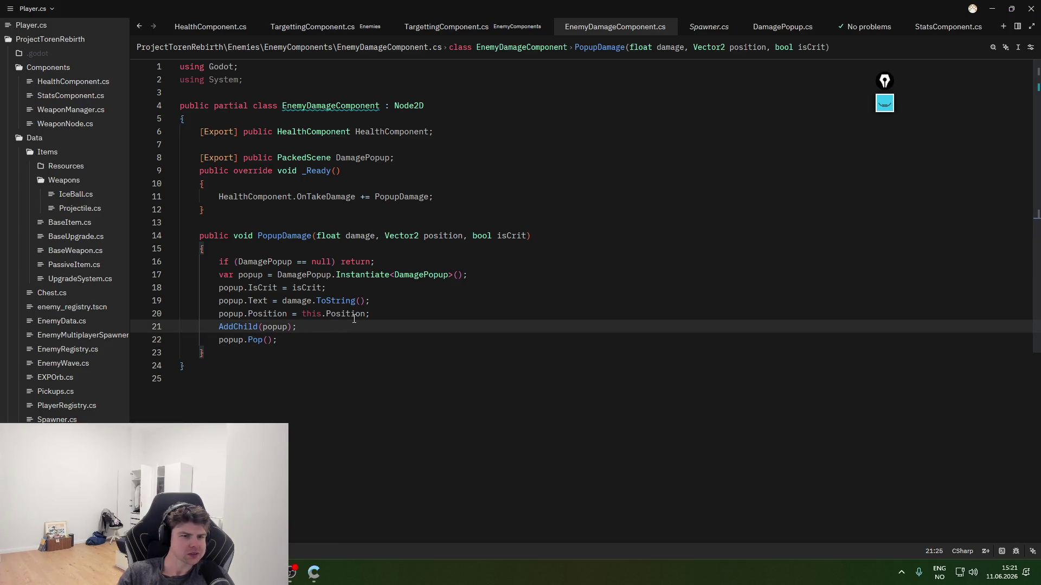
{"action": "mouse_move", "coordinate": [354, 319]}
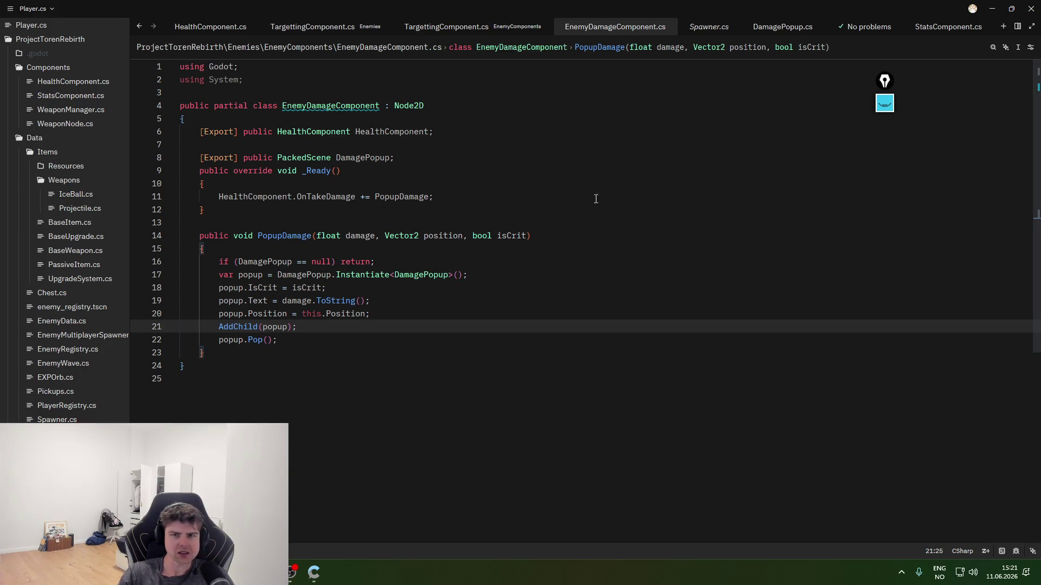
- Open DamagePopup.cs and select the entire script
{"action": "left_click", "coordinate": [761, 28]}
{"action": "left_click", "coordinate": [474, 276]}
{"action": "key", "text": "ctrl+a"}
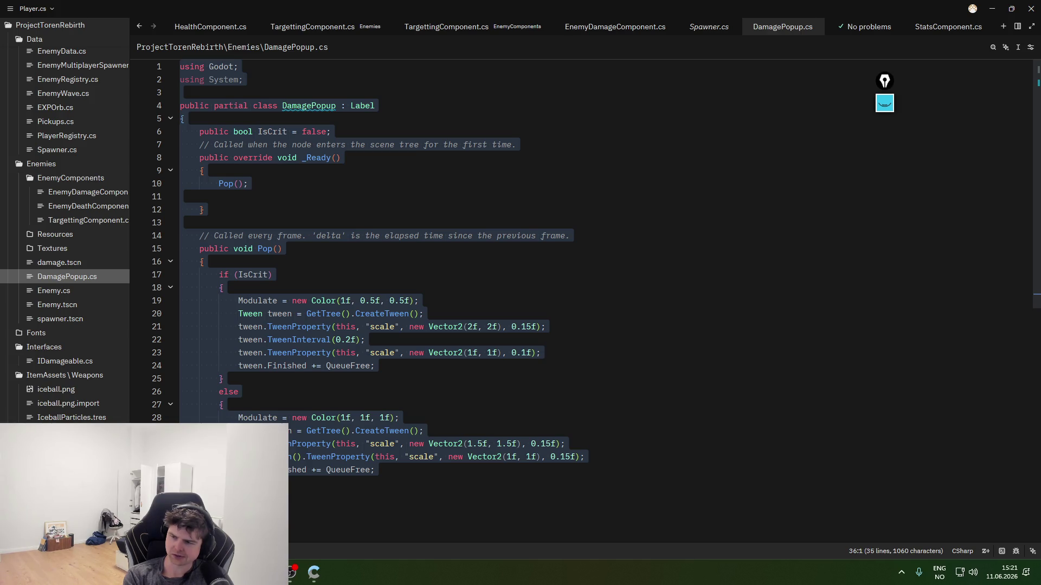
- Review DamagePopup.cs's Pop method, adding then removing a blank line so nothing changes
{"action": "left_click", "coordinate": [459, 468]}
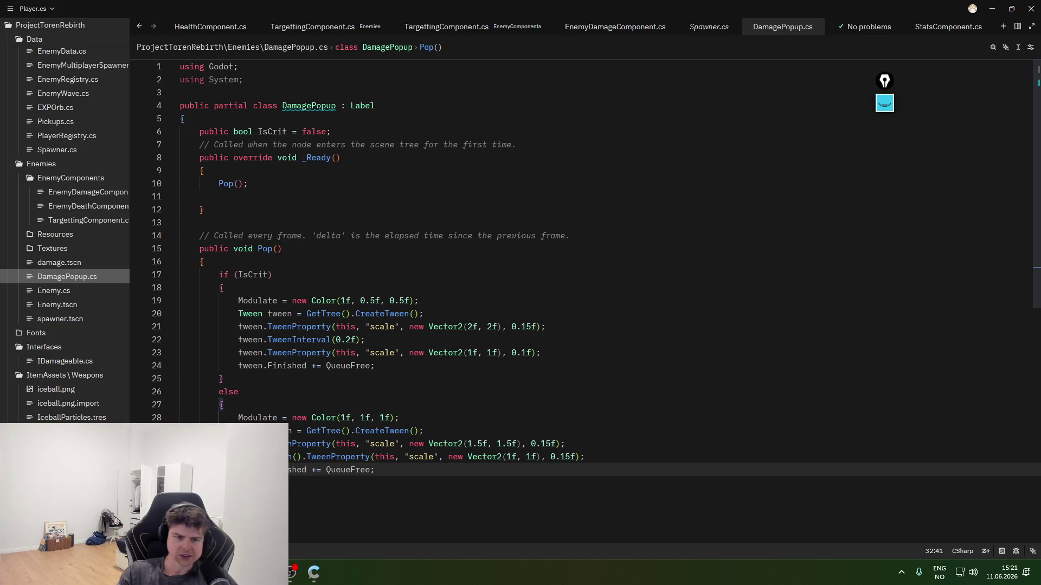
{"action": "left_click", "coordinate": [488, 431]}
{"action": "left_click", "coordinate": [483, 258]}
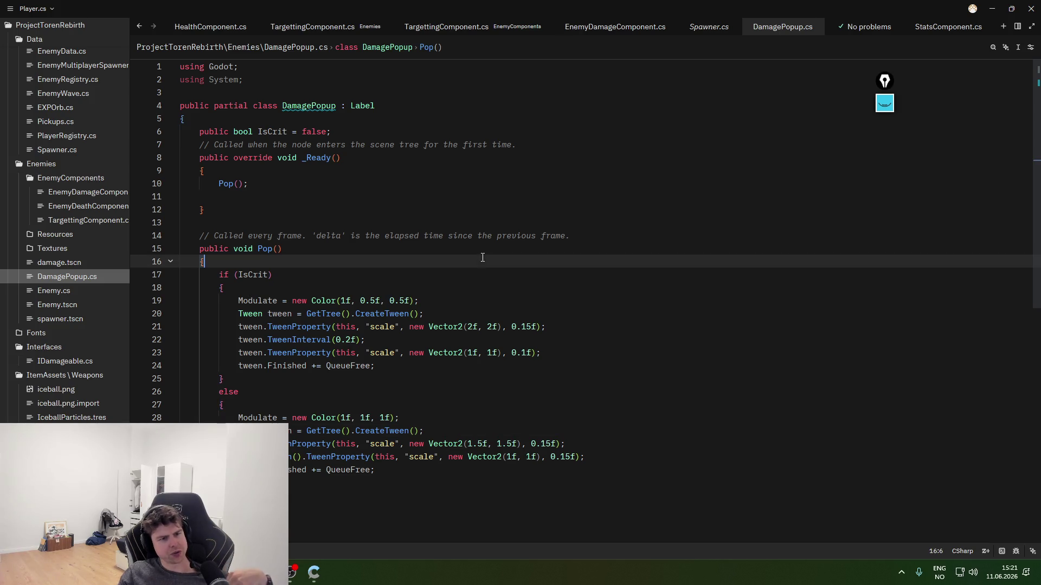
{"action": "left_click", "coordinate": [314, 572]}
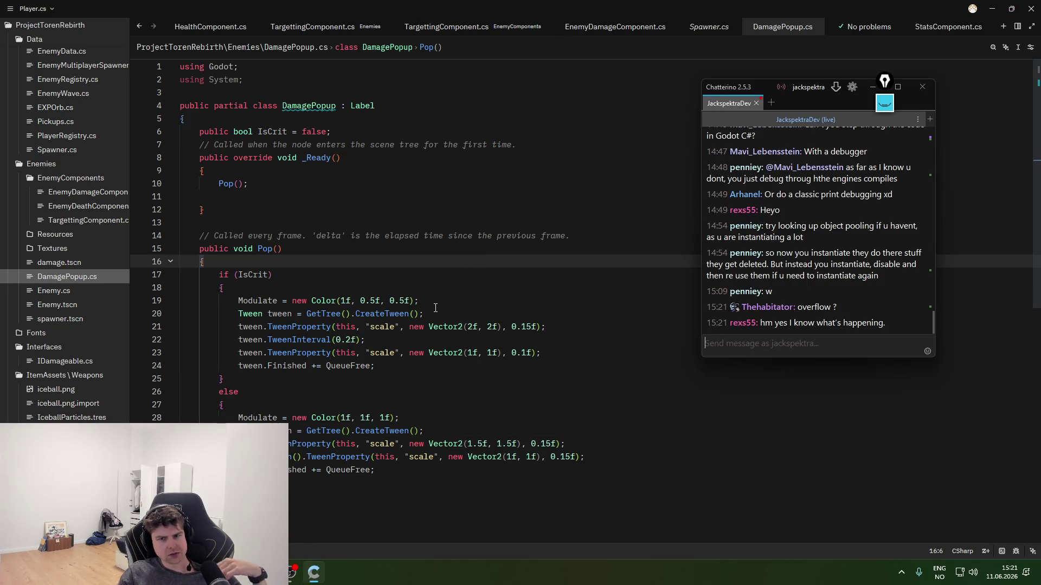
{"action": "left_click", "coordinate": [363, 265]}
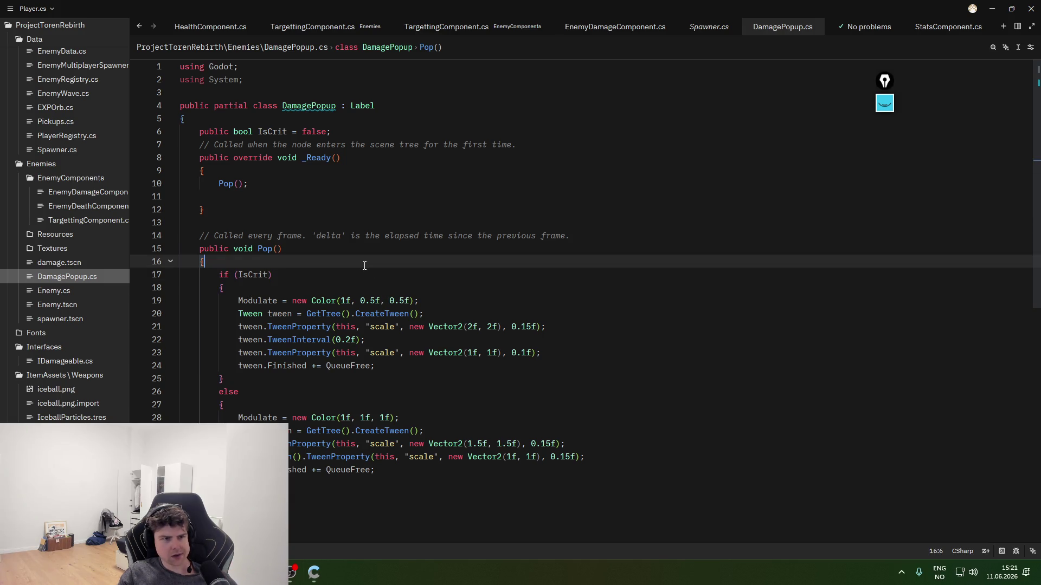
{"action": "key", "text": "Return"}
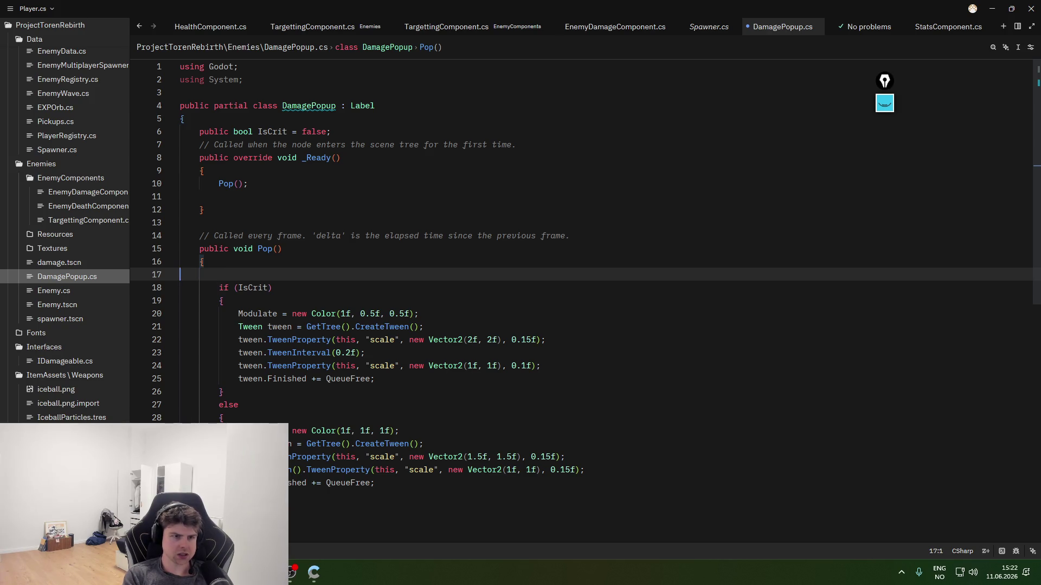
{"action": "key", "text": "BackSpace"}
- Inspect damage.tscn, then go back to EnemyDamageComponent.cs inside PopupDamage
{"action": "left_click", "coordinate": [69, 266]}
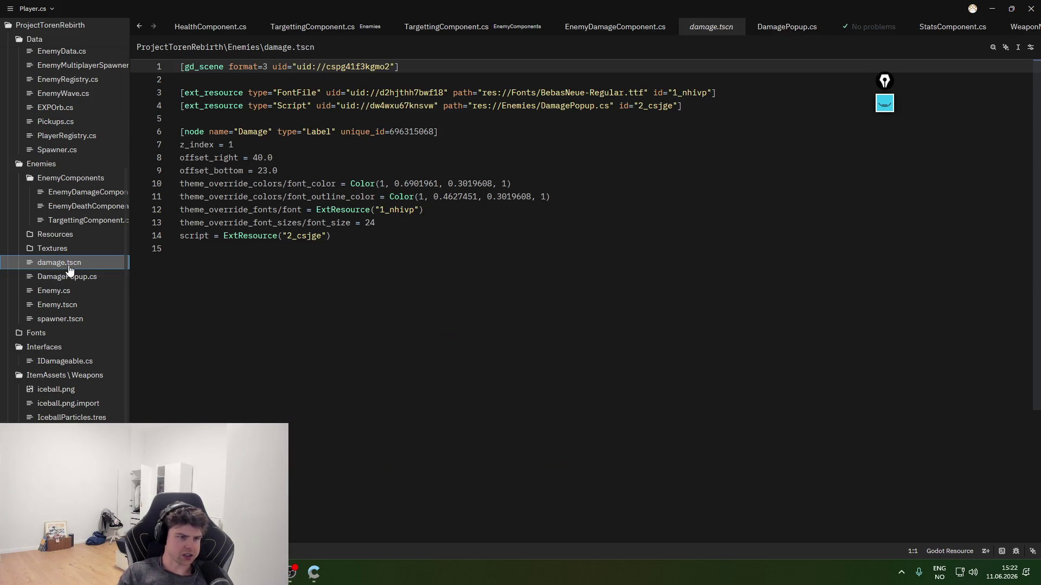
{"action": "left_click", "coordinate": [68, 275]}
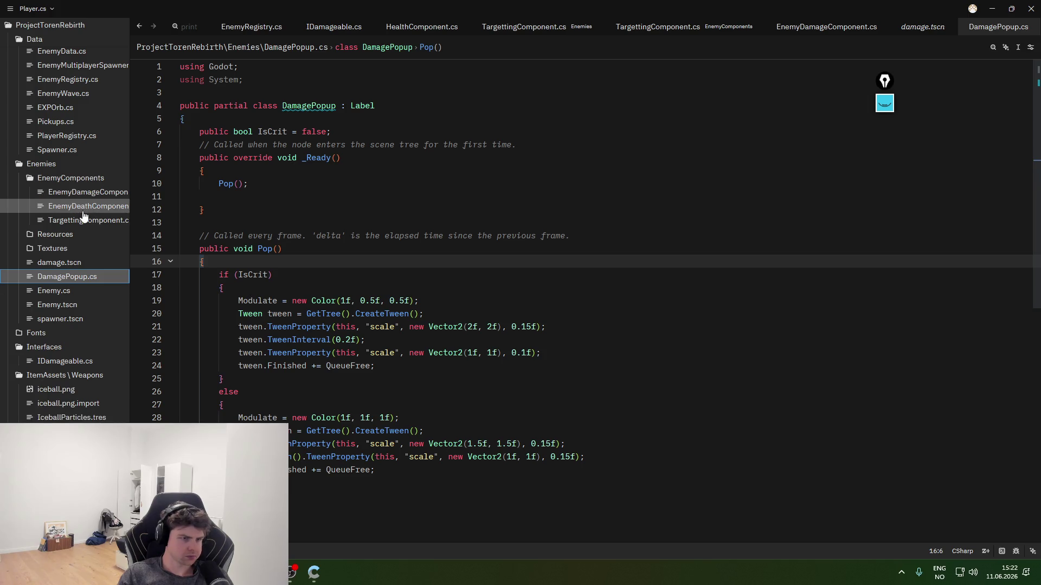
{"action": "left_click", "coordinate": [84, 192]}
{"action": "left_click", "coordinate": [357, 262]}
{"action": "left_click", "coordinate": [396, 252]}
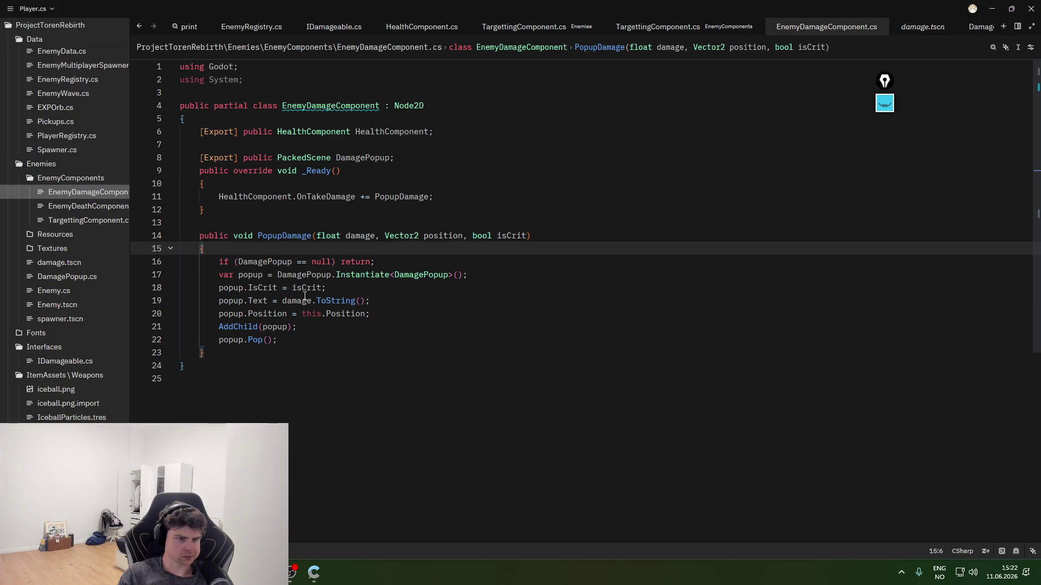
- Try typing on a new line 16 in PopupDamage, then delete the empty line
{"action": "key", "text": "Tab"}
{"action": "key", "text": "Return"}
{"action": "type", "text": "damage"}
{"action": "key", "text": "BackSpace"}
{"action": "key", "text": "BackSpace"}
{"action": "key", "text": "BackSpace"}
{"action": "type", "text": "damage"}
{"action": "key", "text": "BackSpace"}
{"action": "key", "text": "BackSpace"}
{"action": "key", "text": "BackSpace"}
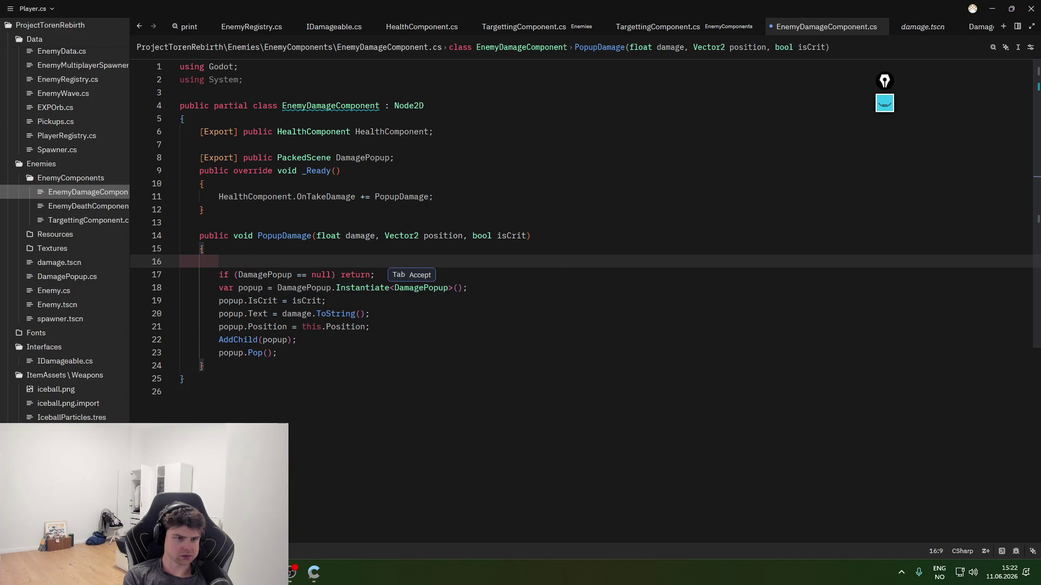
{"action": "type", "text": "r"}
{"action": "key", "text": "BackSpace"}
{"action": "key", "text": "BackSpace"}
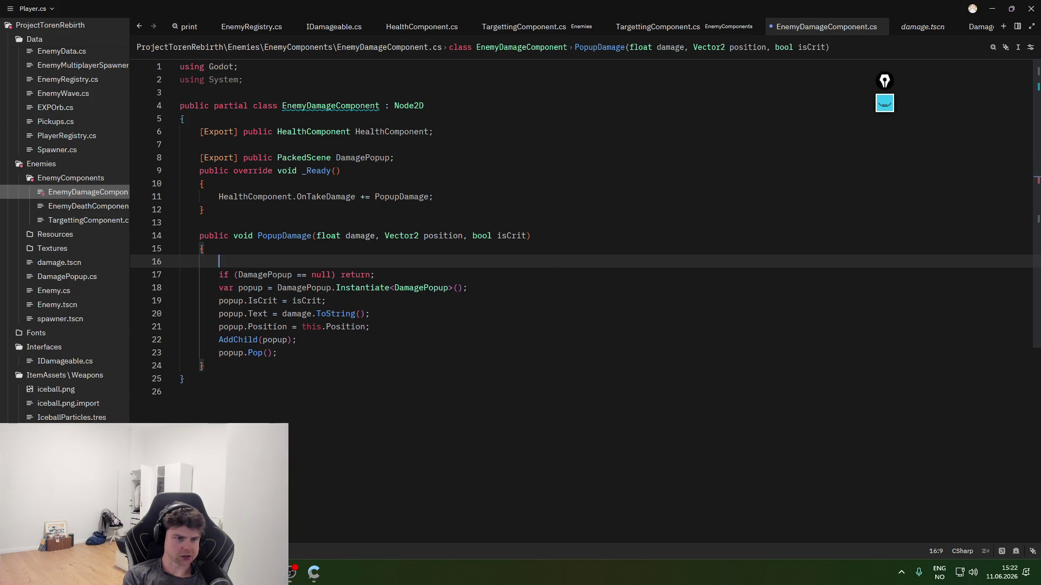
{"action": "key", "text": "ctrl+shift+k"}
- Add 'int roundedDamage = (int)Math.Round(damage);' and use roundedDamage for the popup text
{"action": "key", "text": "ctrl+shift+Return"}
{"action": "type", "text": "int round"}
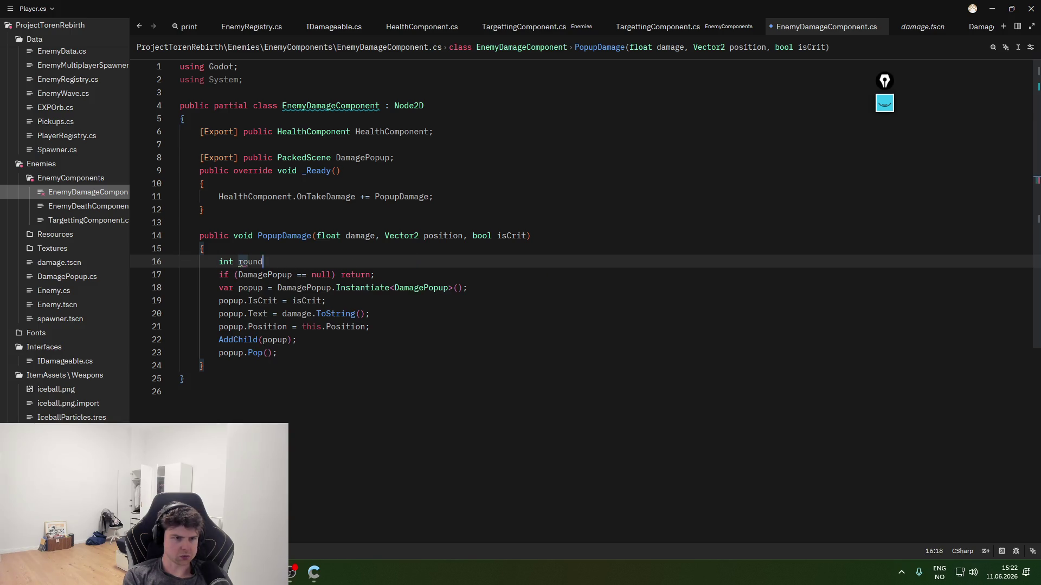
{"action": "type", "text": "edDamage"}
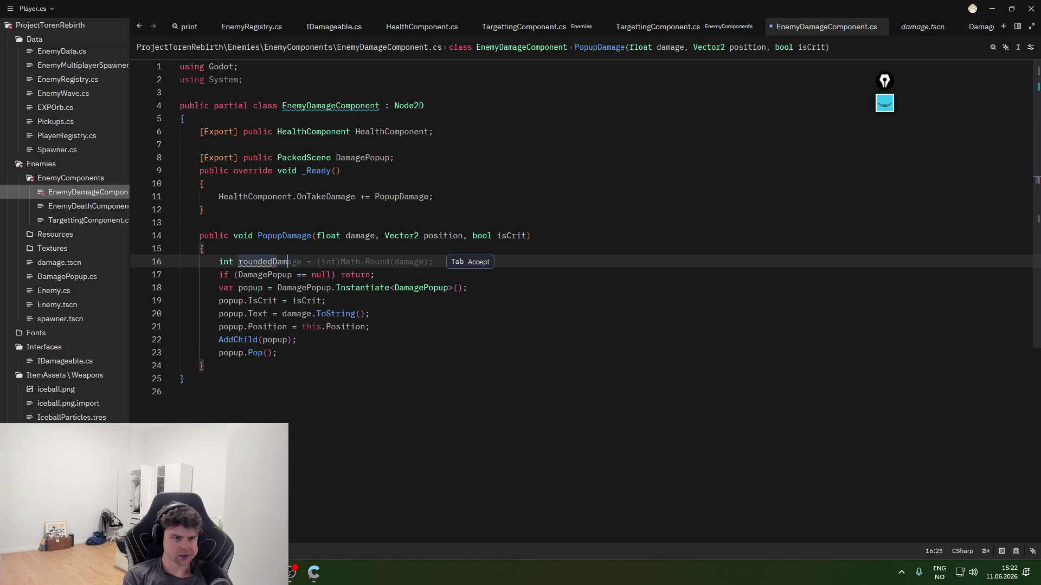
{"action": "key", "text": "Tab"}
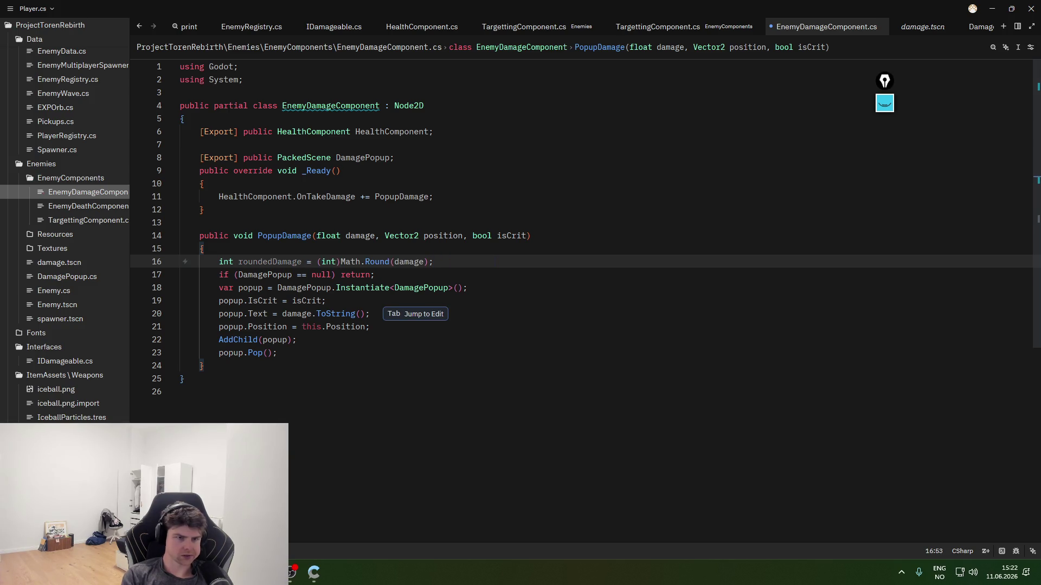
{"action": "key", "text": "Tab"}
{"action": "type", "text": "rounded"}
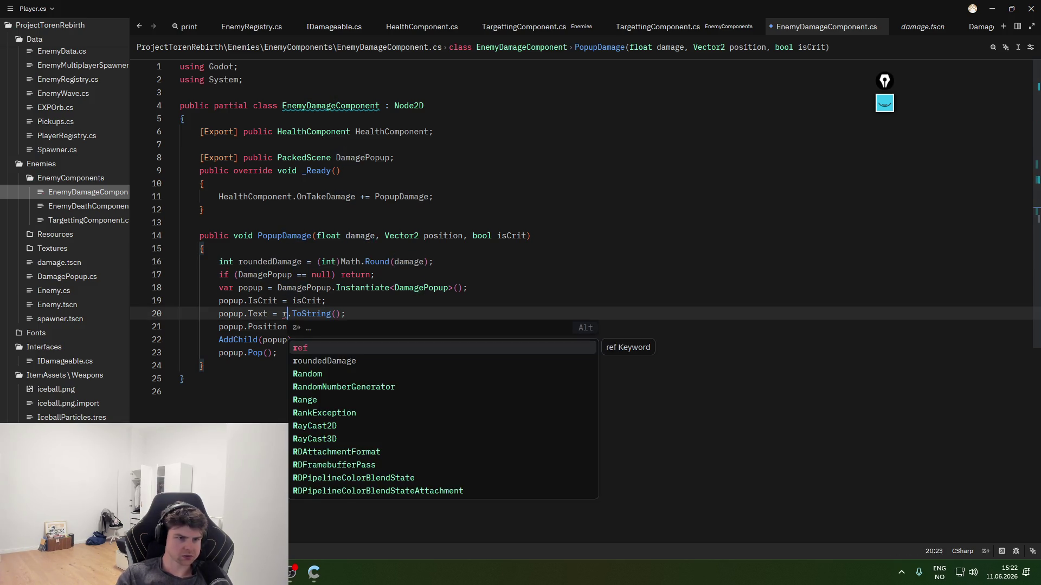
{"action": "key", "text": "Tab"}
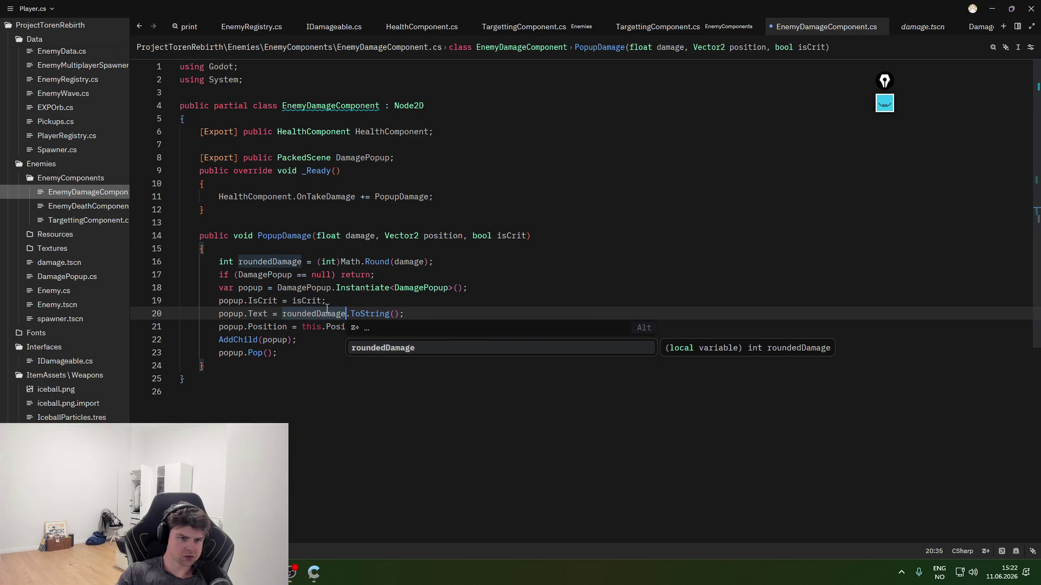
{"action": "key", "text": "Up"}
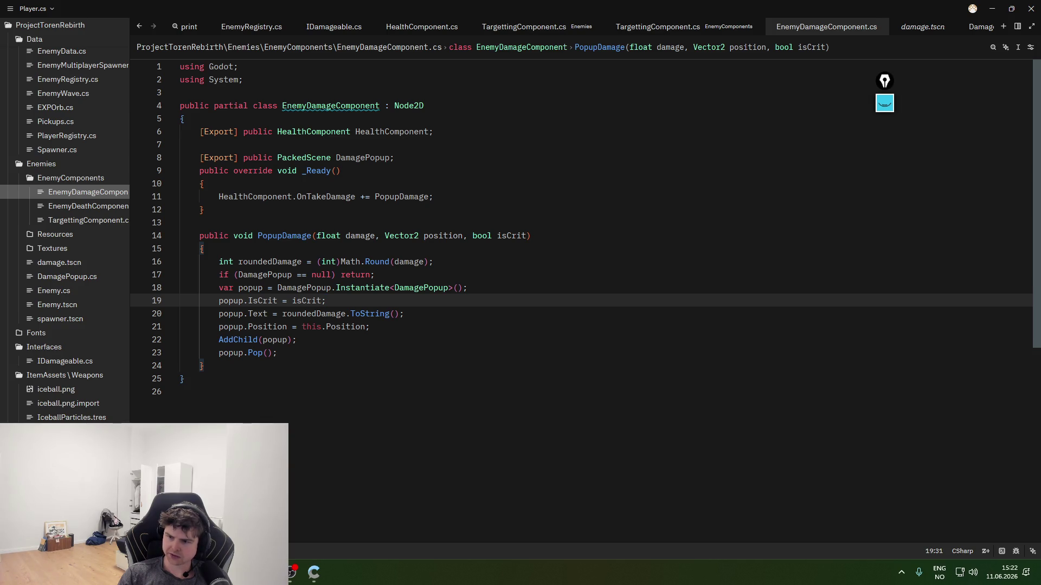
{"action": "key", "text": "alt+Tab"}
{"action": "key", "text": "alt+Tab"}
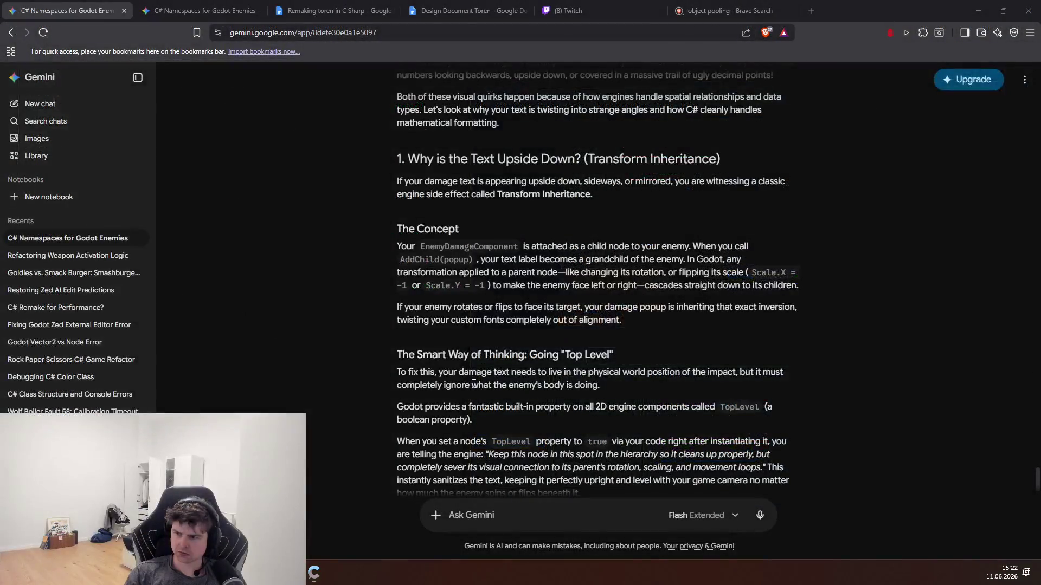
{"action": "scroll", "coordinate": [527, 382], "scroll_direction": "down", "scroll_amount": 1}
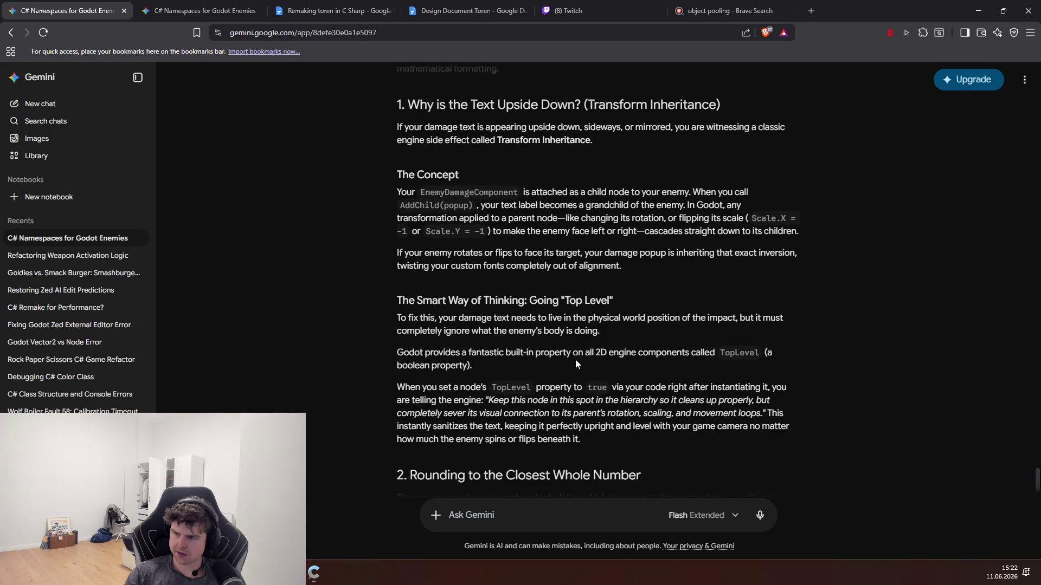
{"action": "scroll", "coordinate": [540, 348], "scroll_direction": "down", "scroll_amount": 1}
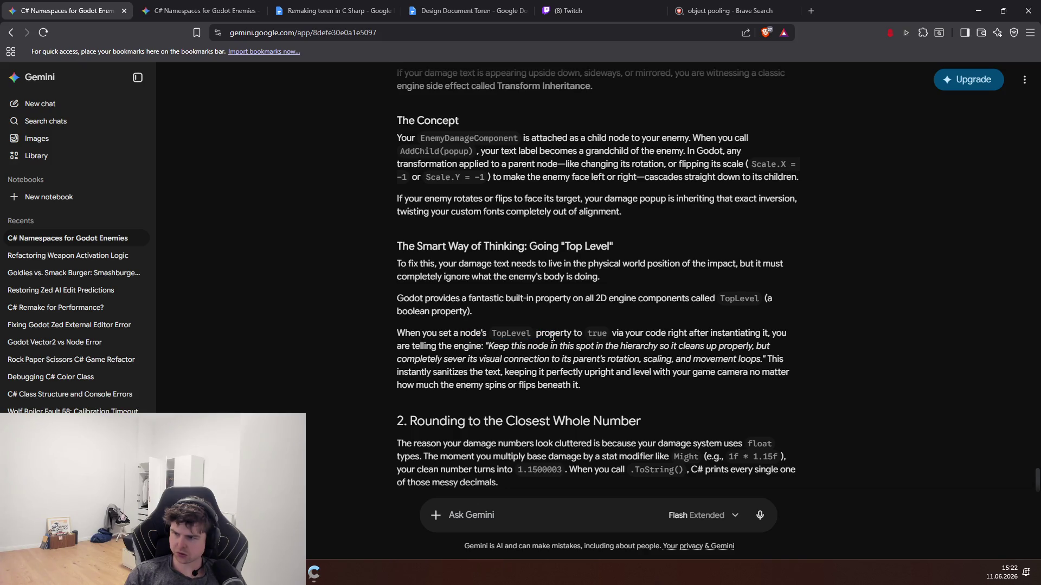
{"action": "scroll", "coordinate": [502, 327], "scroll_direction": "down", "scroll_amount": 4}
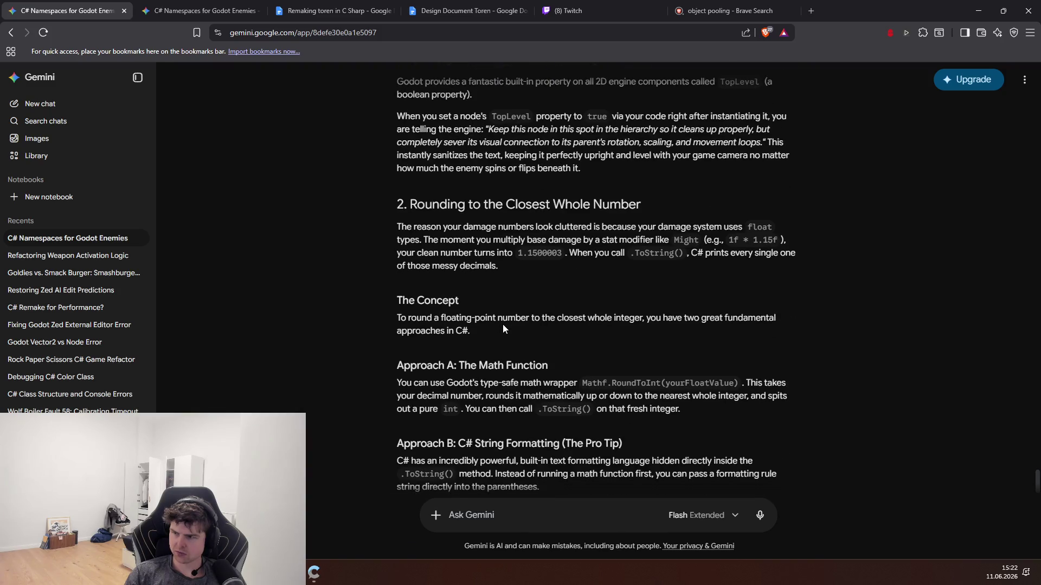
{"action": "scroll", "coordinate": [502, 297], "scroll_direction": "down", "scroll_amount": 2}
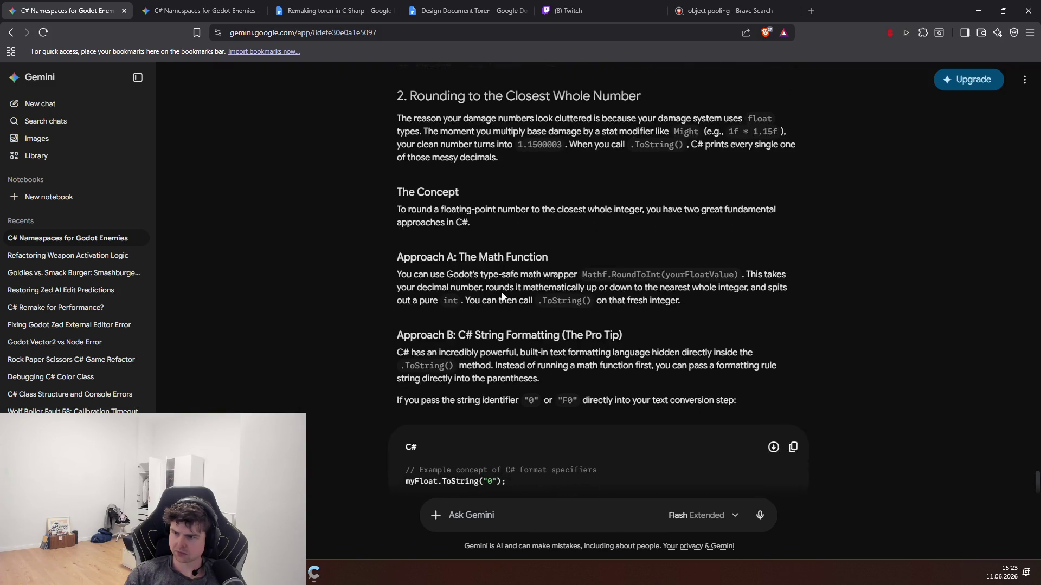
{"action": "scroll", "coordinate": [528, 322], "scroll_direction": "down", "scroll_amount": 3}
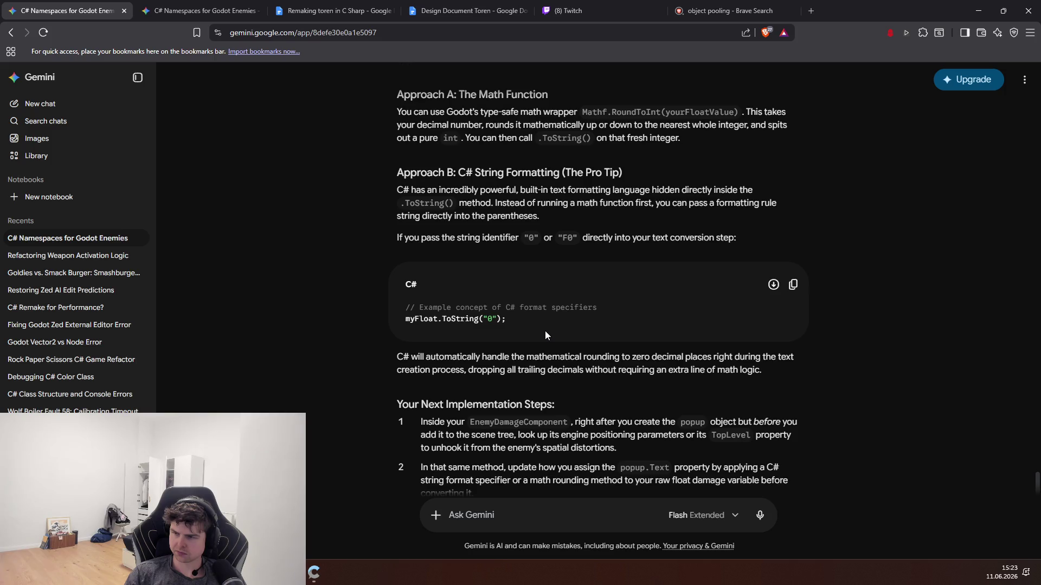
{"action": "scroll", "coordinate": [545, 335], "scroll_direction": "up", "scroll_amount": 1}
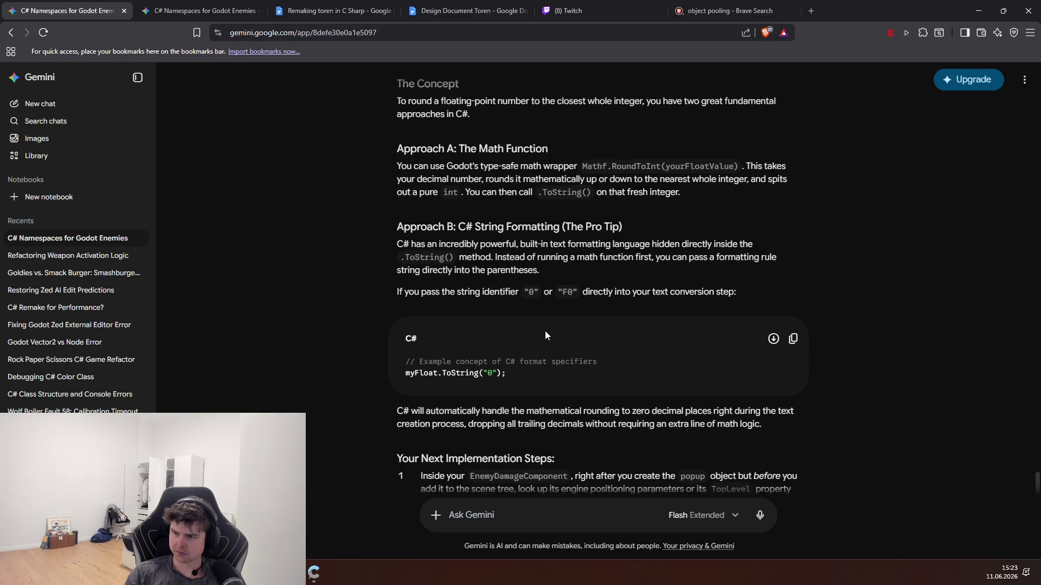
{"action": "scroll", "coordinate": [543, 347], "scroll_direction": "down", "scroll_amount": 2}
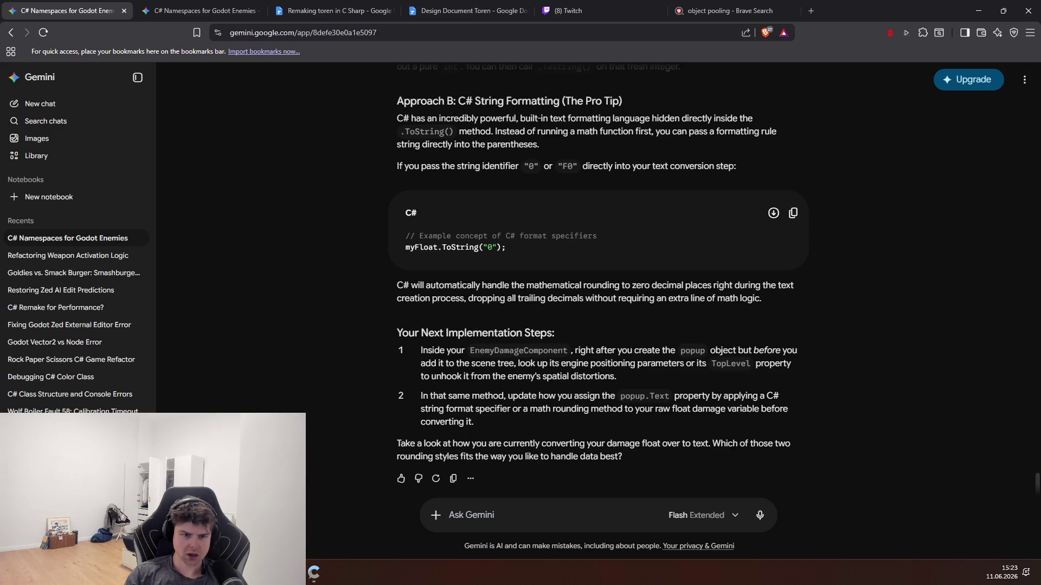
{"action": "key", "text": "alt+Tab"}
- Open DamagePopup.cs and try a TopLevel line below the IsCrit field, then clear it
{"action": "left_click", "coordinate": [68, 264]}
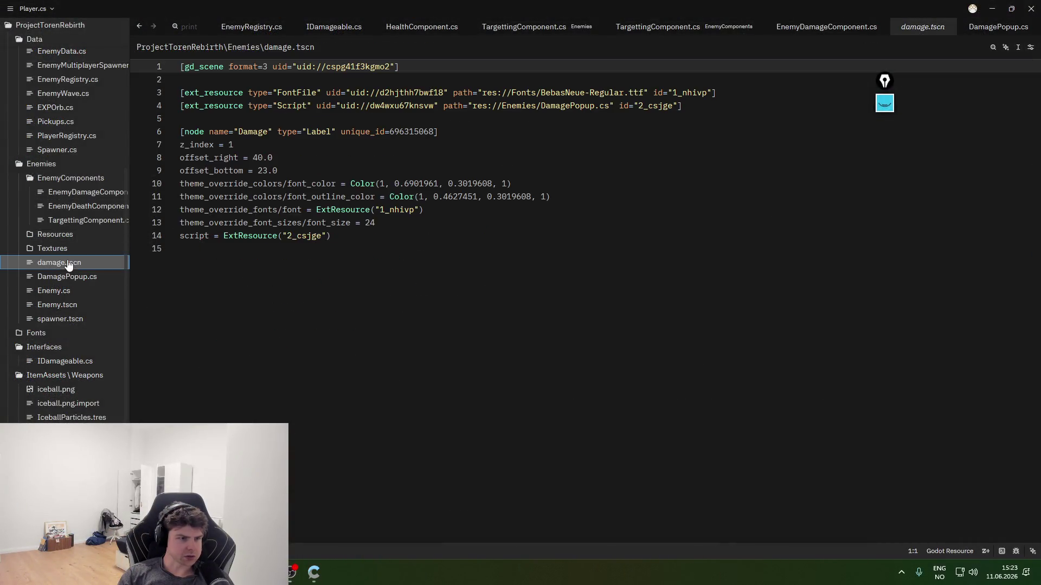
{"action": "left_click", "coordinate": [75, 278]}
{"action": "left_click", "coordinate": [336, 131]}
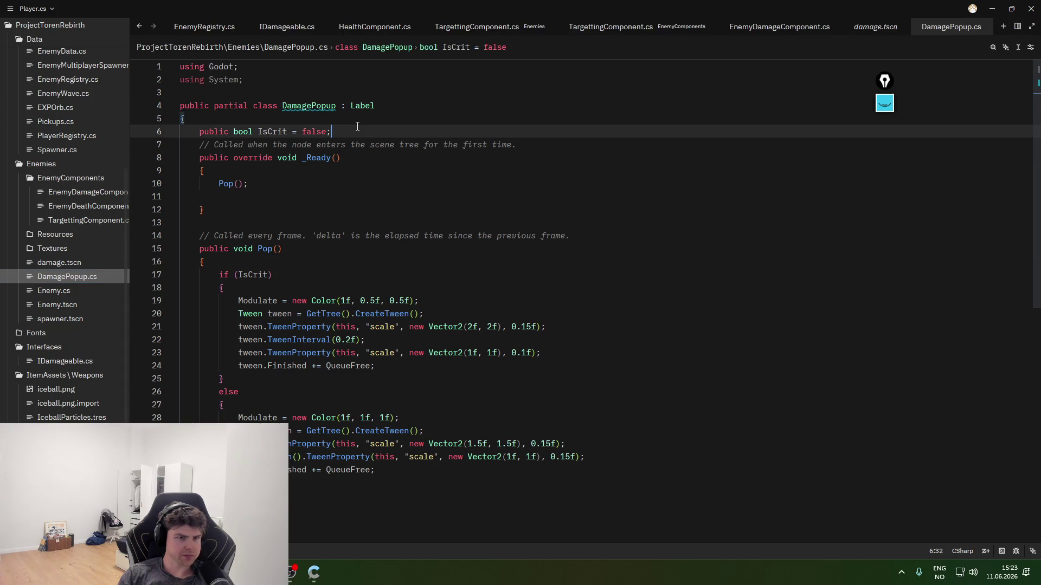
{"action": "key", "text": "Return"}
{"action": "type", "text": "topo"}
{"action": "key", "text": "BackSpace"}
{"action": "key", "text": "BackSpace"}
{"action": "key", "text": "BackSpace"}
{"action": "type", "text": "TopLevel"}
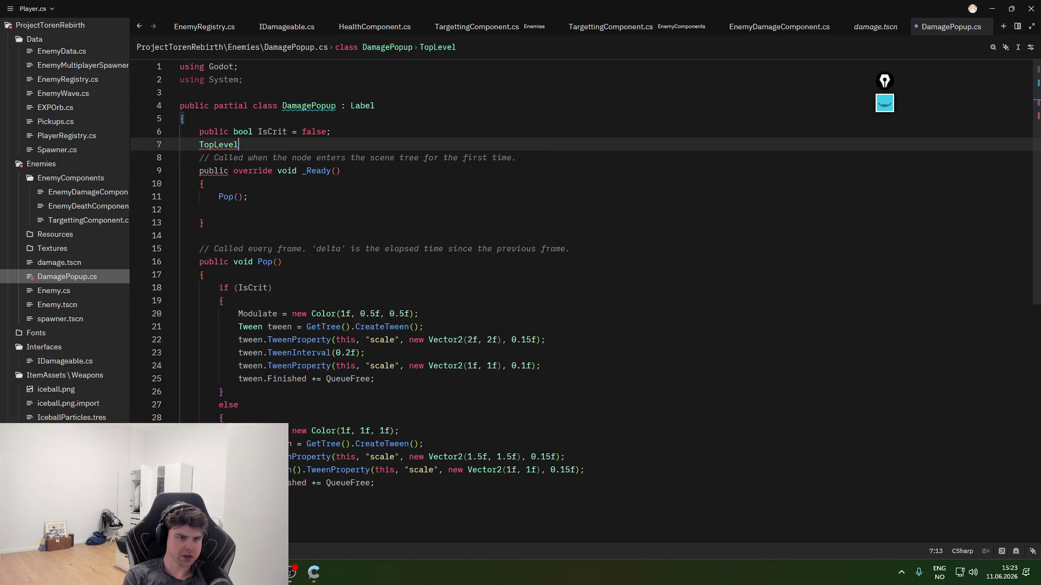
{"action": "key", "text": "Return"}
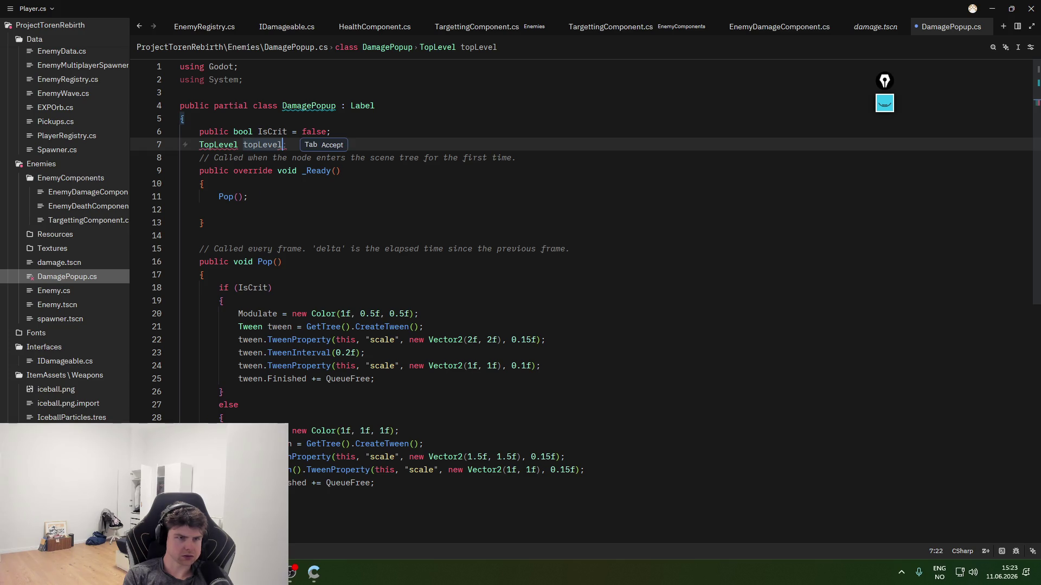
{"action": "left_click_drag", "start_coordinate": [283, 144], "coordinate": [198, 145]}
{"action": "type", "text": "Godot."}
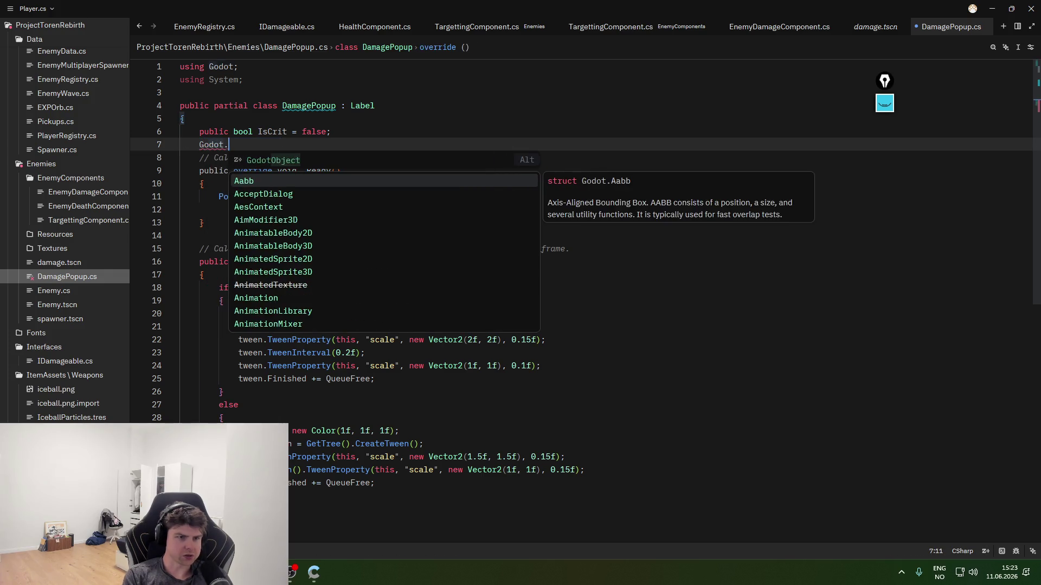
{"action": "type", "text": "TopLevel"}
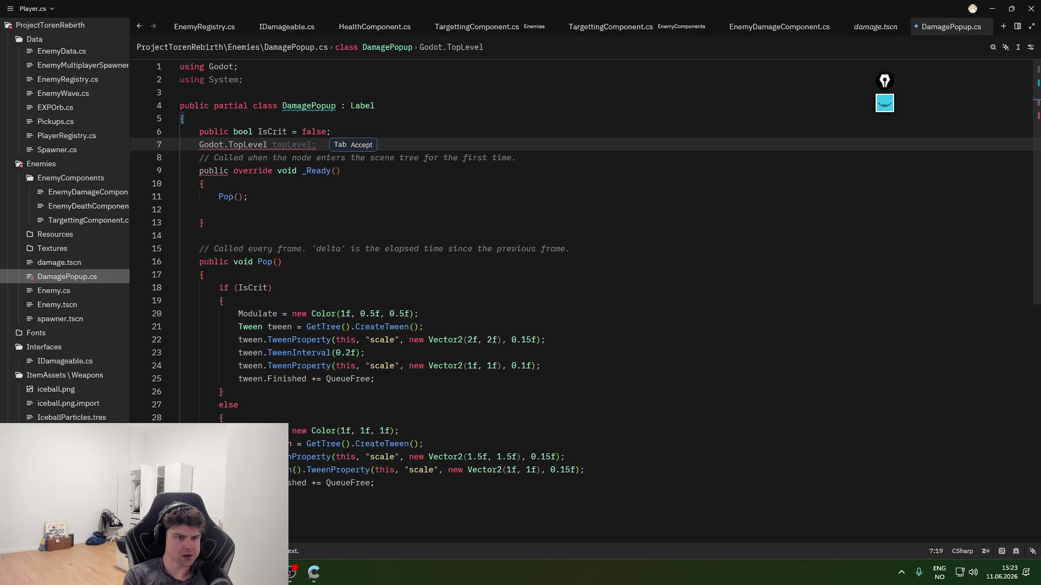
{"action": "key", "text": "BackSpace"}
{"action": "key", "text": "BackSpace"}
{"action": "key", "text": "BackSpace"}
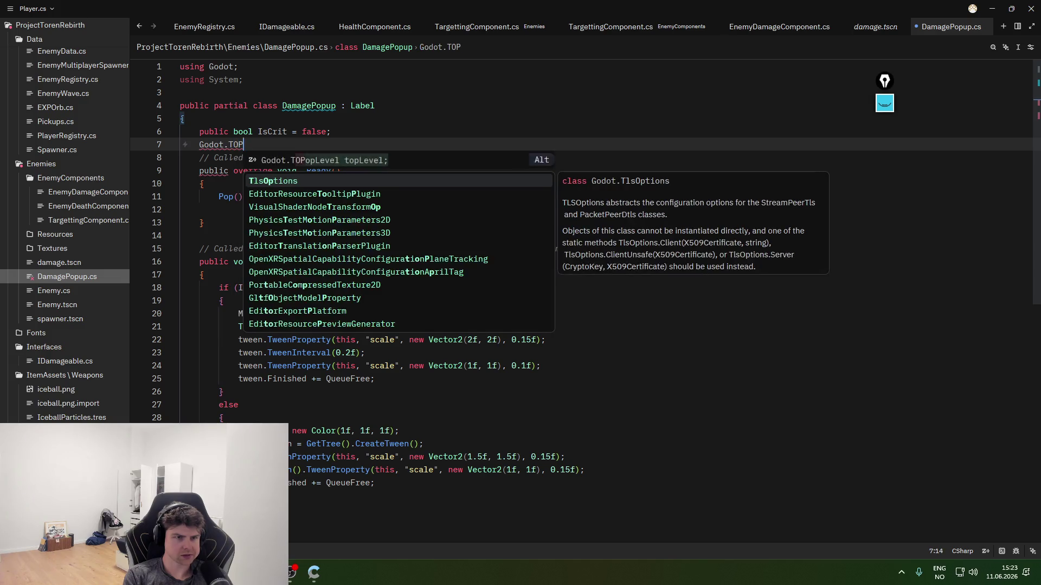
{"action": "key", "text": "BackSpace"}
{"action": "key", "text": "BackSpace"}
{"action": "key", "text": "BackSpace"}
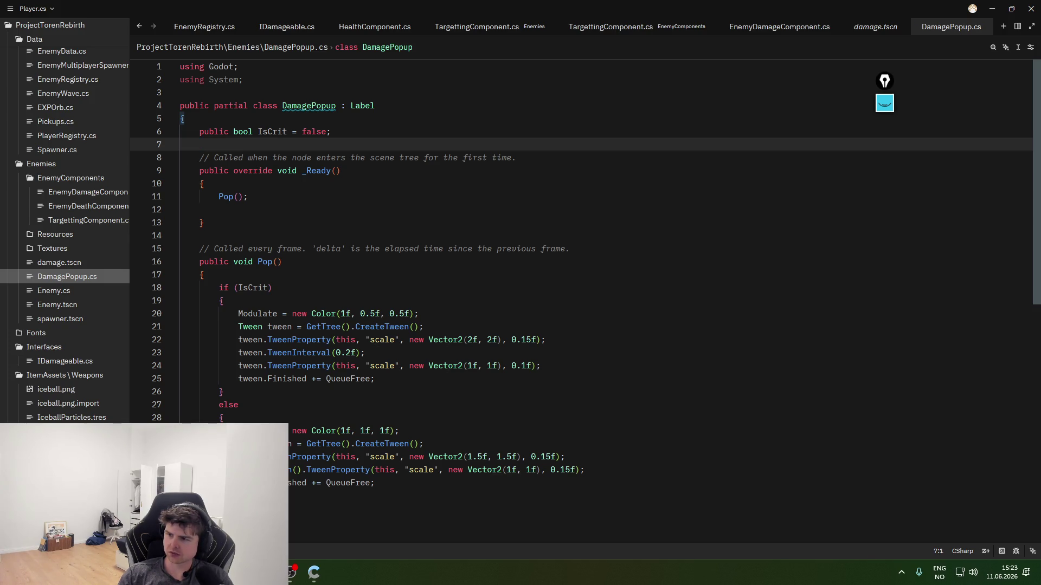
- Add 'TopLevel = true;' above the Pop() call in _Ready
{"action": "left_click", "coordinate": [392, 133]}
{"action": "left_click", "coordinate": [394, 149]}
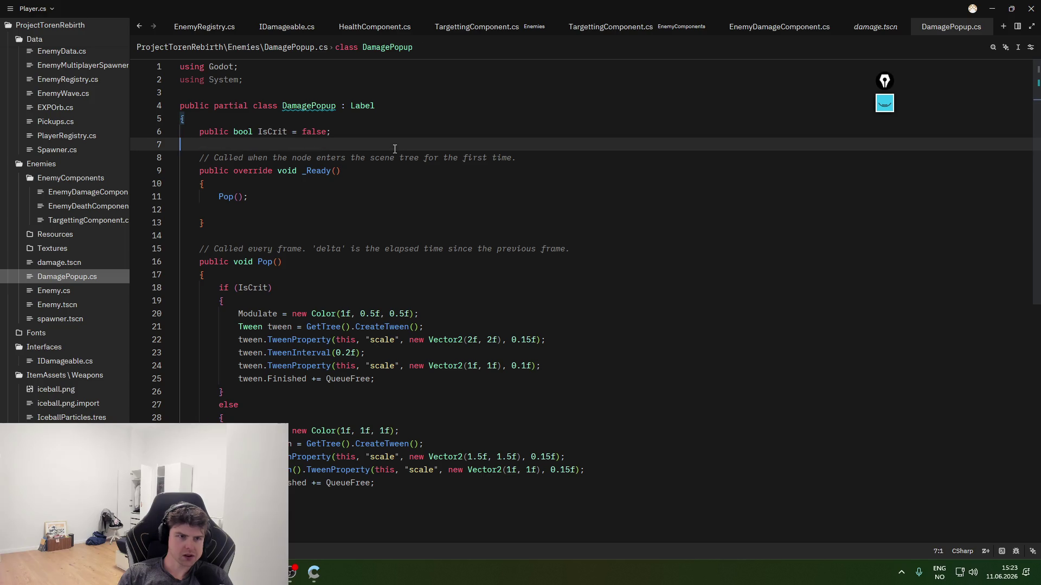
{"action": "left_click", "coordinate": [399, 198]}
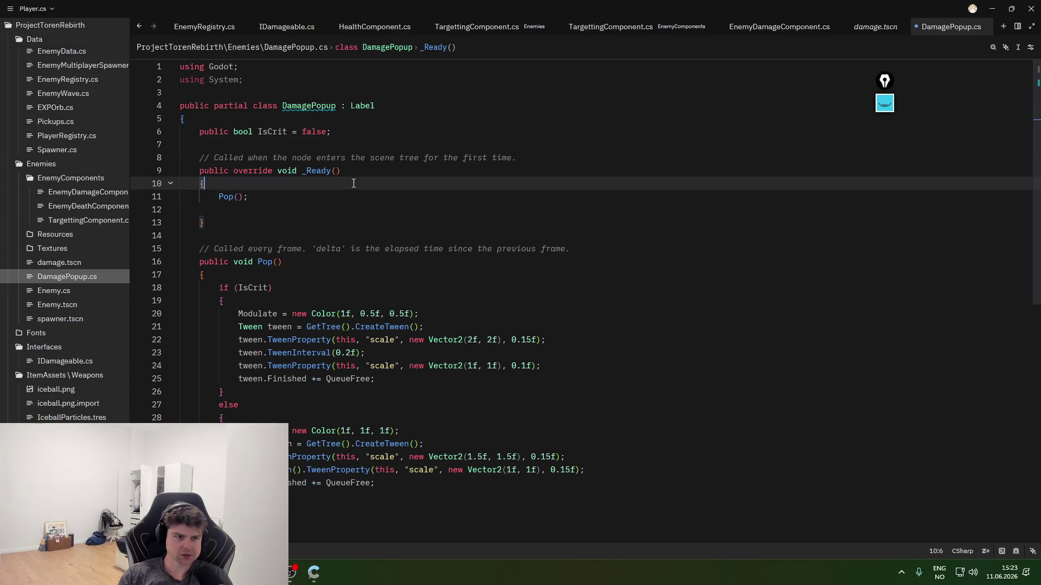
{"action": "key", "text": "ctrl+shift+Return"}
{"action": "type", "text": "TopLevel = true;"}
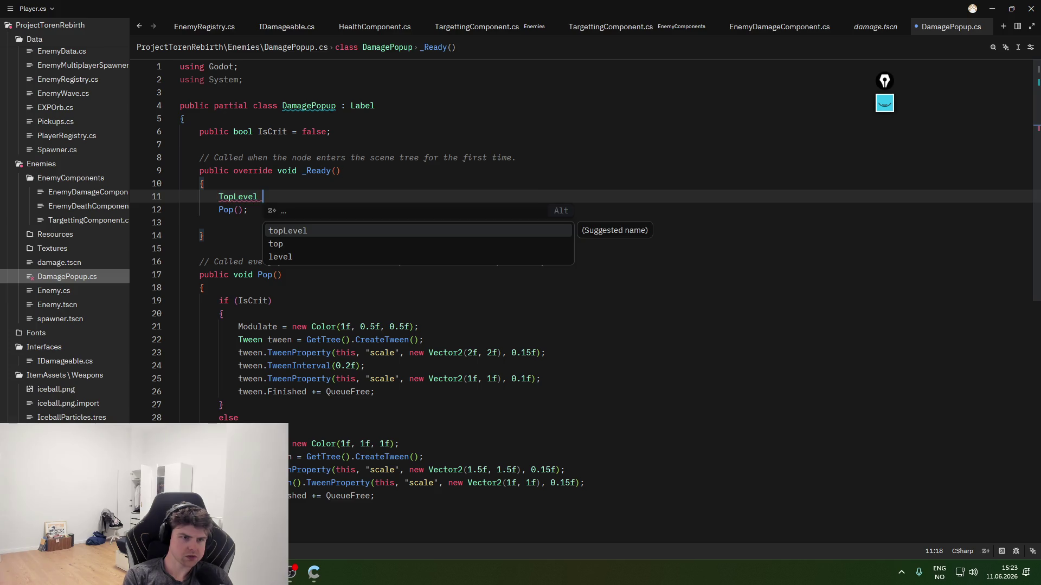
{"action": "key", "text": "Up"}
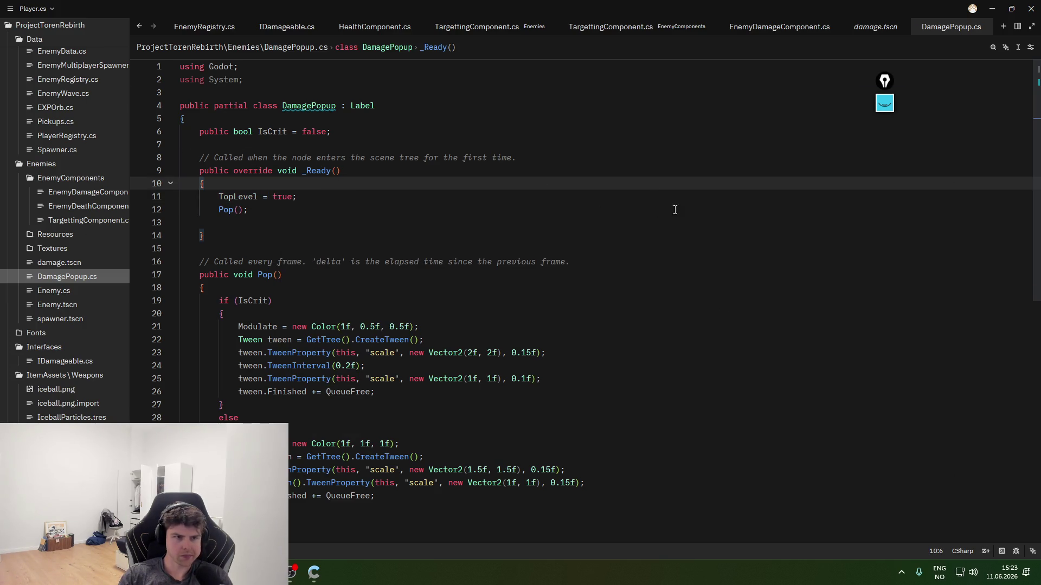
{"action": "key", "text": "Down"}
{"action": "key", "text": "Down"}
{"action": "key", "text": "Down"}
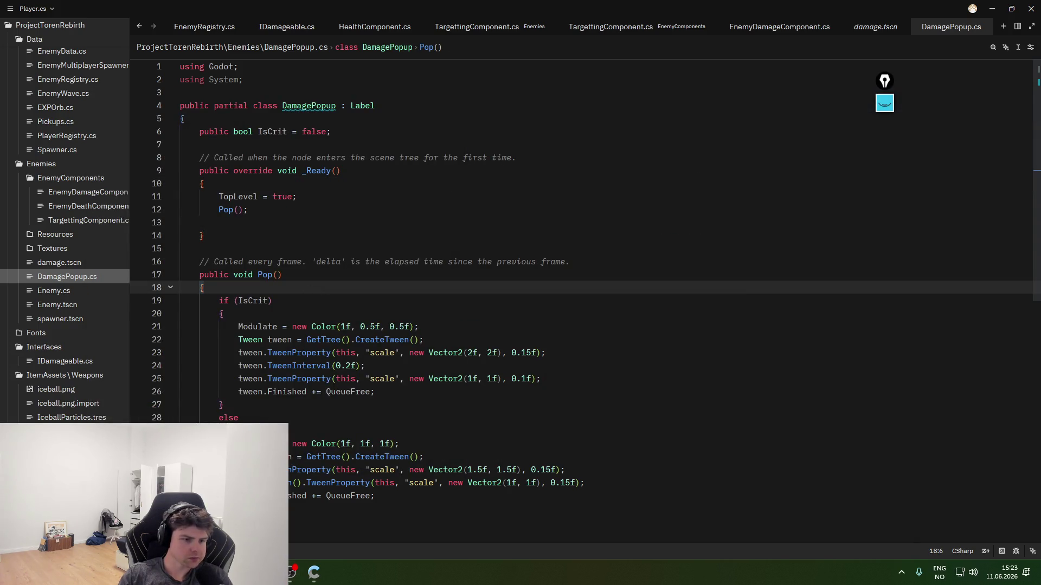
{"action": "key", "text": "alt+Tab"}
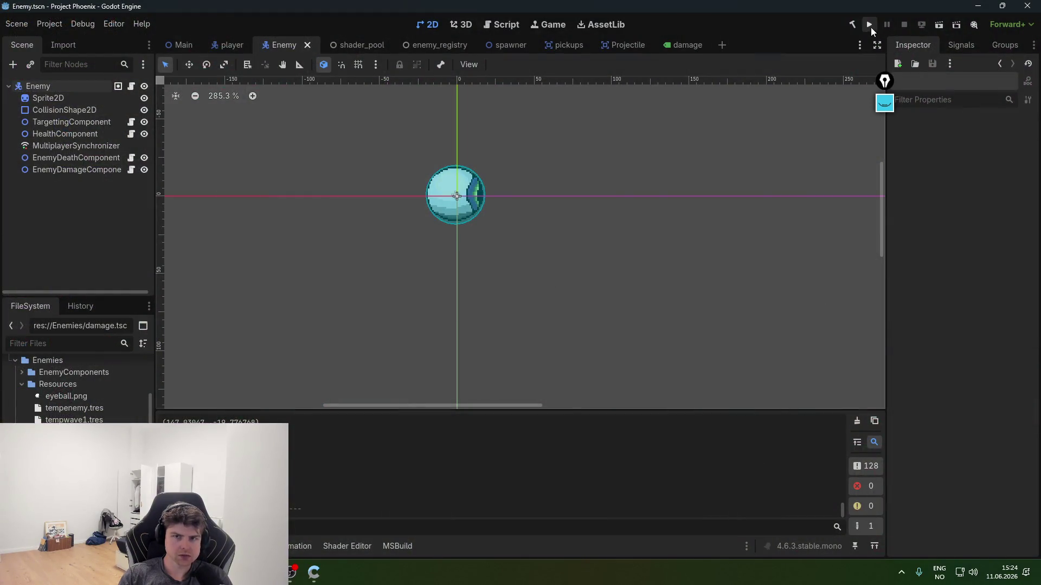
- Test-run the game to check the popup change, stop it, and glance at the stream chat
{"action": "left_click", "coordinate": [868, 24]}
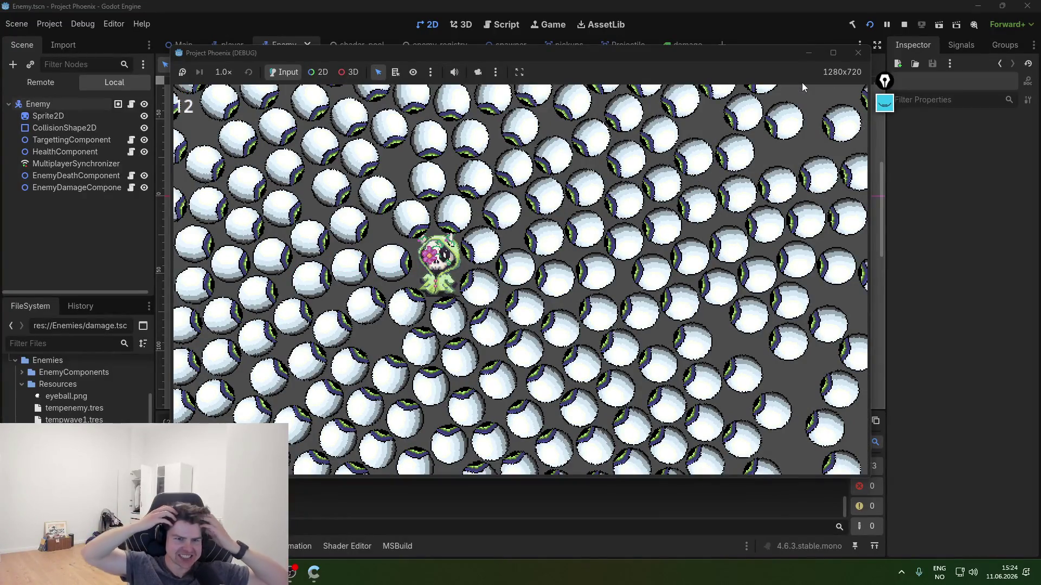
{"action": "left_click", "coordinate": [857, 53]}
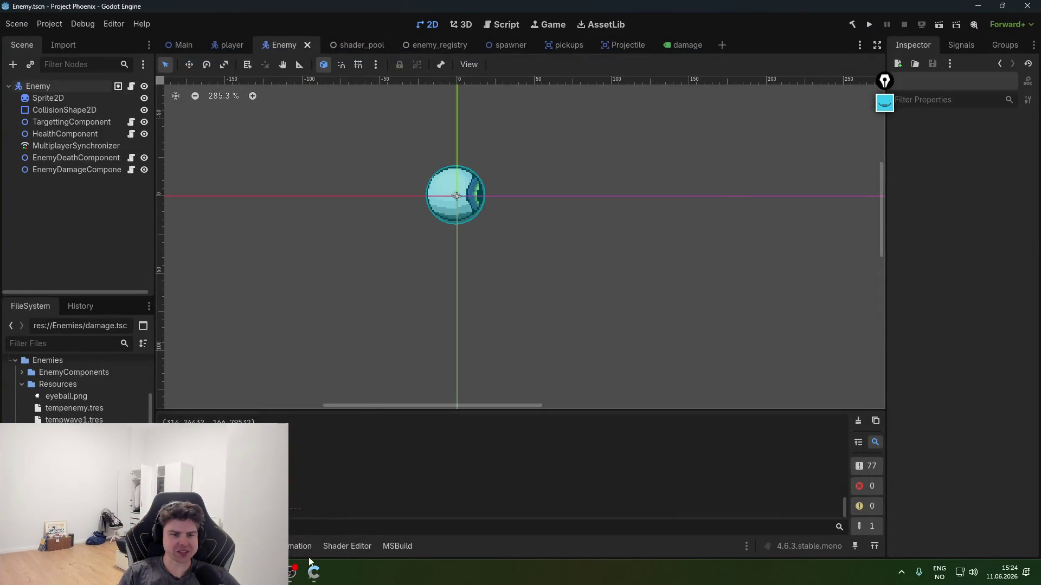
{"action": "left_click", "coordinate": [314, 573]}
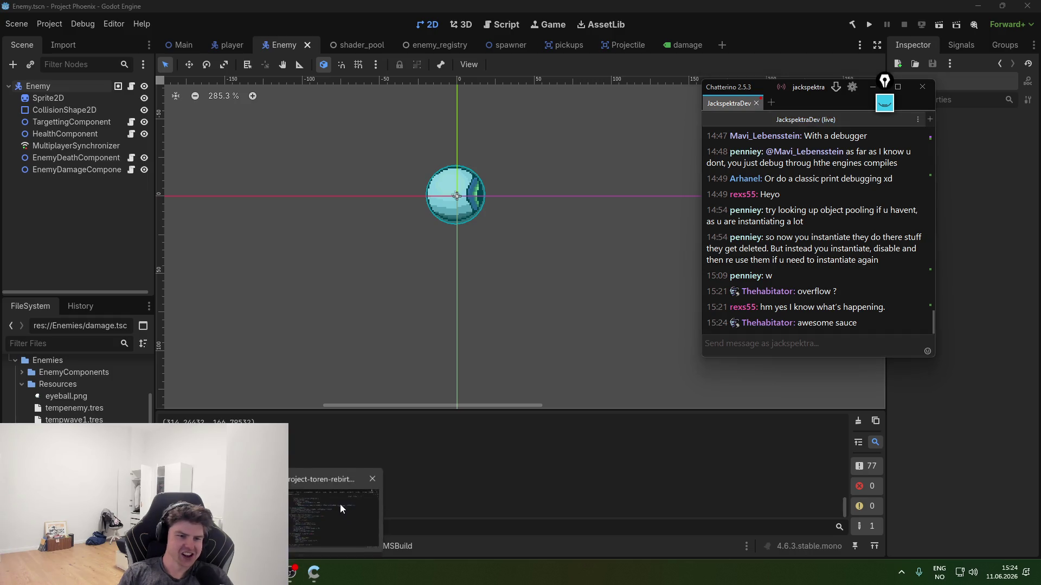
{"action": "left_click", "coordinate": [340, 504]}
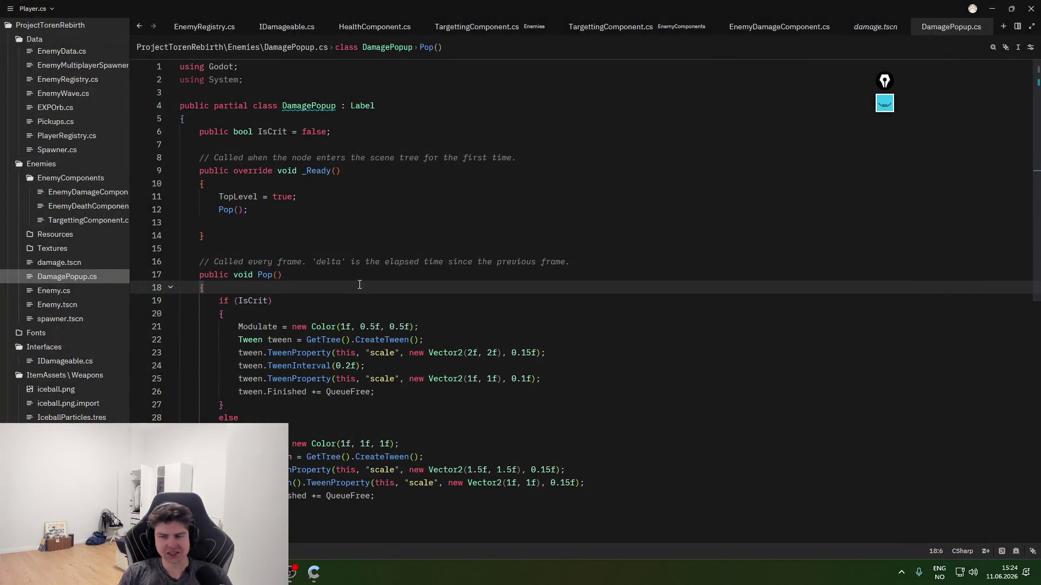
- Select all of the DamagePopup.cs code and briefly check the stream chat
{"action": "key", "text": "ctrl+a"}
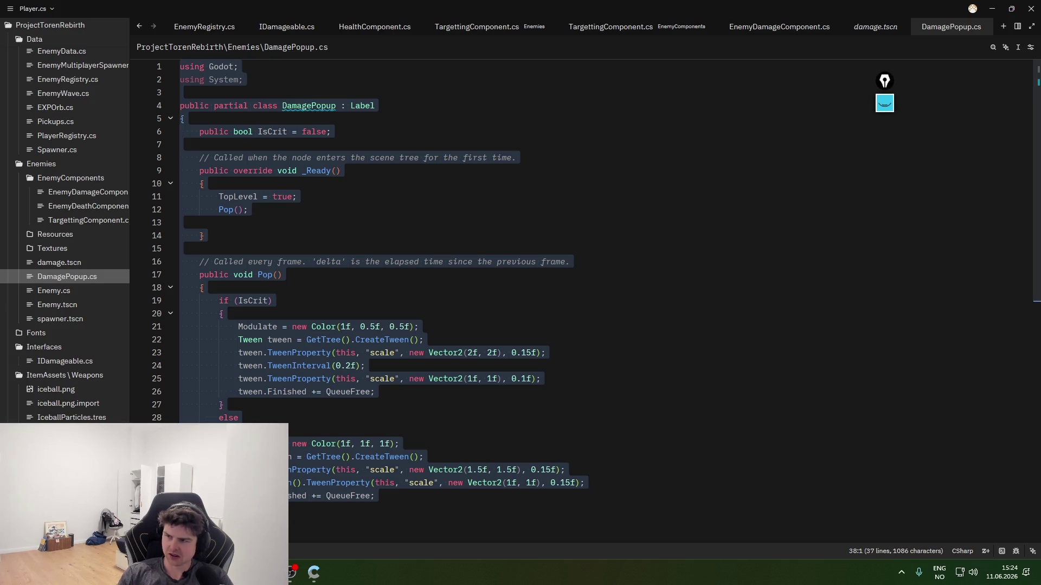
{"action": "key", "text": "alt+Tab"}
{"action": "left_click", "coordinate": [844, 440]}
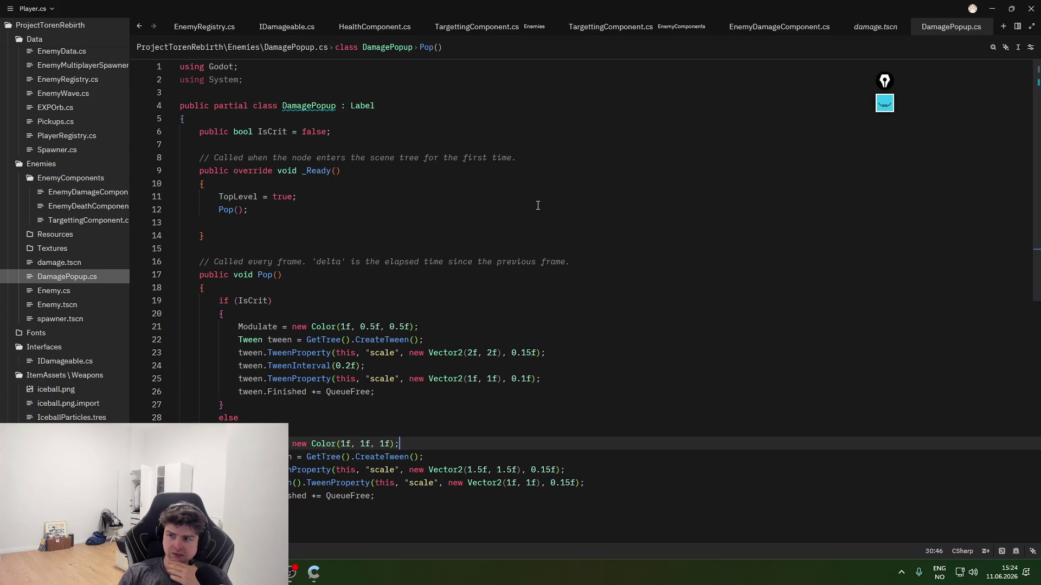
- Browse damage.tscn, DamagePopup.cs and EnemyDamageComponent.cs, ending on TargettingComponent.cs
{"action": "left_click", "coordinate": [81, 263]}
{"action": "left_click", "coordinate": [81, 275]}
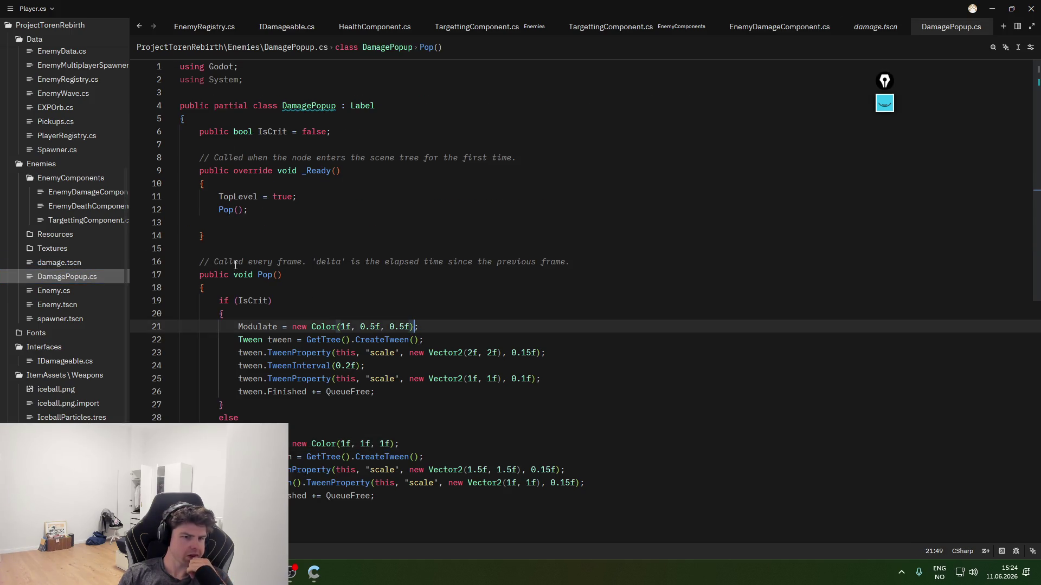
{"action": "left_click", "coordinate": [90, 194]}
{"action": "left_click", "coordinate": [87, 220]}
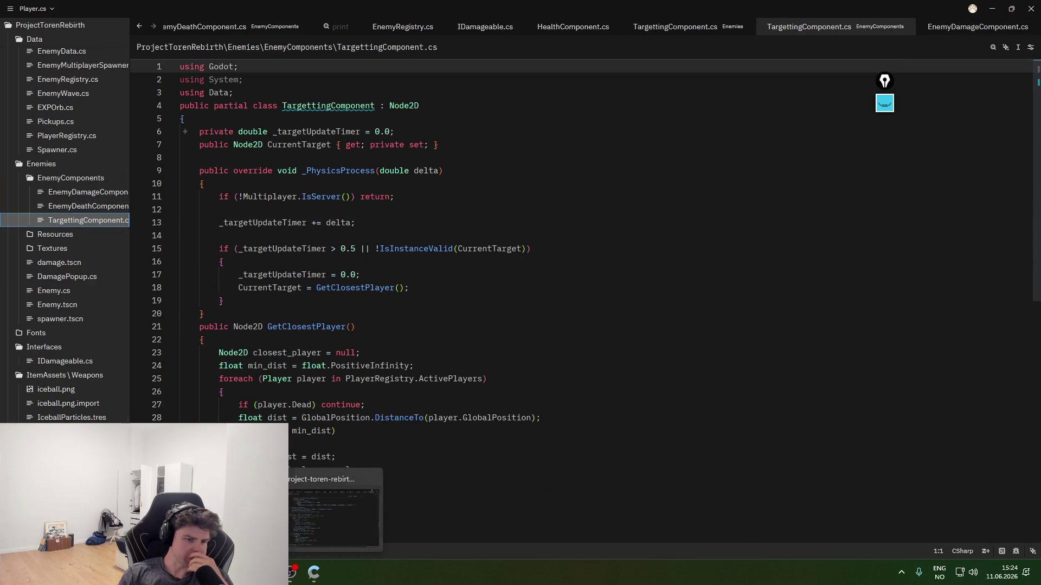
- Inspect the old damage_popup code, selecting the rest of line 166 where the popup is added
{"action": "left_click", "coordinate": [327, 511]}
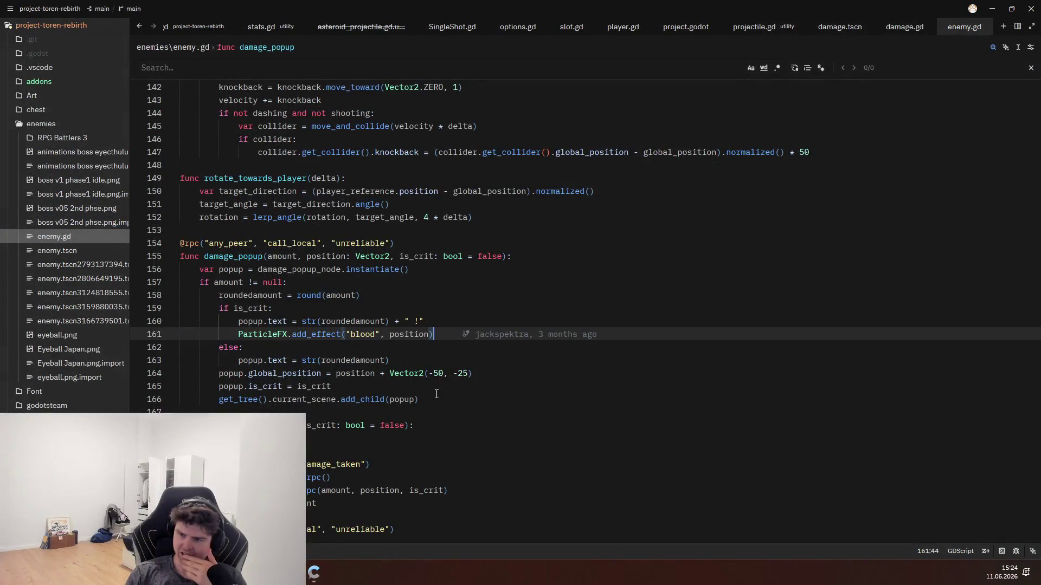
{"action": "left_click", "coordinate": [425, 381]}
{"action": "left_click", "coordinate": [452, 399]}
{"action": "mouse_move", "coordinate": [453, 400]}
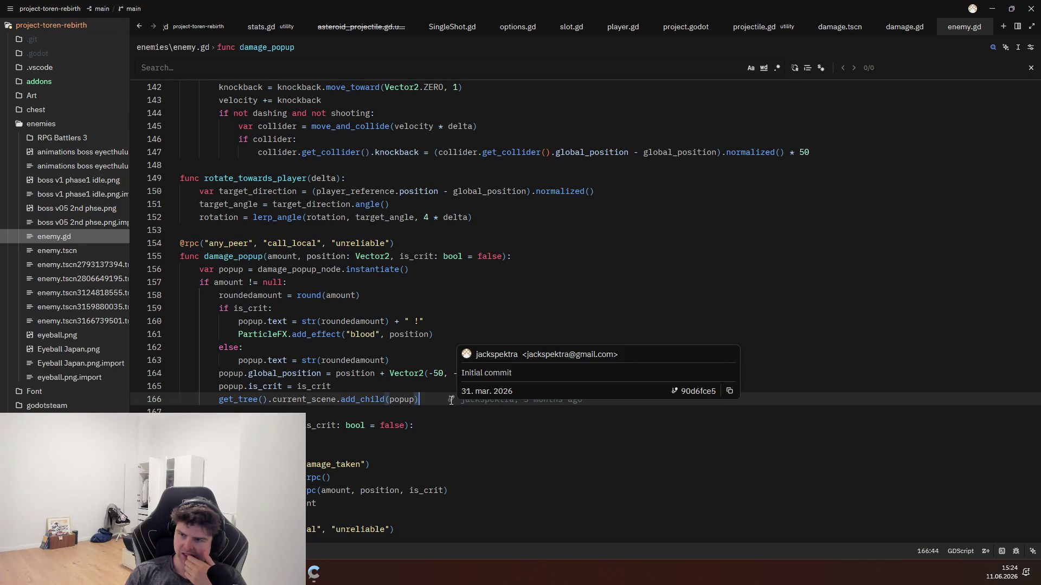
{"action": "left_click_drag", "start_coordinate": [281, 404], "coordinate": [419, 399]}
{"action": "left_click", "coordinate": [419, 399]}
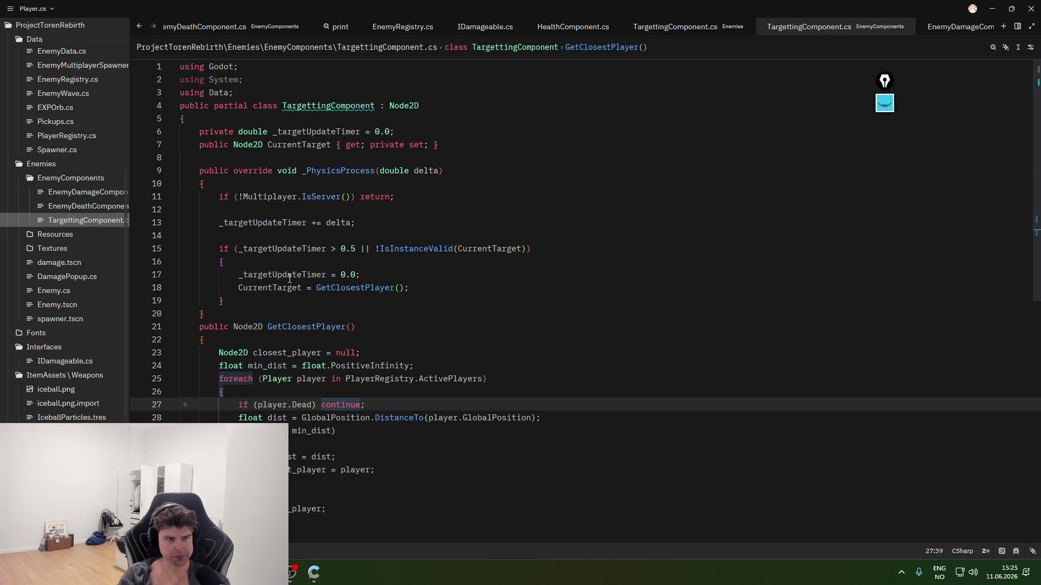
- Reopen DamagePopup.cs and review the else branch of Pop
{"action": "left_click", "coordinate": [79, 193]}
{"action": "left_click", "coordinate": [60, 263]}
{"action": "left_click", "coordinate": [75, 277]}
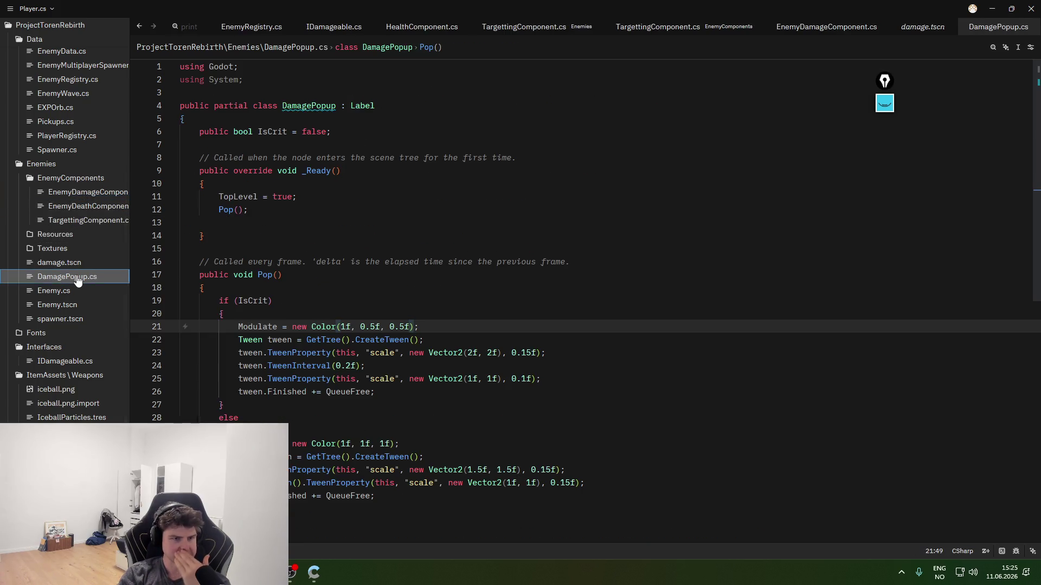
{"action": "left_click", "coordinate": [444, 379]}
{"action": "left_click", "coordinate": [436, 414]}
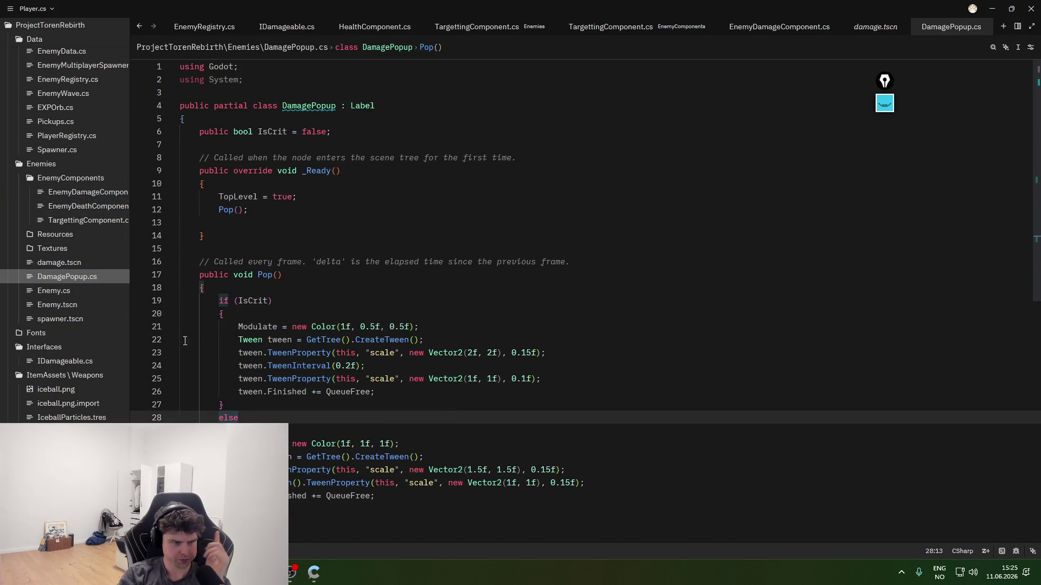
- Look through the Enemy, spawner and EnemyDeathComponent files, ending on EnemyDamageComponent's Position line
{"action": "left_click", "coordinate": [69, 308]}
{"action": "left_click", "coordinate": [76, 319]}
{"action": "left_click", "coordinate": [69, 292]}
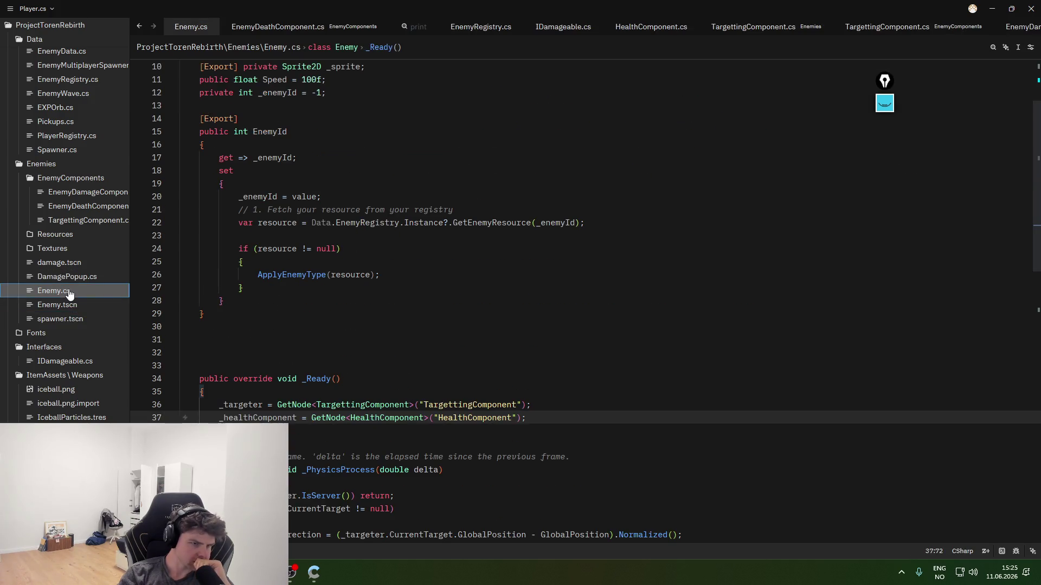
{"action": "scroll", "coordinate": [167, 319], "scroll_direction": "down", "scroll_amount": 5}
{"action": "left_click", "coordinate": [81, 192]}
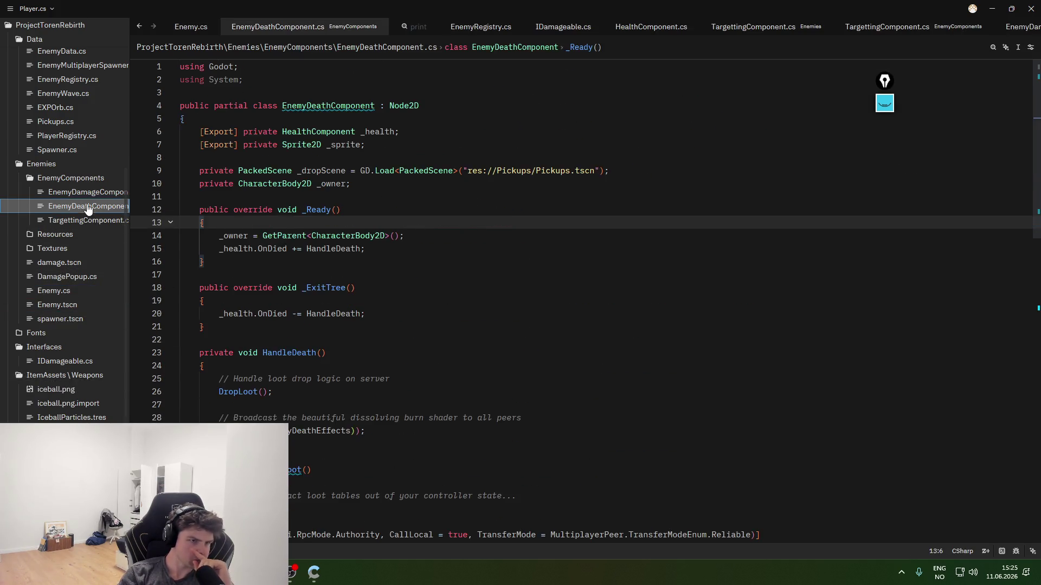
{"action": "left_click", "coordinate": [250, 353]}
{"action": "left_click", "coordinate": [369, 297]}
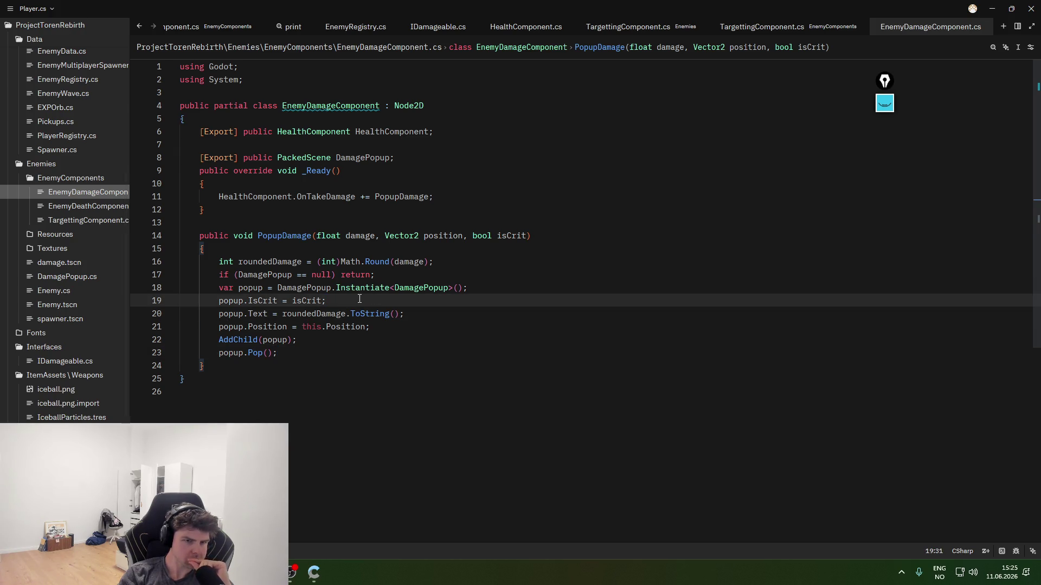
{"action": "left_click", "coordinate": [378, 340]}
- Insert GetTree.CurrentScene. before AddChild(popup) on line 22 using autocomplete
{"action": "left_click", "coordinate": [420, 328]}
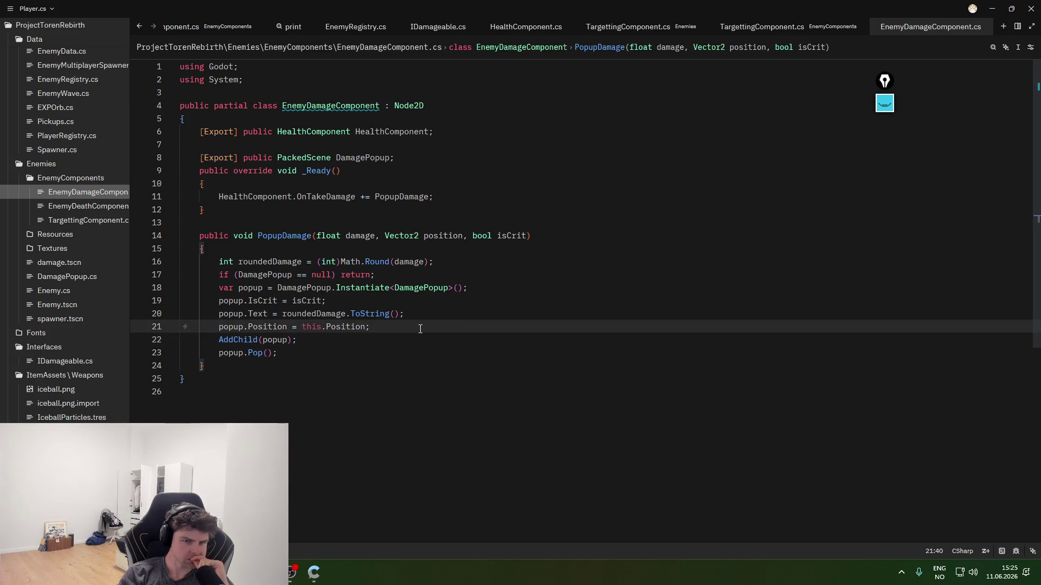
{"action": "key", "text": "Down"}
{"action": "key", "text": "Down"}
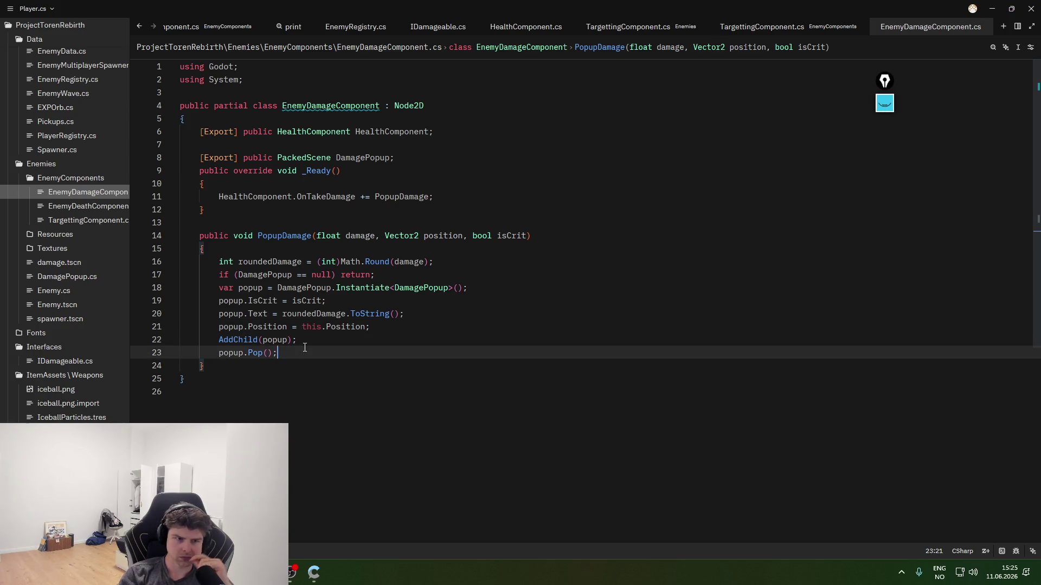
{"action": "key", "text": "Up"}
{"action": "key", "text": "Home"}
{"action": "type", "text": "GetTree."}
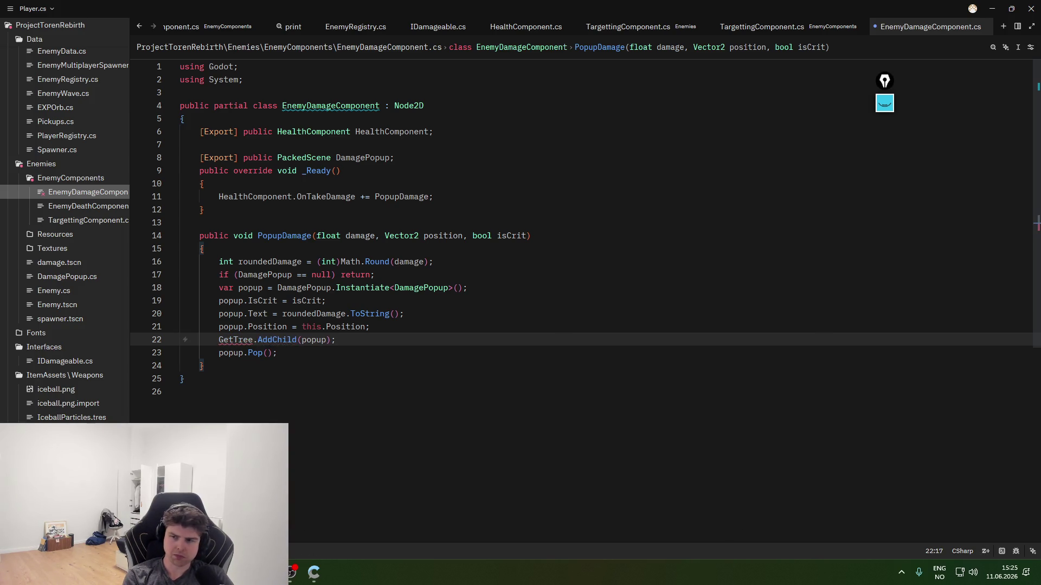
{"action": "type", "text": "C"}
{"action": "type", "text": "urre"}
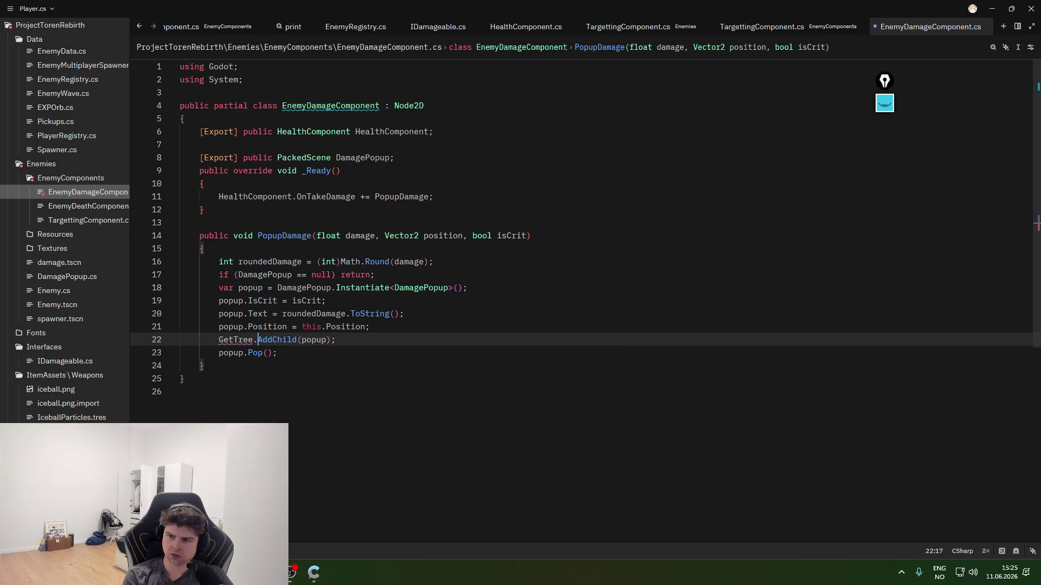
{"action": "key", "text": "Tab"}
- Add the missing parentheses after GetTree to clear the method-group error
{"action": "left_click", "coordinate": [509, 305]}
{"action": "mouse_move", "coordinate": [234, 340]}
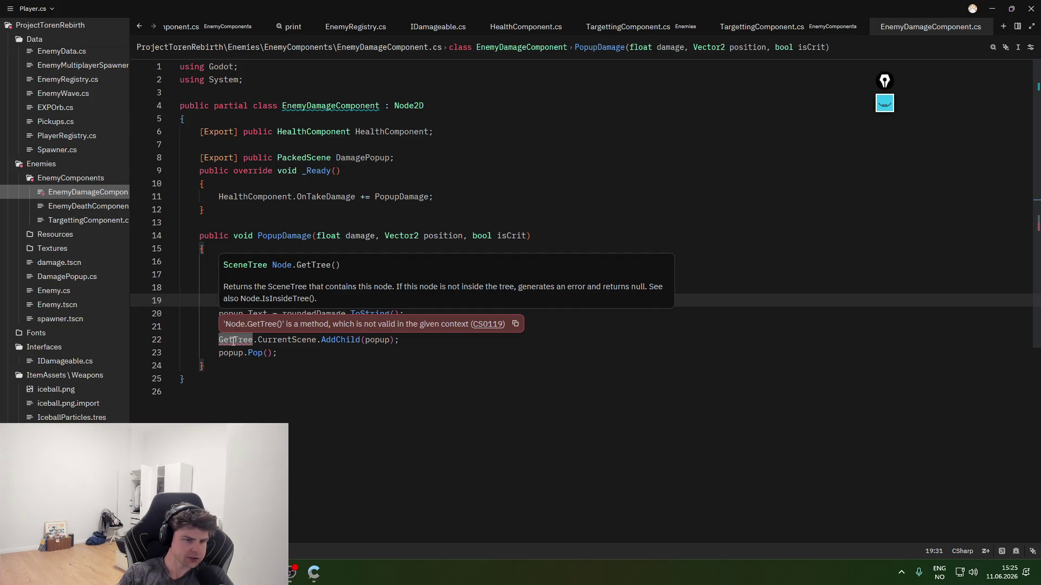
{"action": "left_click", "coordinate": [236, 339]}
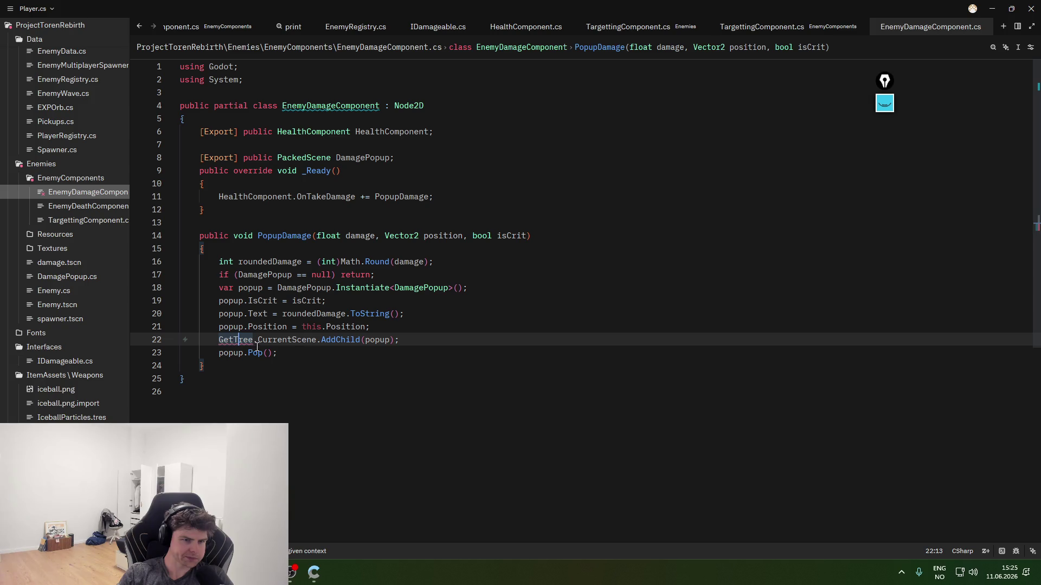
{"action": "mouse_move", "coordinate": [247, 340]}
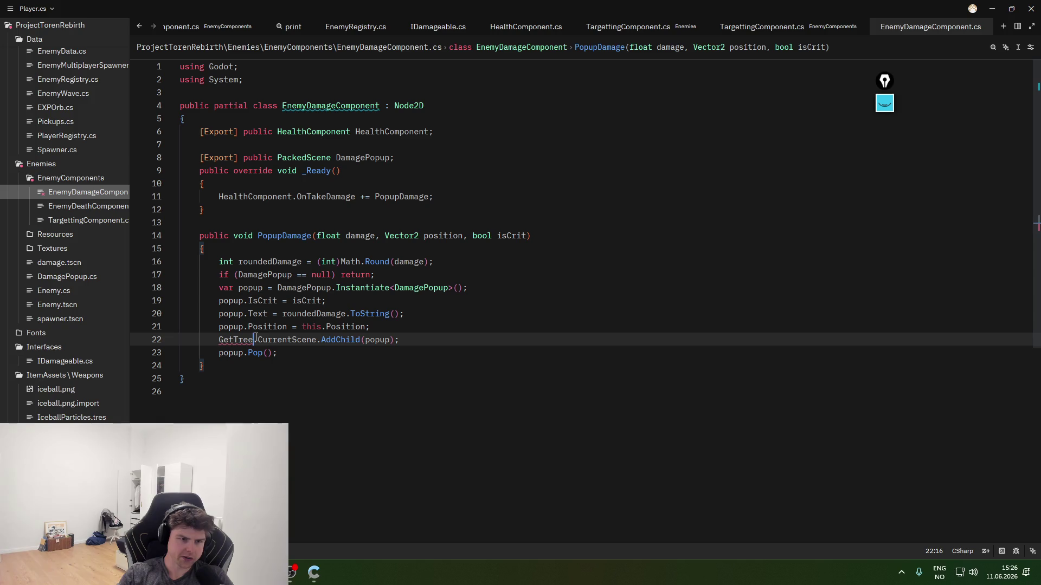
{"action": "left_click", "coordinate": [253, 340]}
{"action": "type", "text": "()"}
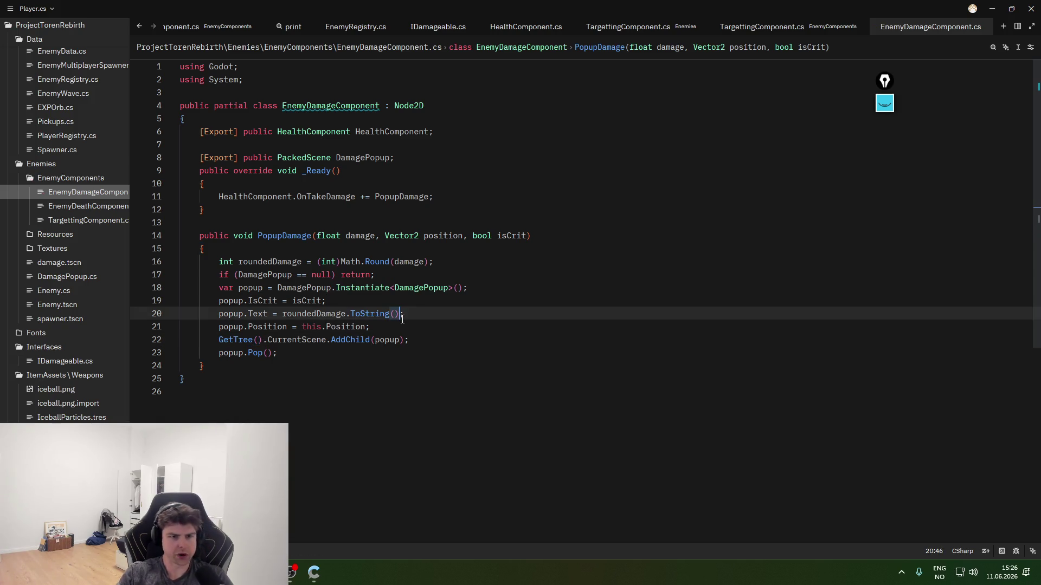
{"action": "left_click", "coordinate": [397, 314]}
- Briefly switch away to the desktop, then bring the code editor back to the front
{"action": "key", "text": "alt+Tab"}
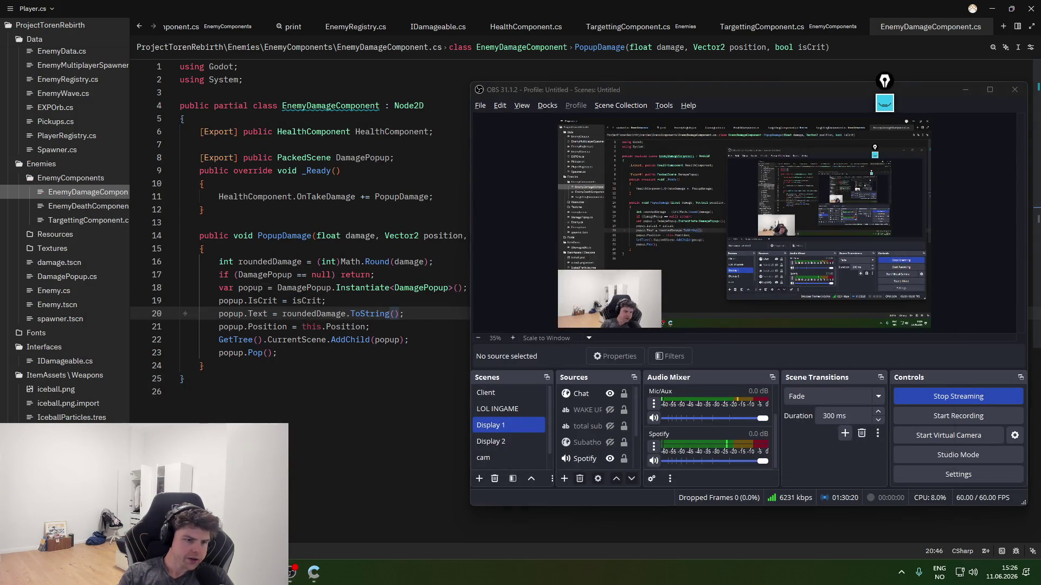
{"action": "key", "text": "super+d"}
{"action": "key", "text": "super+d"}
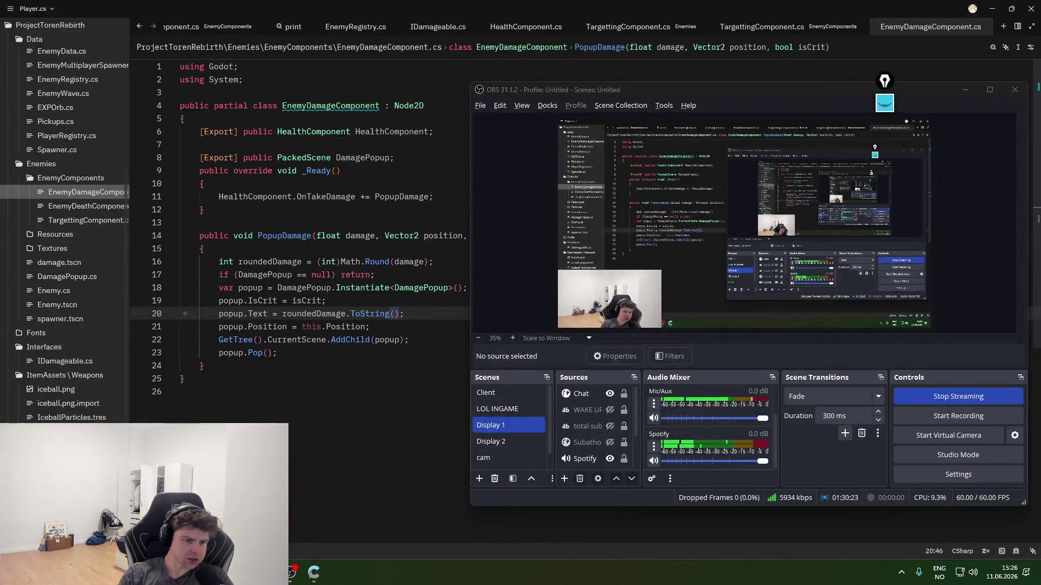
{"action": "mouse_move", "coordinate": [314, 573]}
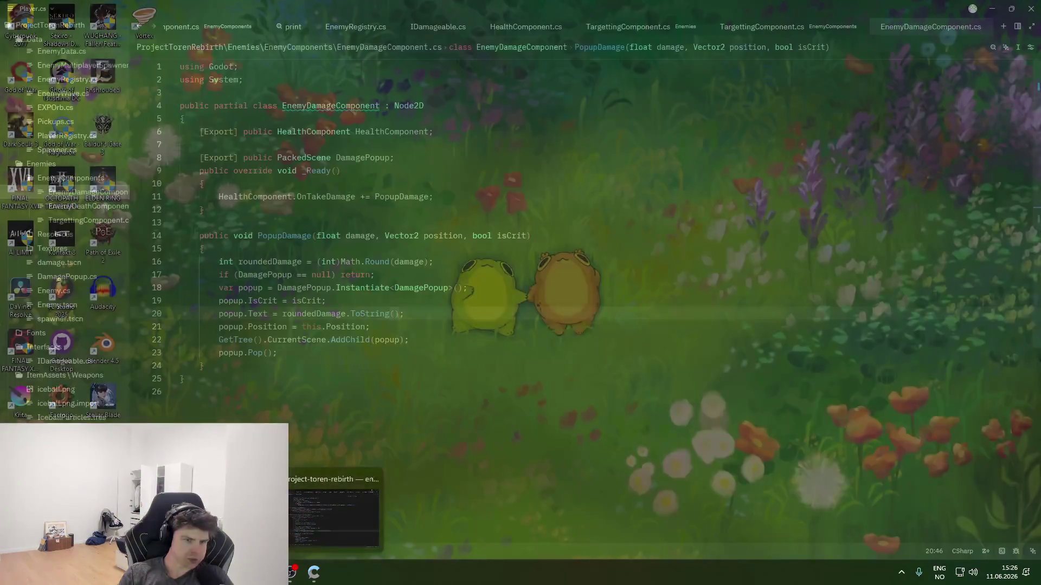
{"action": "left_click", "coordinate": [334, 528]}
- Open DamagePopup.cs for editing from the file tree
{"action": "left_click", "coordinate": [278, 132]}
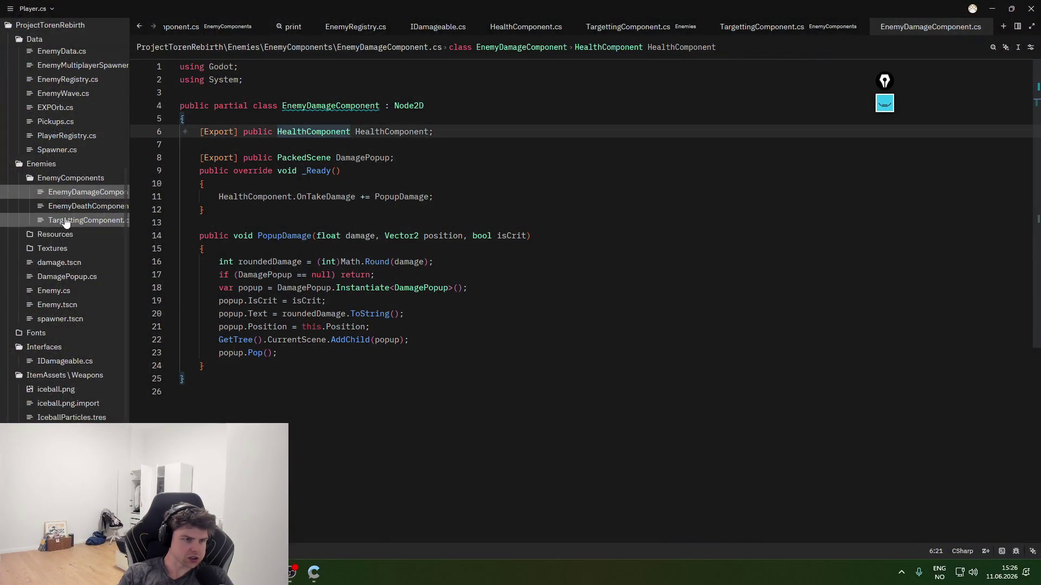
{"action": "scroll", "coordinate": [76, 217], "scroll_direction": "up", "scroll_amount": 8}
{"action": "scroll", "coordinate": [93, 217], "scroll_direction": "down", "scroll_amount": 5}
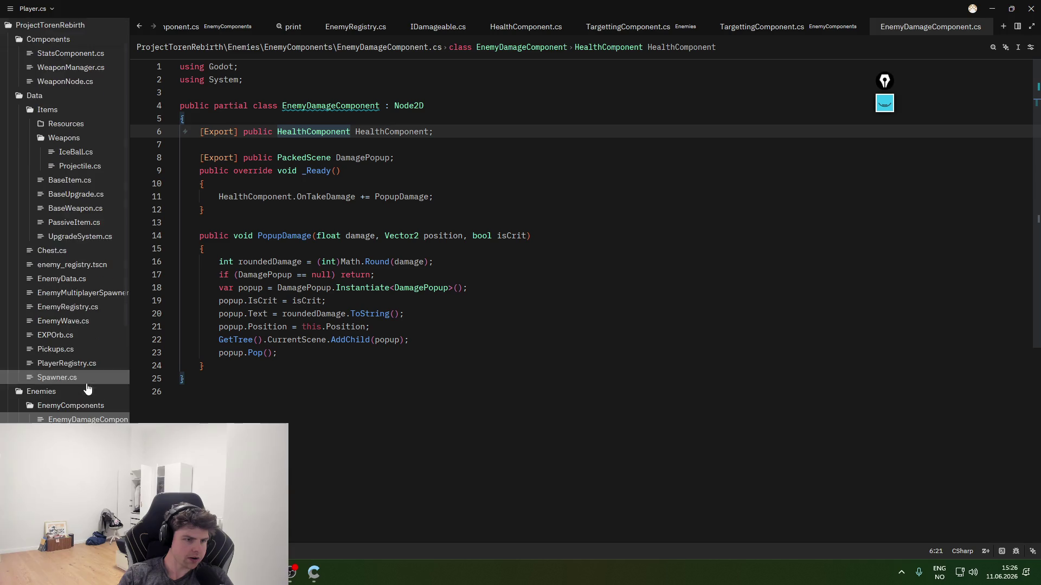
{"action": "left_click", "coordinate": [60, 420]}
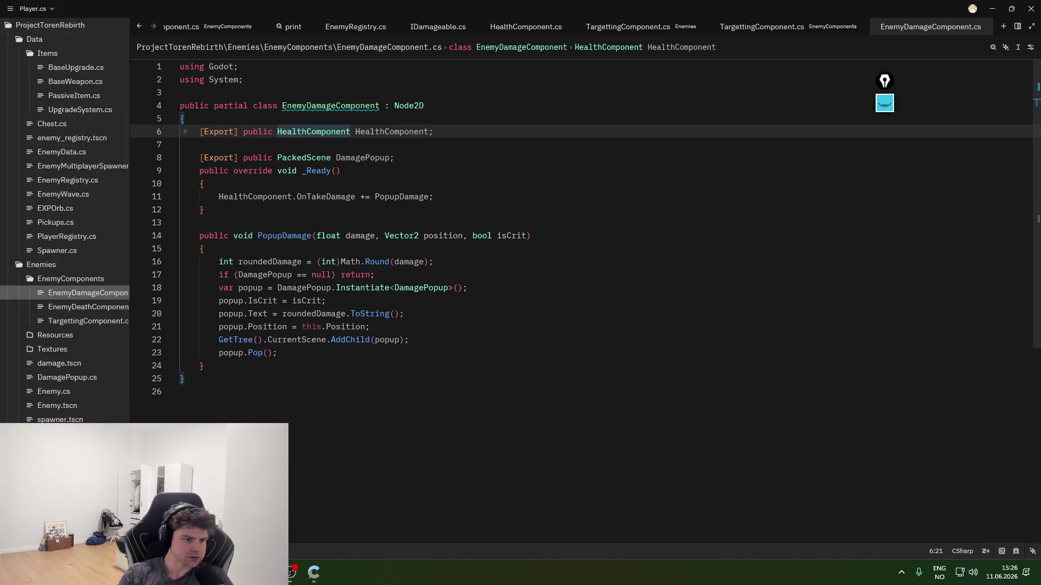
{"action": "left_click", "coordinate": [76, 371]}
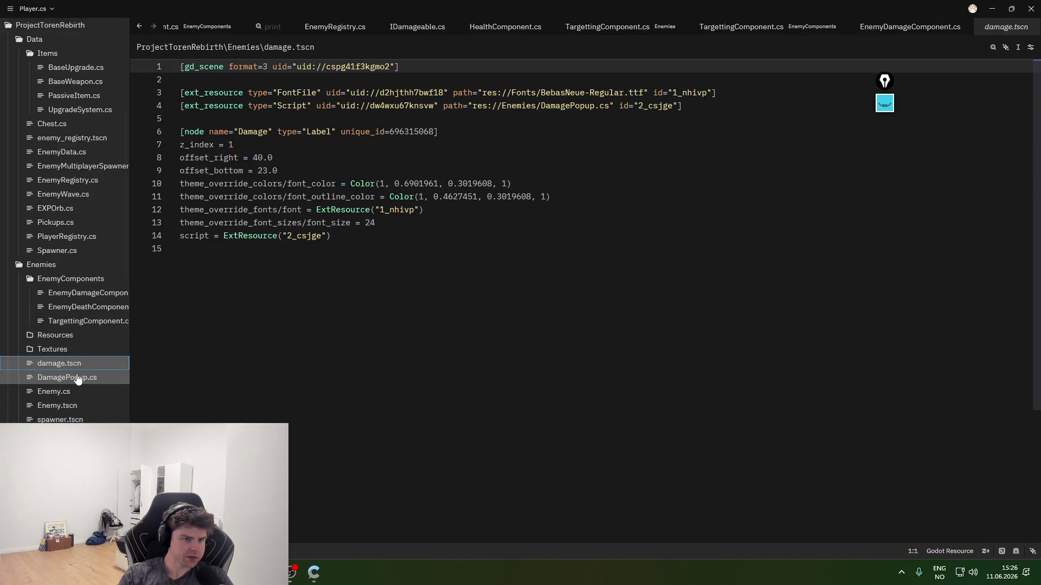
{"action": "double_click", "coordinate": [81, 378]}
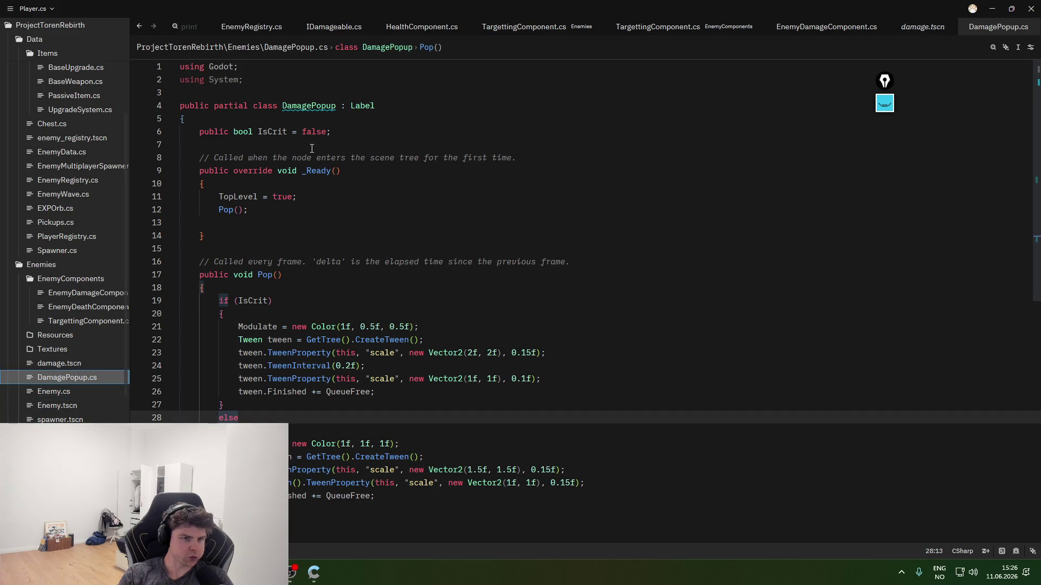
- Delete the 'TopLevel = true;' line and its leftover blank line so _Ready only calls Pop()
{"action": "left_click", "coordinate": [297, 197]}
{"action": "key", "text": "shift+Home"}
{"action": "key", "text": "shift+Home"}
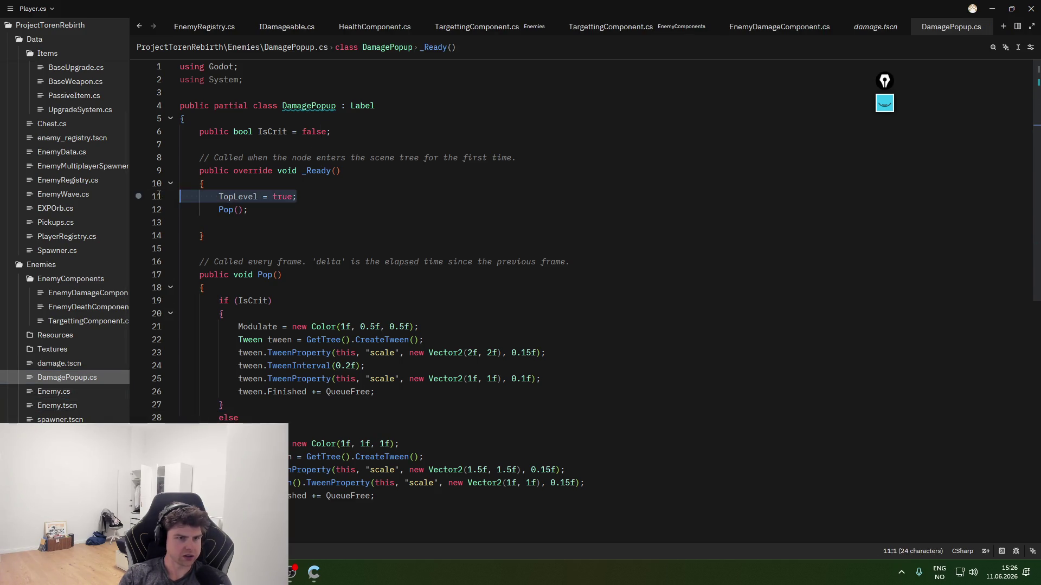
{"action": "key", "text": "BackSpace"}
{"action": "key", "text": "BackSpace"}
{"action": "key", "text": "ctrl+z"}
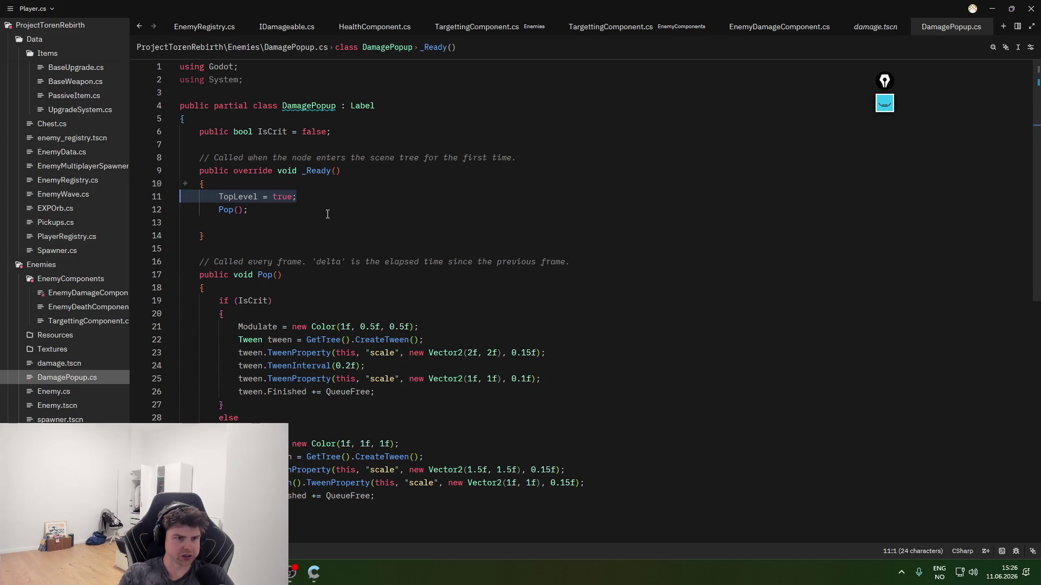
{"action": "key", "text": "shift+Home"}
{"action": "key", "text": "shift+Home"}
{"action": "key", "text": "BackSpace"}
{"action": "left_click", "coordinate": [365, 220]}
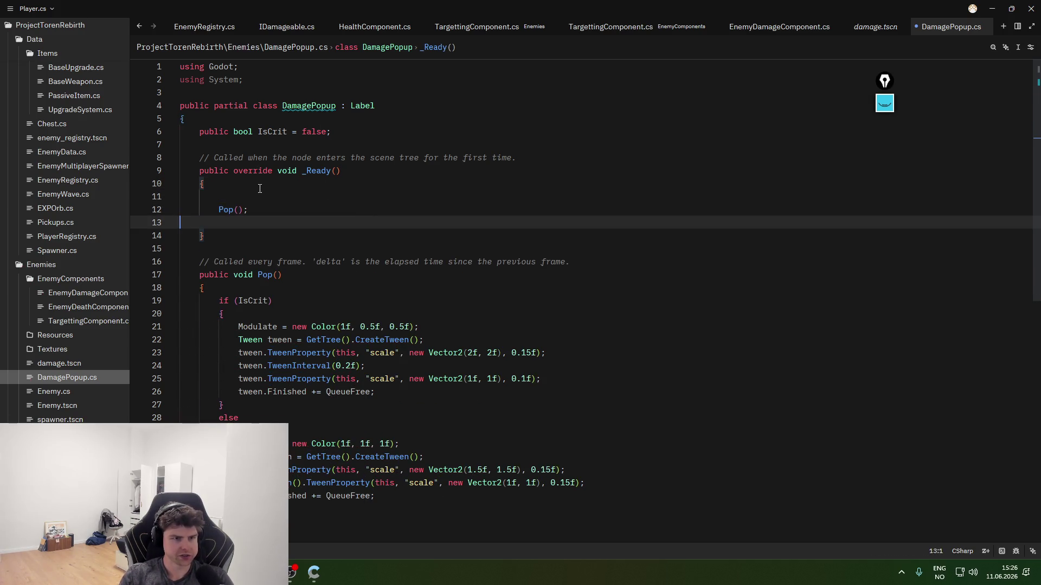
{"action": "left_click", "coordinate": [261, 197]}
{"action": "key", "text": "BackSpace"}
{"action": "left_click", "coordinate": [402, 215]}
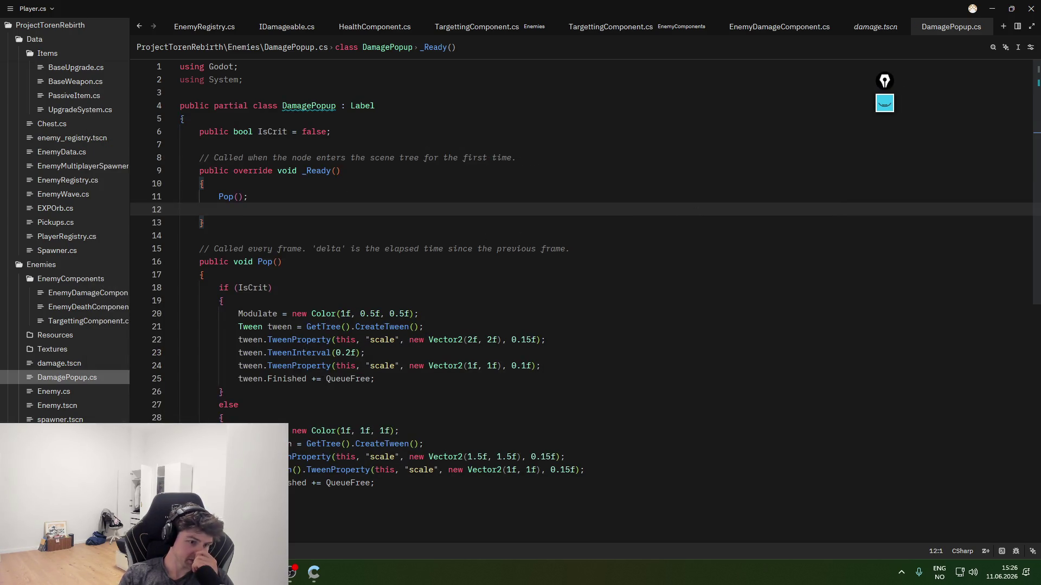
{"action": "key", "text": "alt+Tab"}
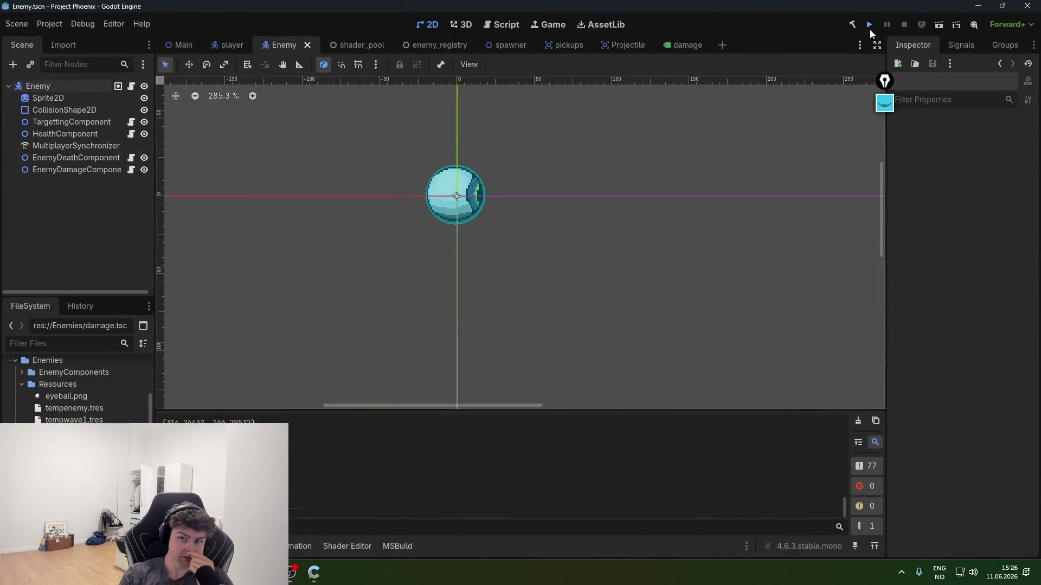
- Test-run the game with the reparented damage popups, stop it with F8, and return to Zed
{"action": "left_click", "coordinate": [869, 29]}
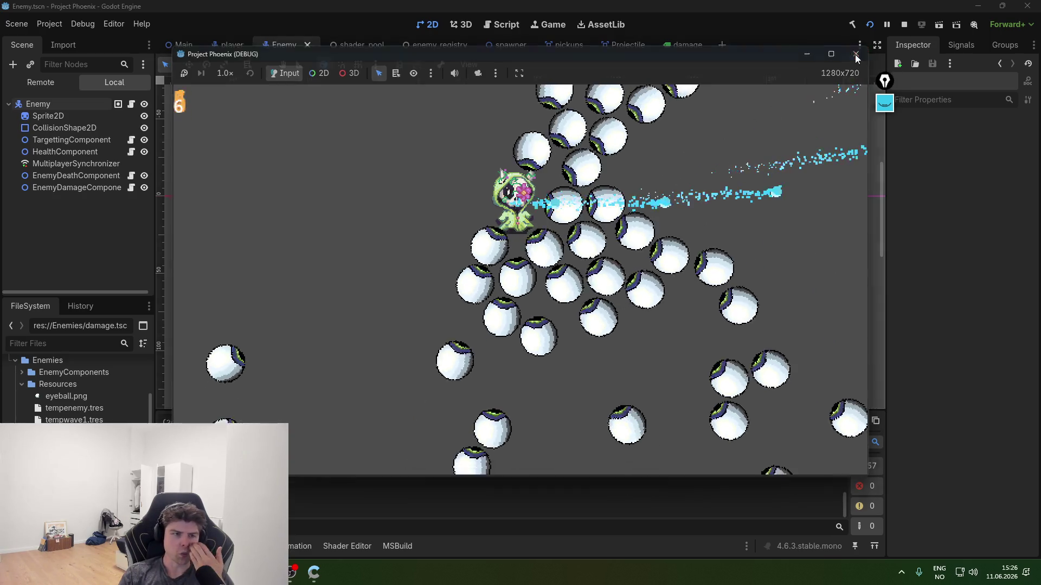
{"action": "key", "text": "F8"}
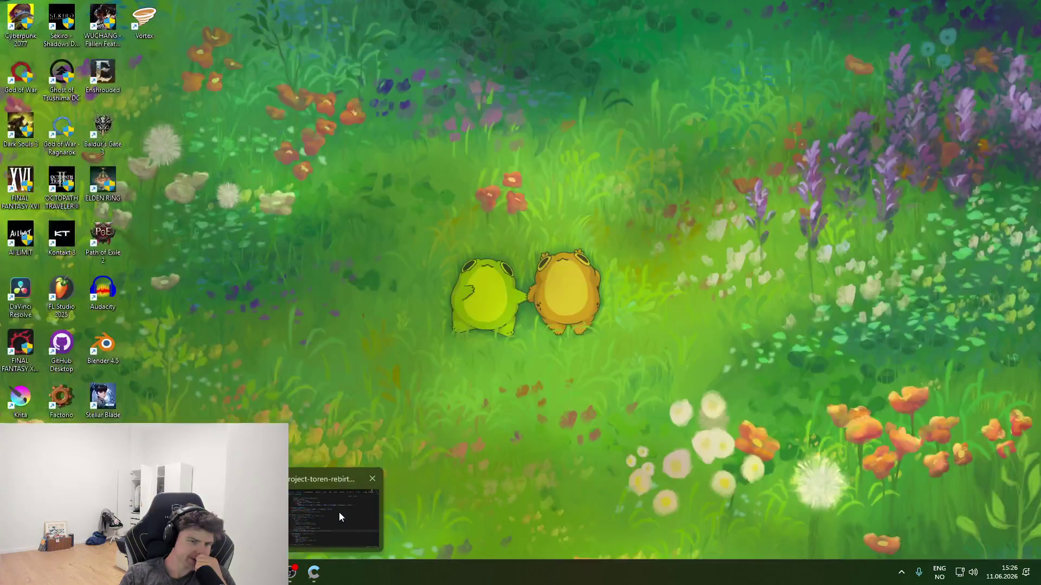
{"action": "left_click", "coordinate": [340, 512]}
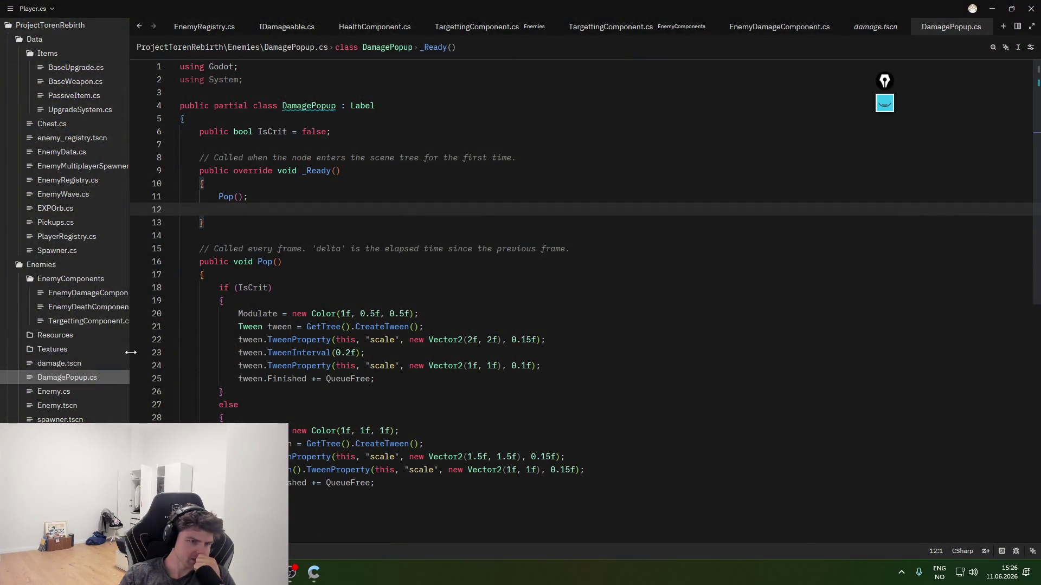
- On line 21 of EnemyDamageComponent.cs, replace this.Position with Owner.Position
{"action": "left_click", "coordinate": [109, 294]}
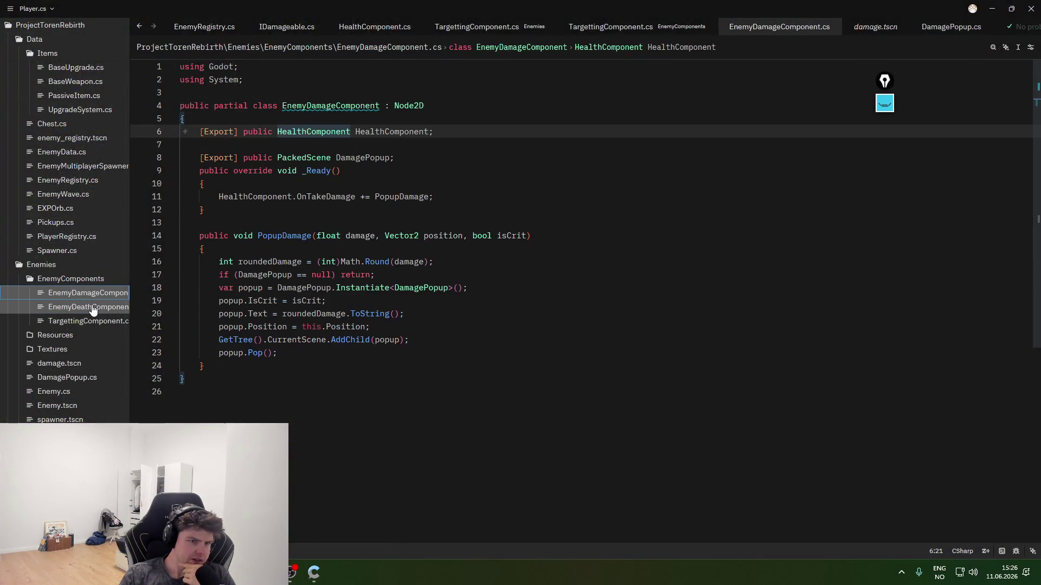
{"action": "left_click", "coordinate": [313, 327]}
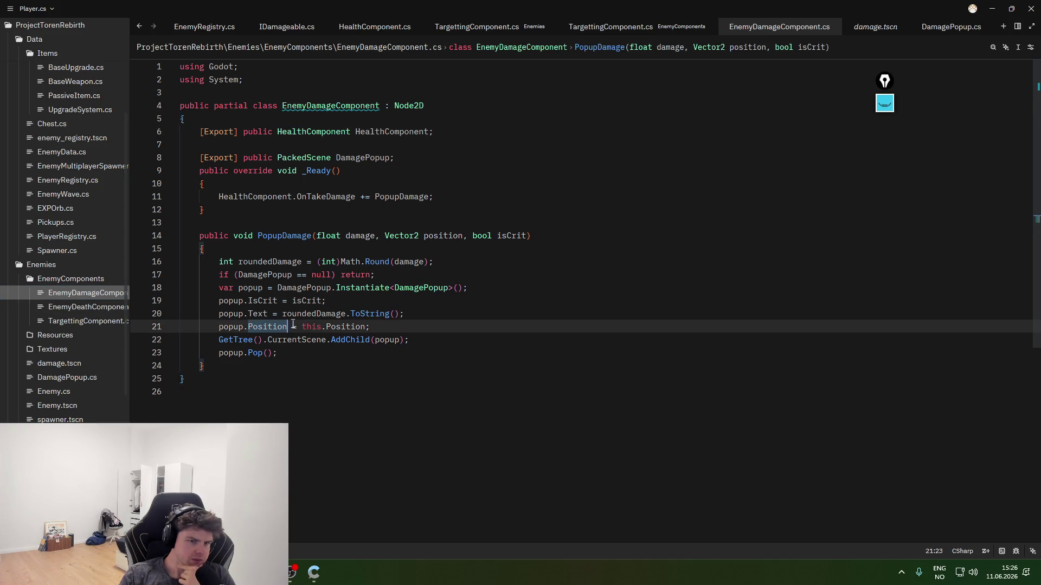
{"action": "mouse_move", "coordinate": [321, 324]}
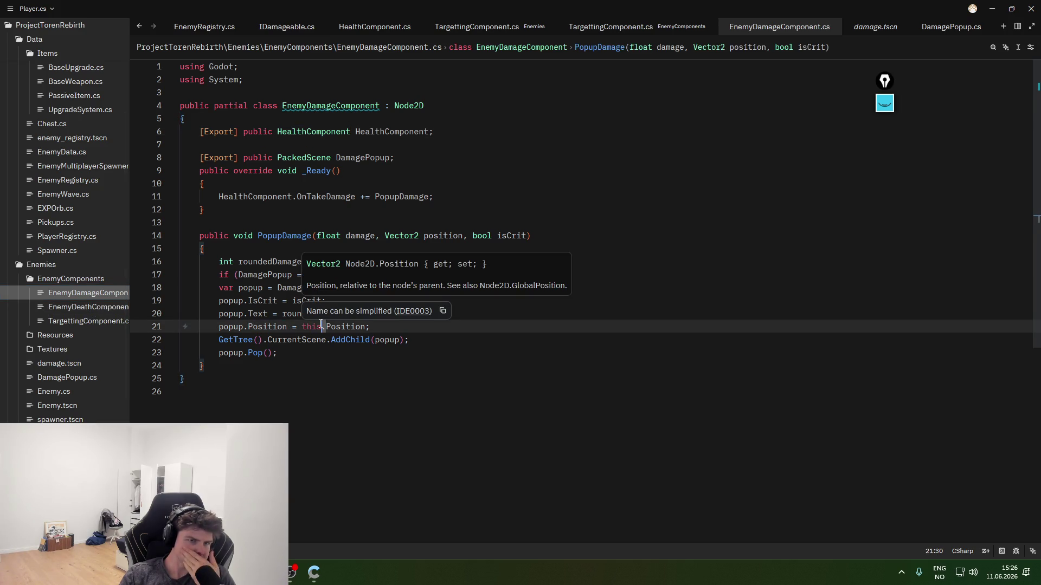
{"action": "left_click_drag", "start_coordinate": [321, 327], "coordinate": [303, 327]}
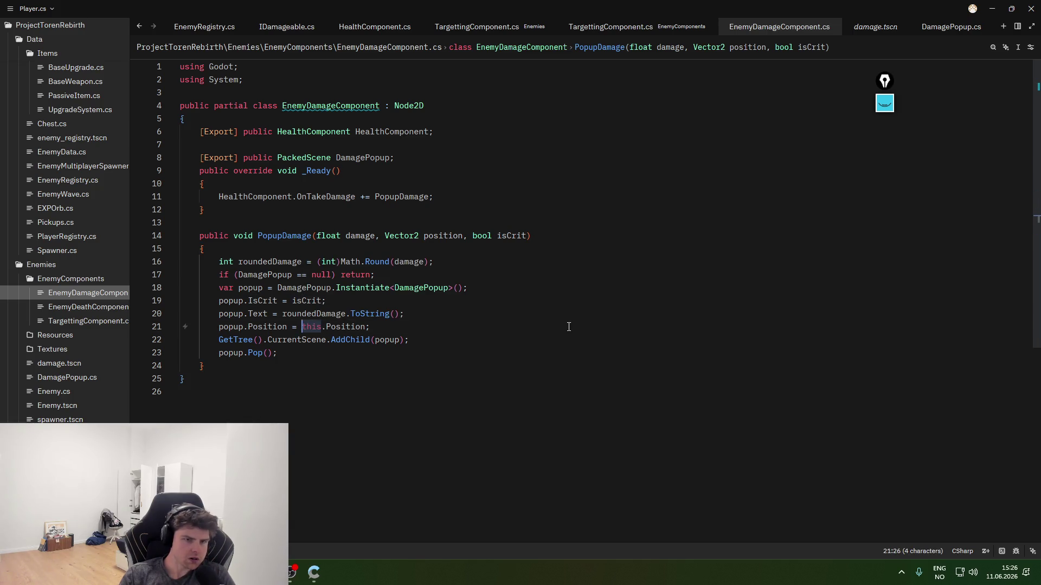
{"action": "type", "text": "Owner"}
{"action": "key", "text": "Escape"}
{"action": "key", "text": "End"}
{"action": "key", "text": "Down"}
{"action": "key", "text": "Down"}
{"action": "key", "text": "Up"}
{"action": "key", "text": "Up"}
- Change the right-hand side to Owner.GlobalPosition
{"action": "mouse_move", "coordinate": [339, 327]}
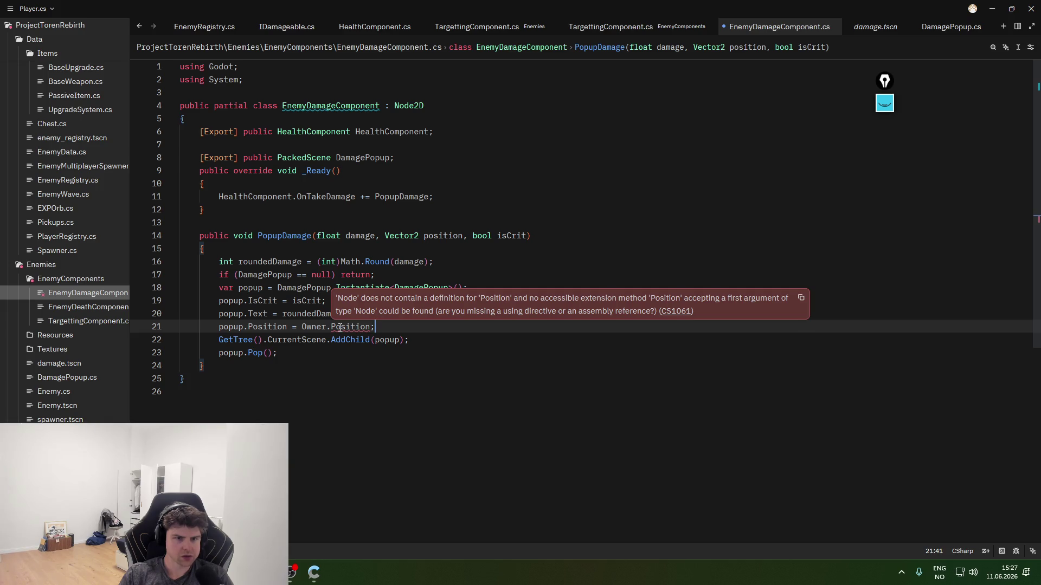
{"action": "left_click", "coordinate": [332, 327]}
{"action": "type", "text": "Global"}
{"action": "key", "text": "Right"}
{"action": "key", "text": "Right"}
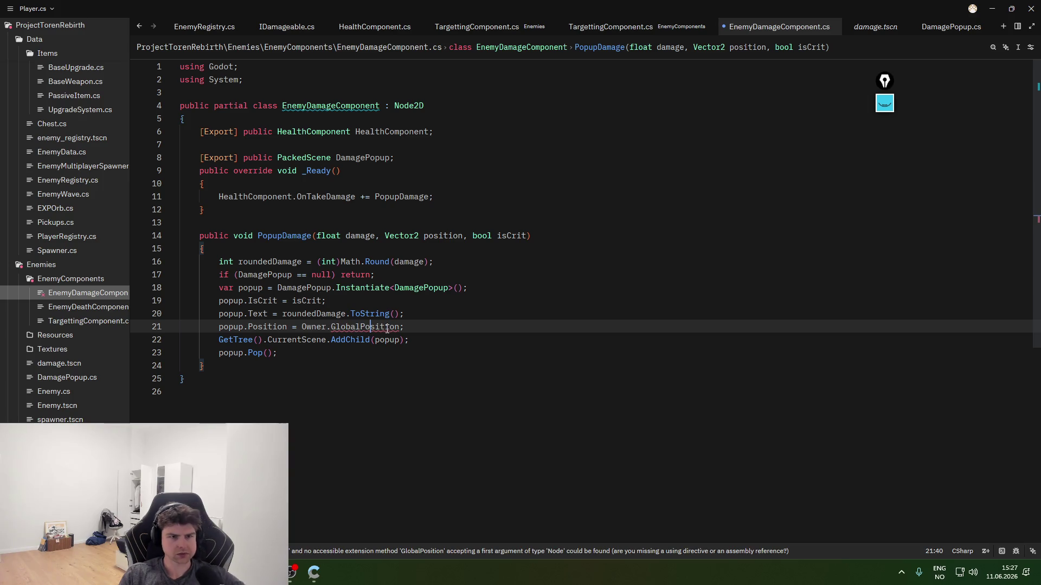
- Replace Owner.GlobalPosition with plain Position and accept the completion
{"action": "left_click", "coordinate": [302, 327]}
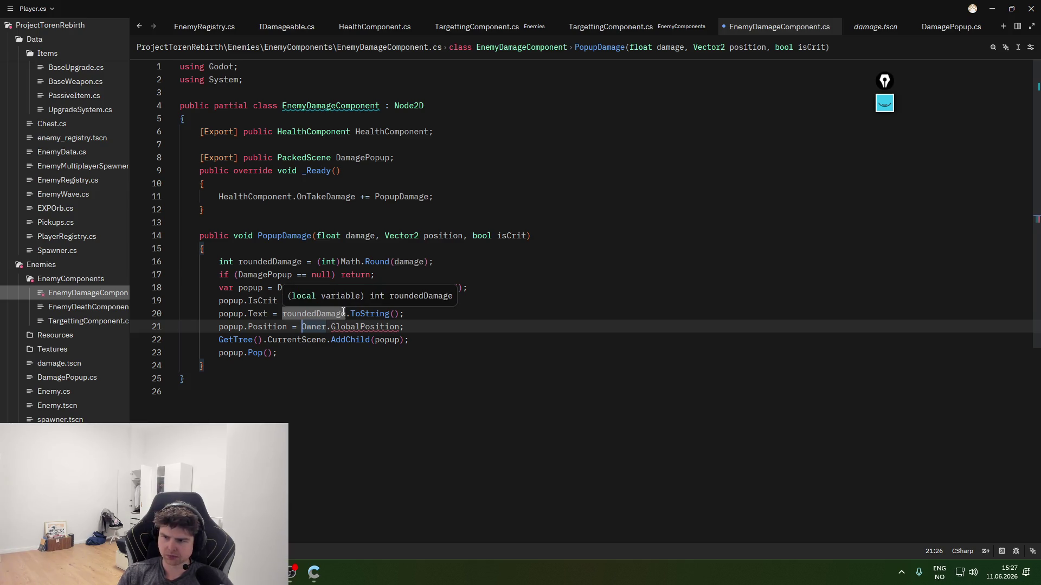
{"action": "left_click", "coordinate": [327, 327]}
{"action": "left_click_drag", "start_coordinate": [400, 327], "coordinate": [301, 327]}
{"action": "type", "text": "Position"}
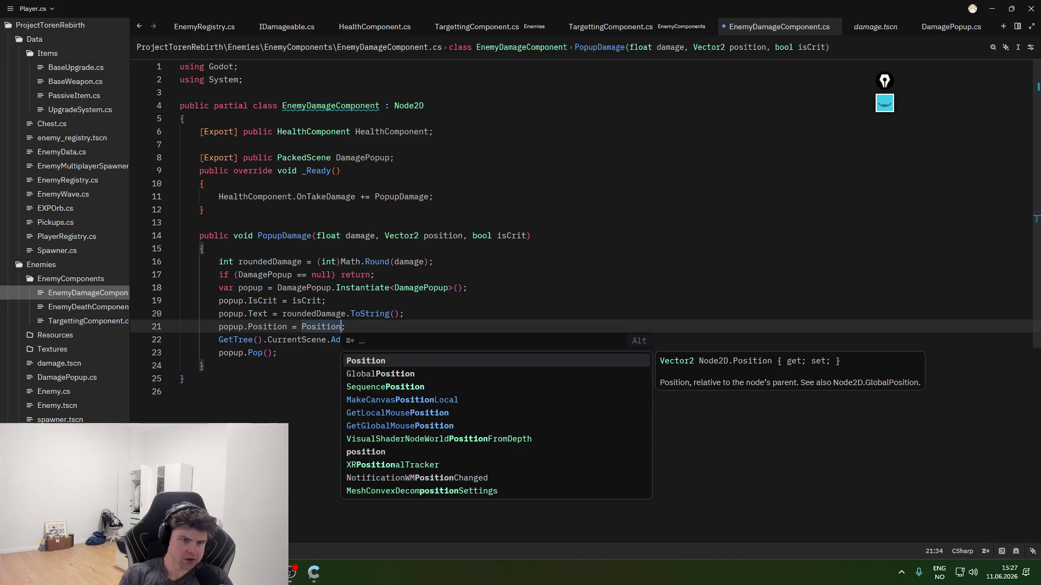
{"action": "left_click", "coordinate": [416, 327]}
{"action": "key", "text": "alt+Tab"}
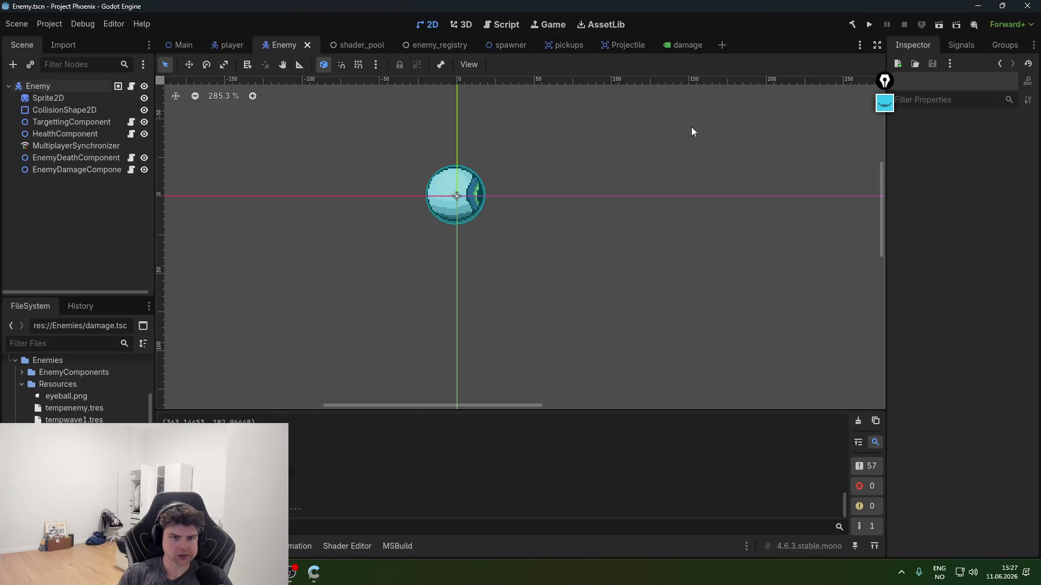
{"action": "left_click", "coordinate": [867, 26]}
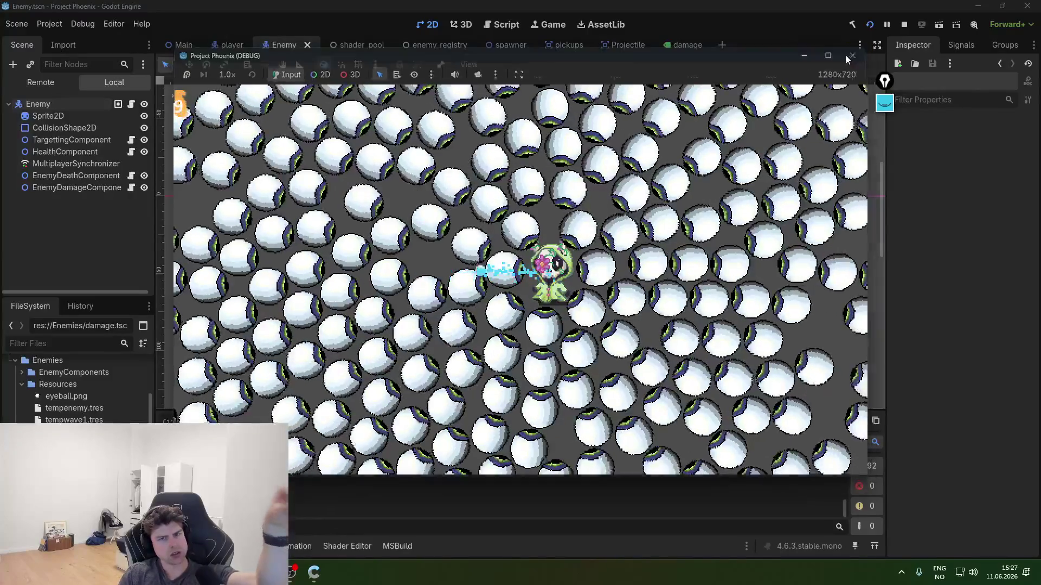
{"action": "left_click", "coordinate": [858, 53]}
{"action": "left_click", "coordinate": [74, 135]}
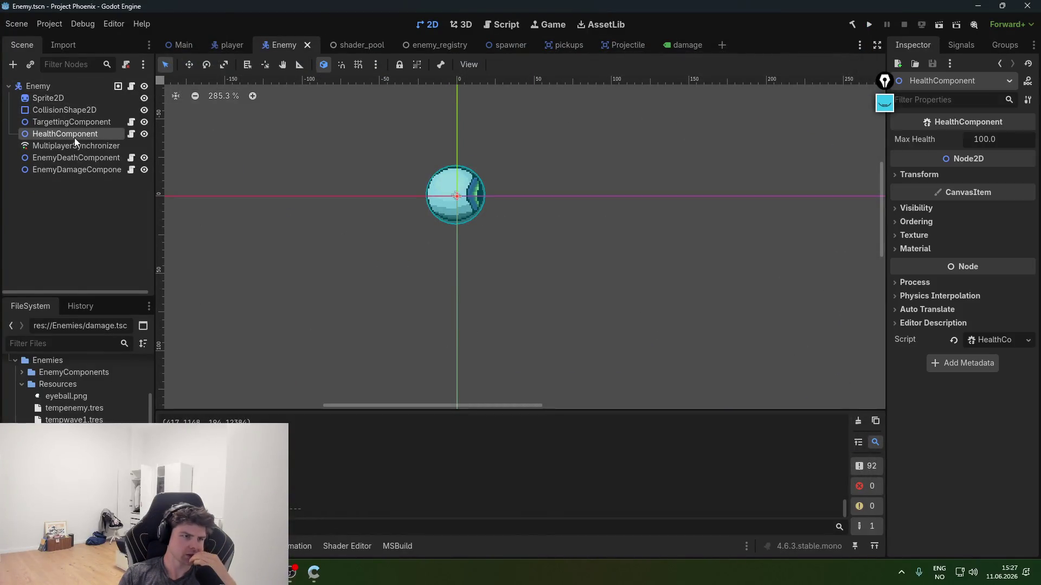
{"action": "left_click", "coordinate": [74, 122]}
{"action": "left_click", "coordinate": [76, 169]}
{"action": "left_click", "coordinate": [77, 157]}
{"action": "left_click", "coordinate": [77, 169]}
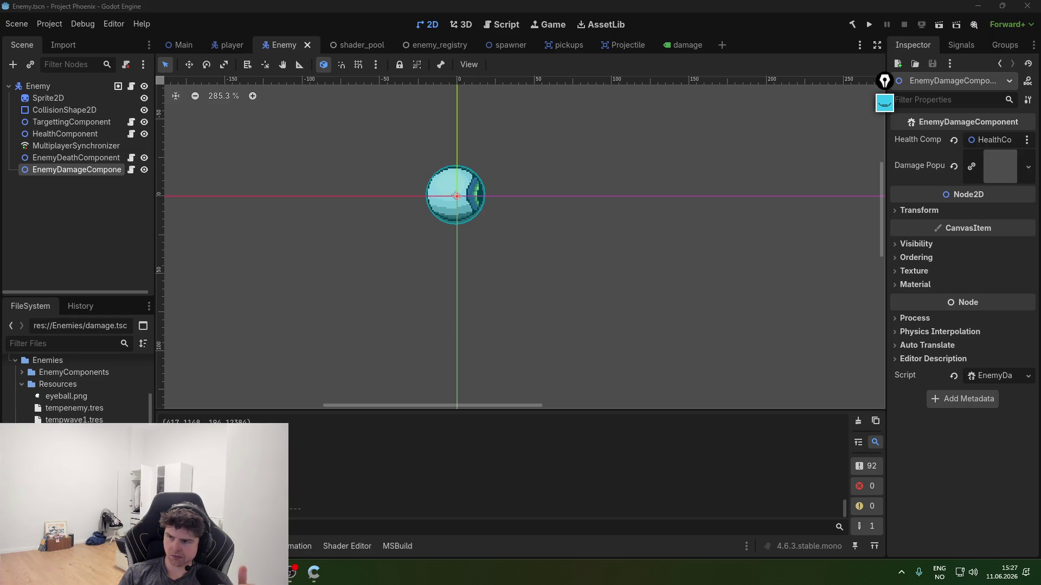
{"action": "key", "text": "alt+Tab"}
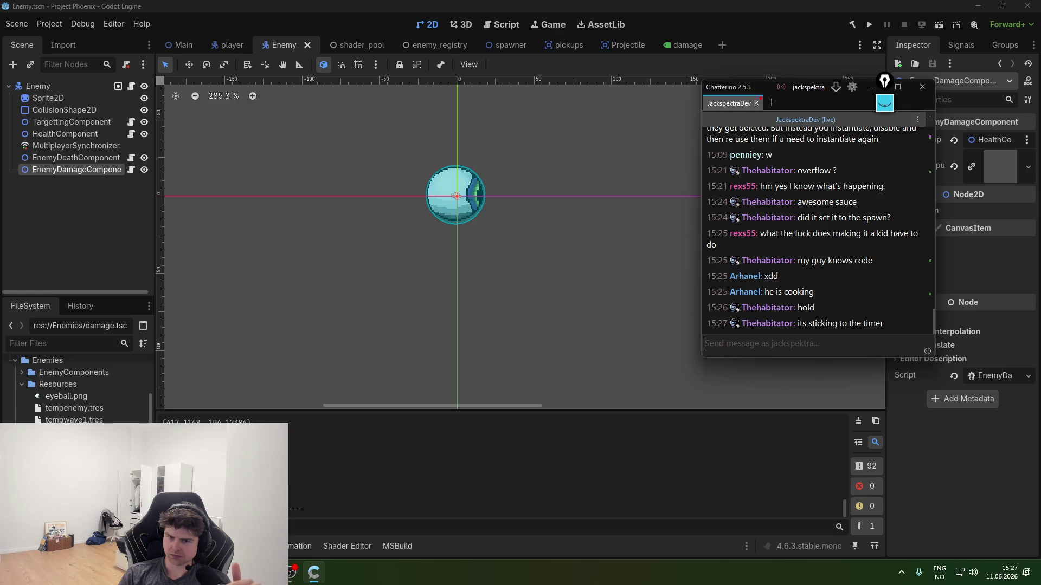
{"action": "left_click", "coordinate": [928, 447]}
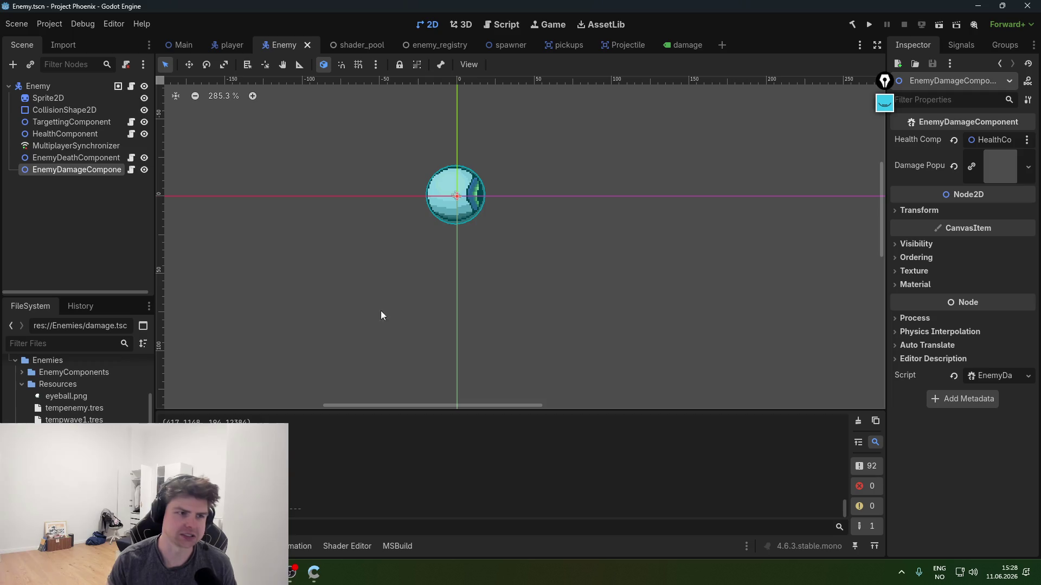
{"action": "left_click", "coordinate": [51, 84]}
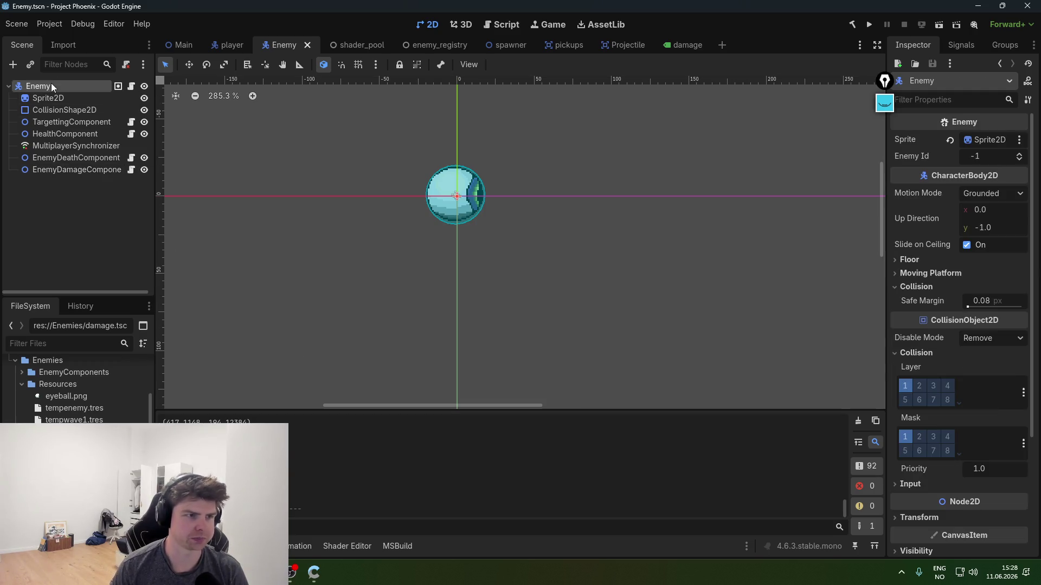
{"action": "left_click", "coordinate": [57, 170]}
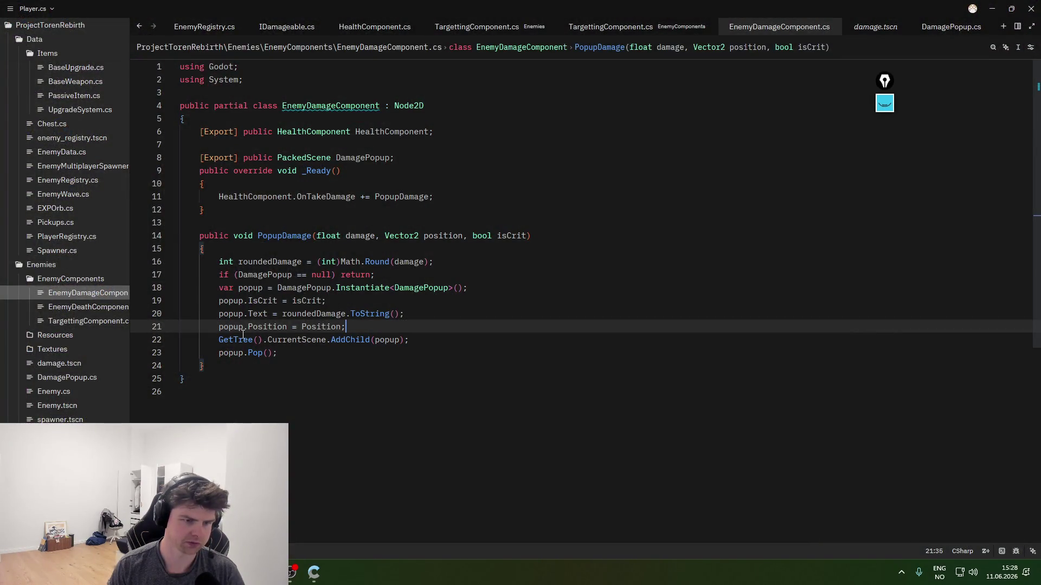
- Prefix both sides of line 21 with Global, giving popup.GlobalPosition = GlobalPosition
{"action": "left_click", "coordinate": [323, 522]}
{"action": "type", "text": "GlobalPosition = Position;"}
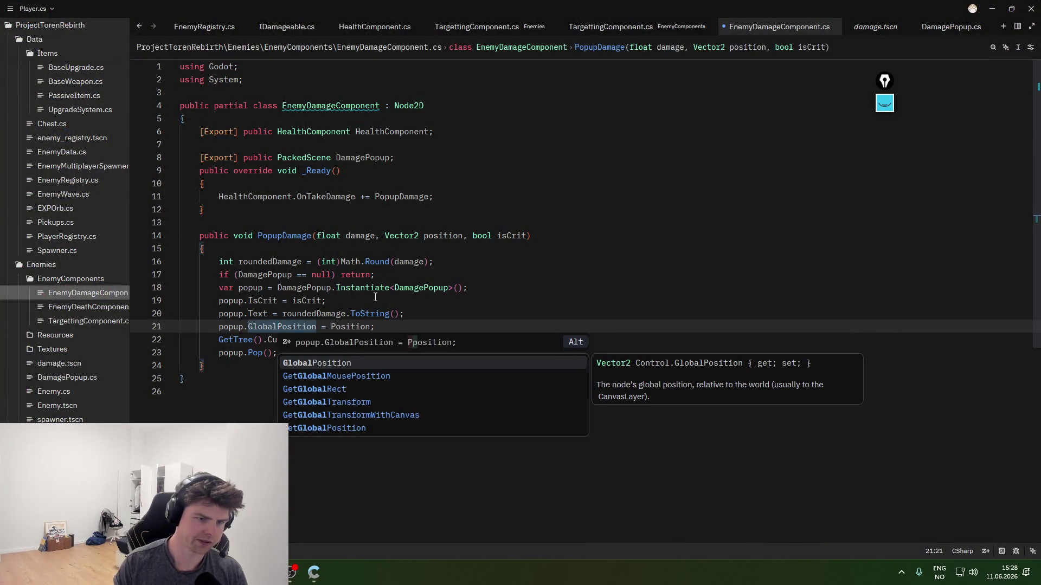
{"action": "left_click", "coordinate": [331, 325]}
{"action": "type", "text": "Global"}
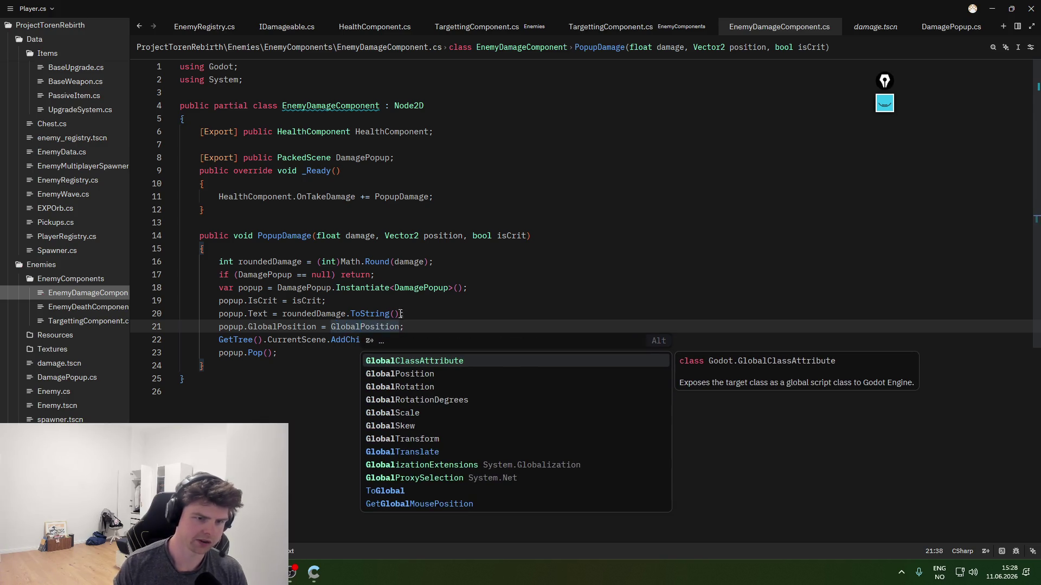
- Test-run the game in Godot to check popup placement, then close it
{"action": "key", "text": "alt+Tab"}
{"action": "left_click", "coordinate": [854, 26]}
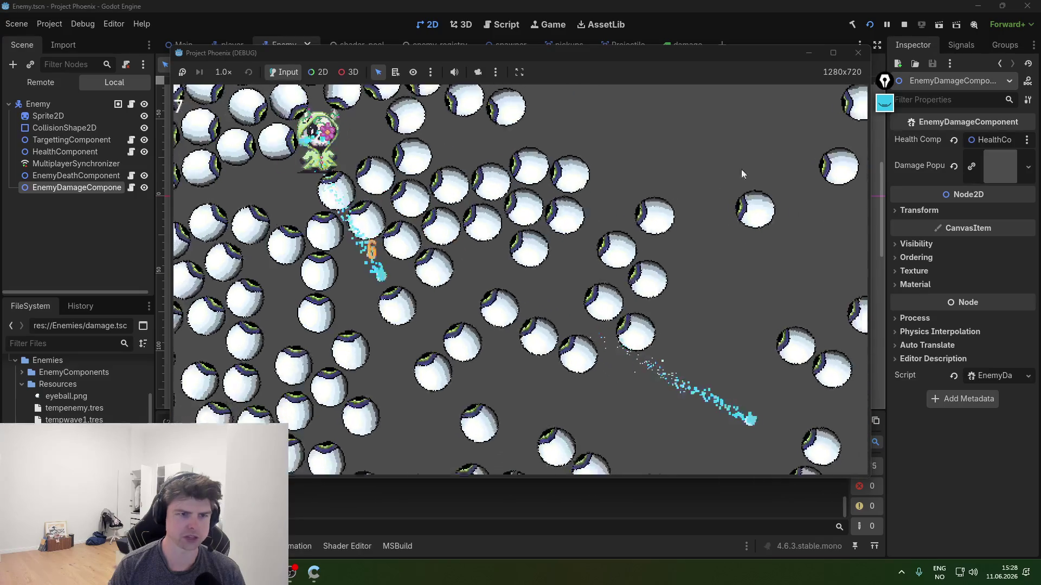
{"action": "left_click", "coordinate": [855, 57]}
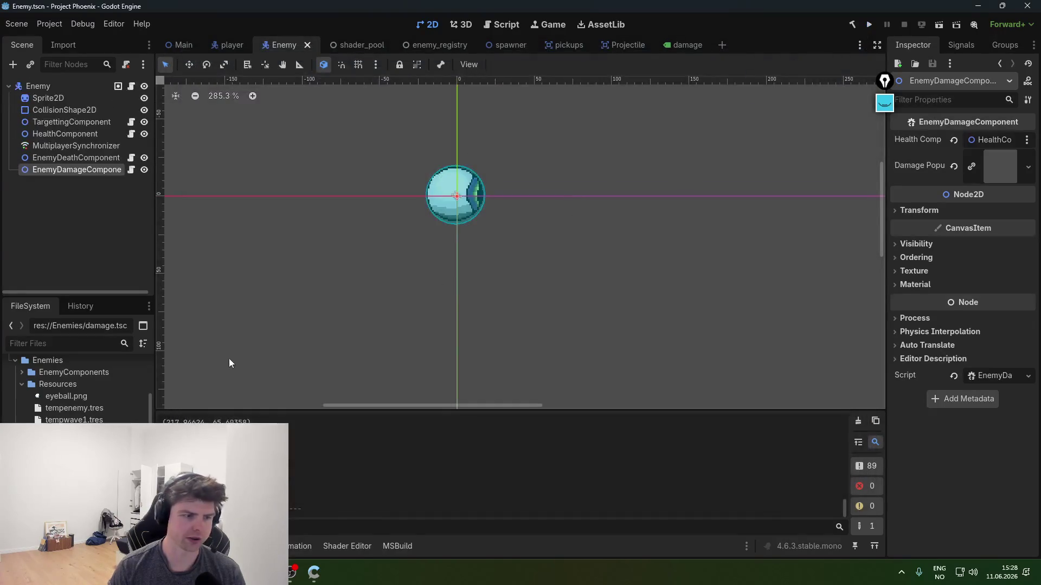
- Open the Advanced Import Settings for BebasNeue-Regular.ttf
{"action": "right_click", "coordinate": [100, 477]}
{"action": "left_click", "coordinate": [385, 340]}
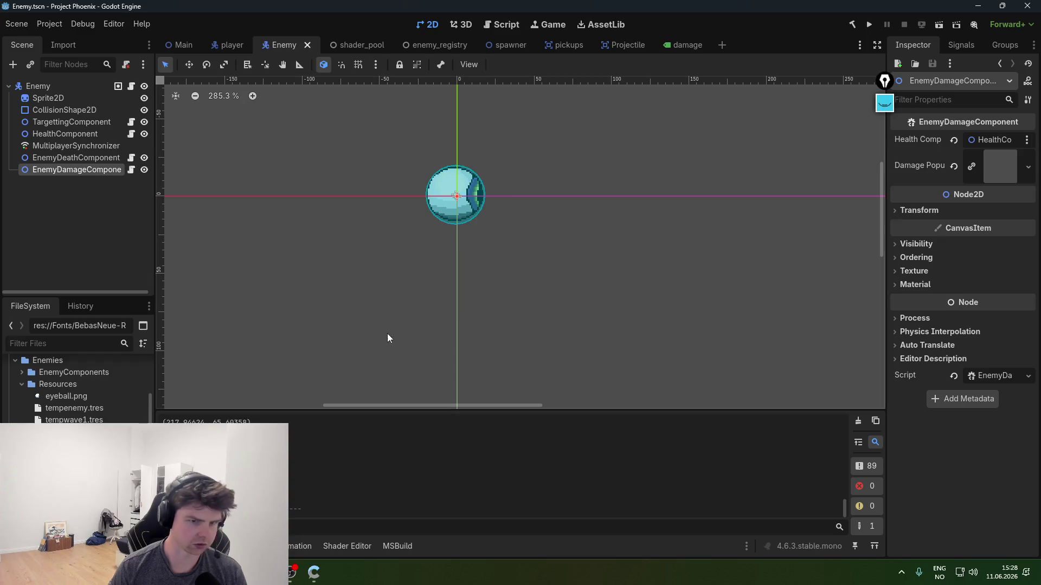
{"action": "right_click", "coordinate": [98, 477]}
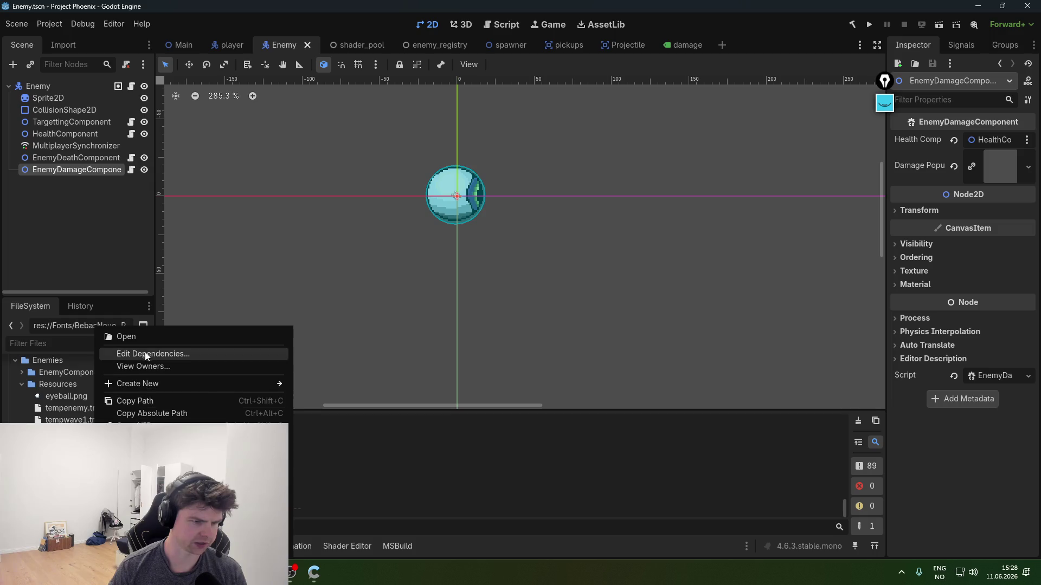
{"action": "key", "text": "Escape"}
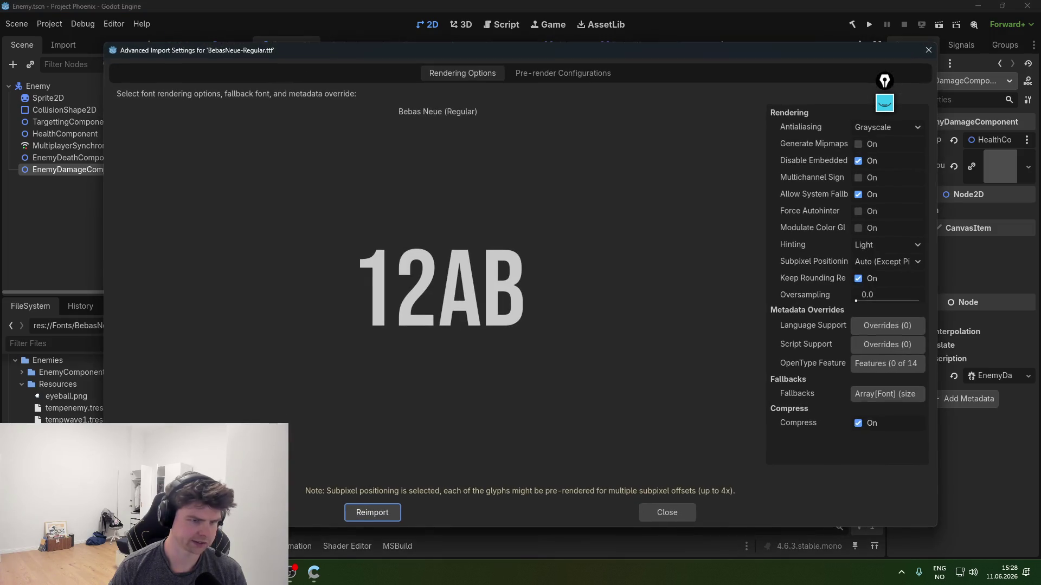
- Set Antialiasing to None and Subpixel Positioning to Auto, then reimport the font
{"action": "left_click", "coordinate": [860, 131]}
{"action": "left_click", "coordinate": [863, 130]}
{"action": "left_click", "coordinate": [866, 129]}
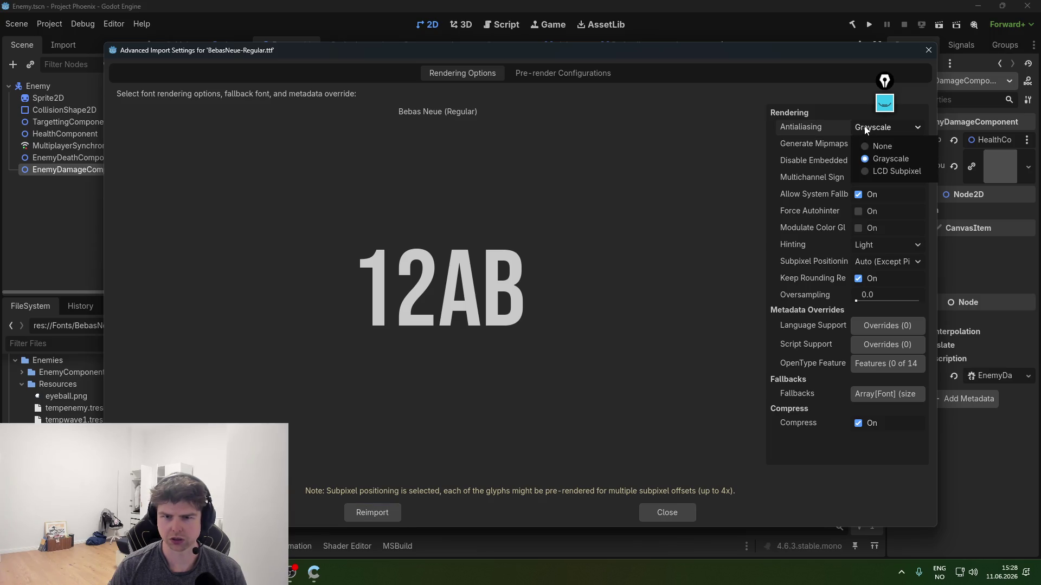
{"action": "left_click", "coordinate": [864, 143]}
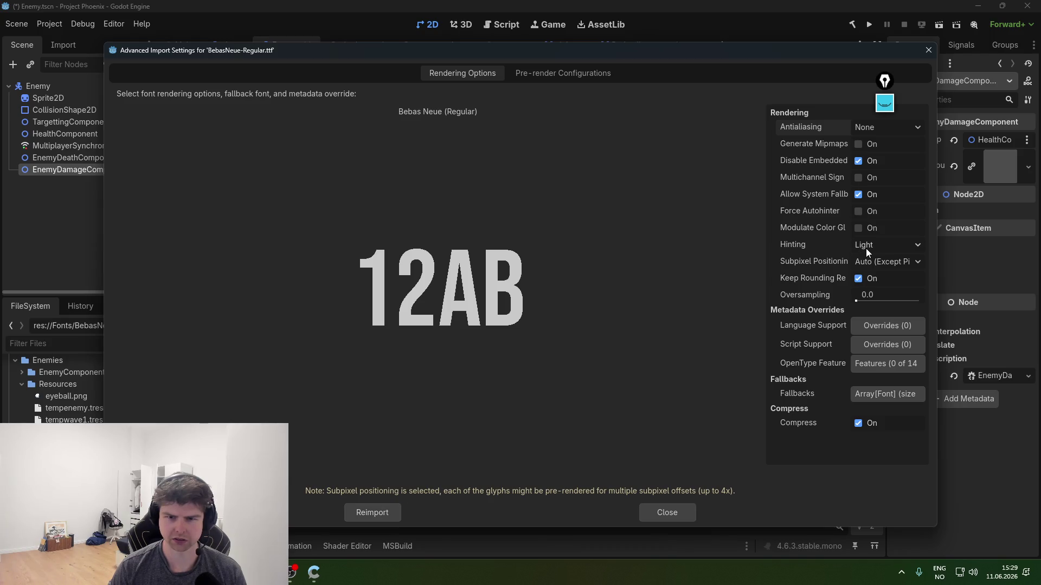
{"action": "left_click", "coordinate": [871, 265]}
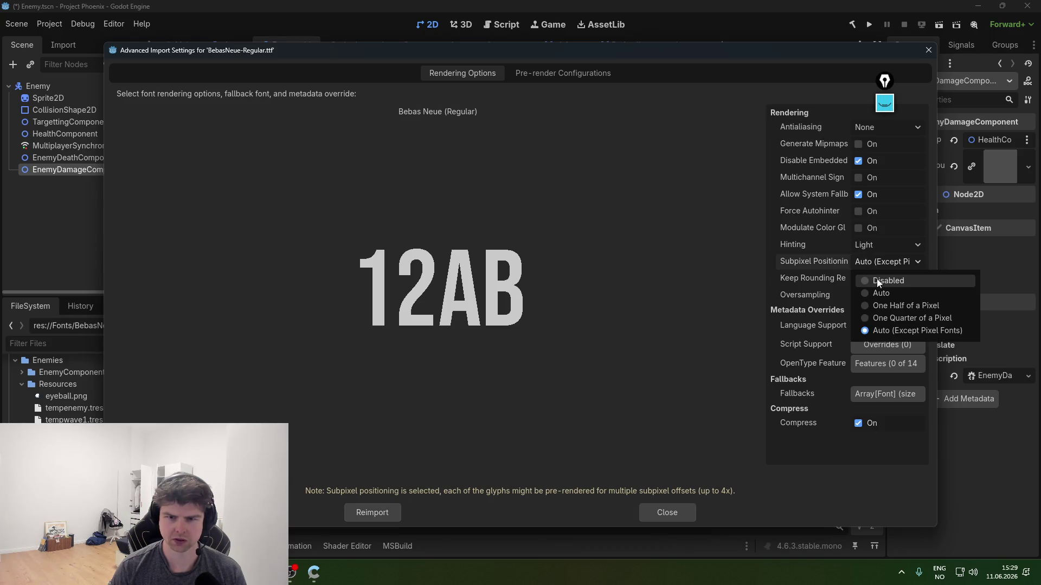
{"action": "left_click", "coordinate": [877, 278]}
{"action": "left_click", "coordinate": [880, 262]}
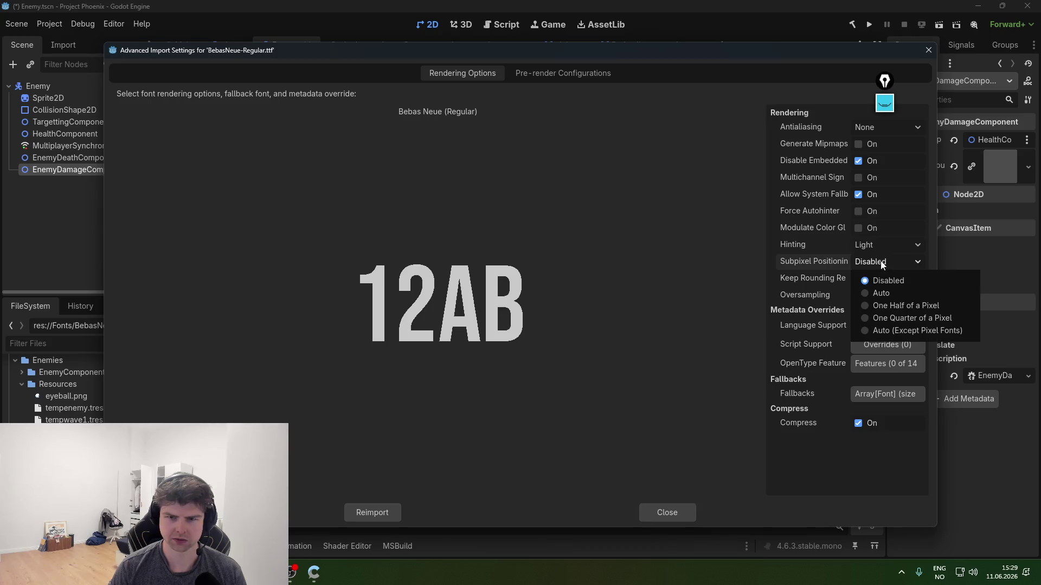
{"action": "left_click", "coordinate": [889, 288]}
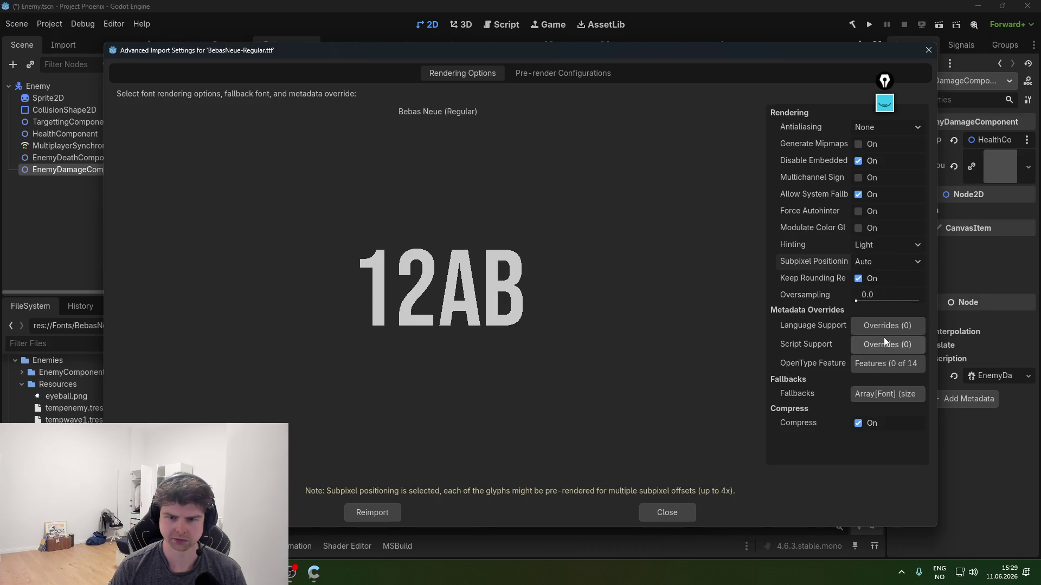
{"action": "left_click", "coordinate": [372, 512]}
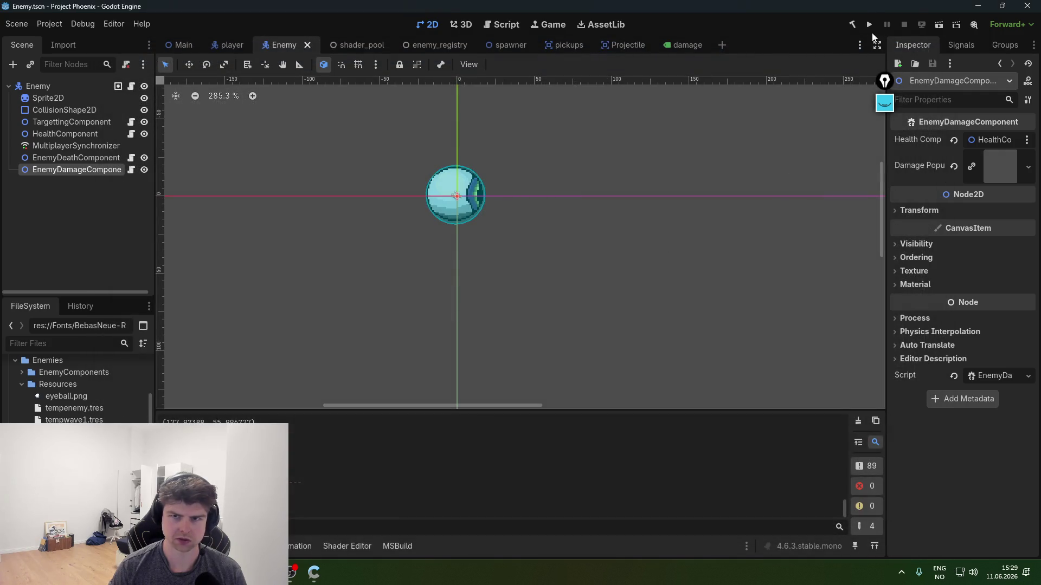
{"action": "left_click", "coordinate": [870, 25]}
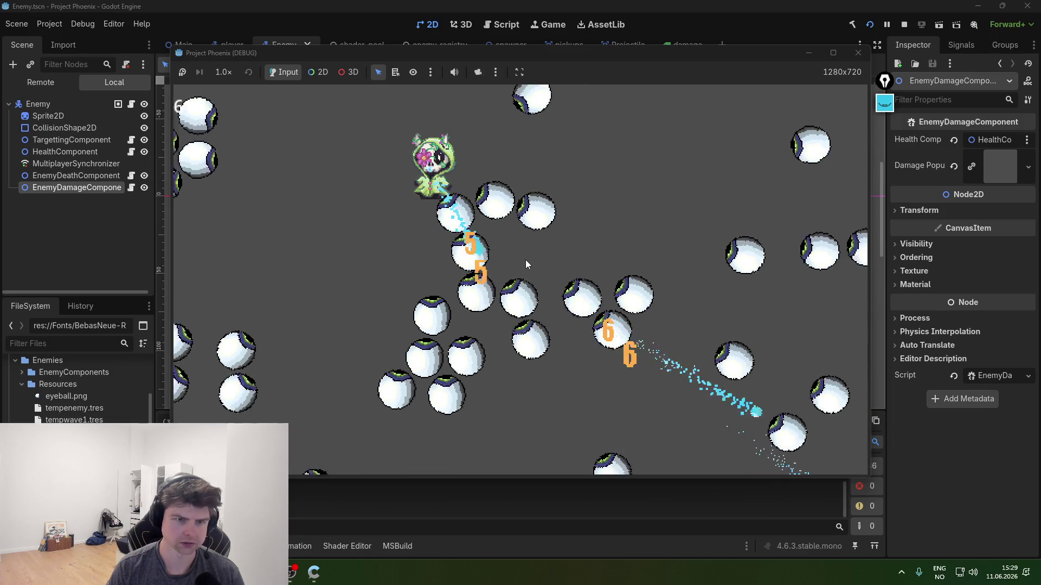
{"action": "left_click", "coordinate": [858, 52]}
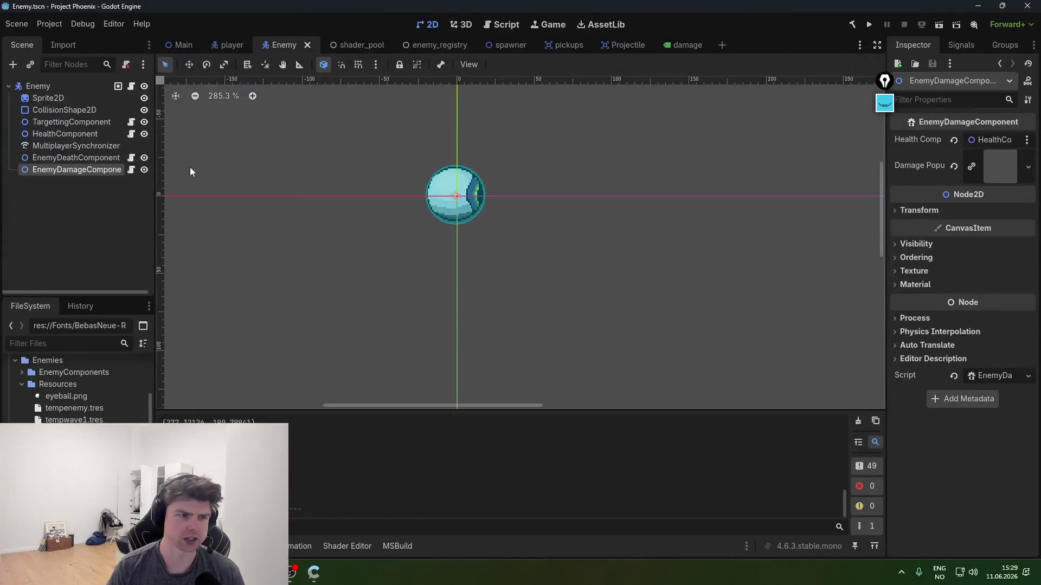
{"action": "left_click", "coordinate": [671, 46]}
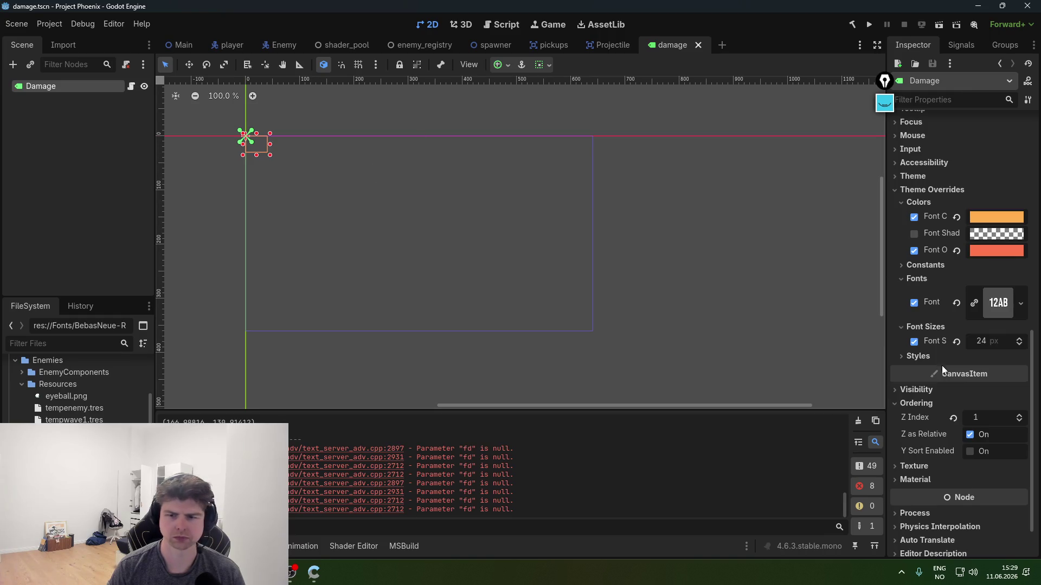
- Enable the Font Shadow colour override as opaque black and test-run the game
{"action": "left_click", "coordinate": [915, 234]}
{"action": "left_click", "coordinate": [982, 239]}
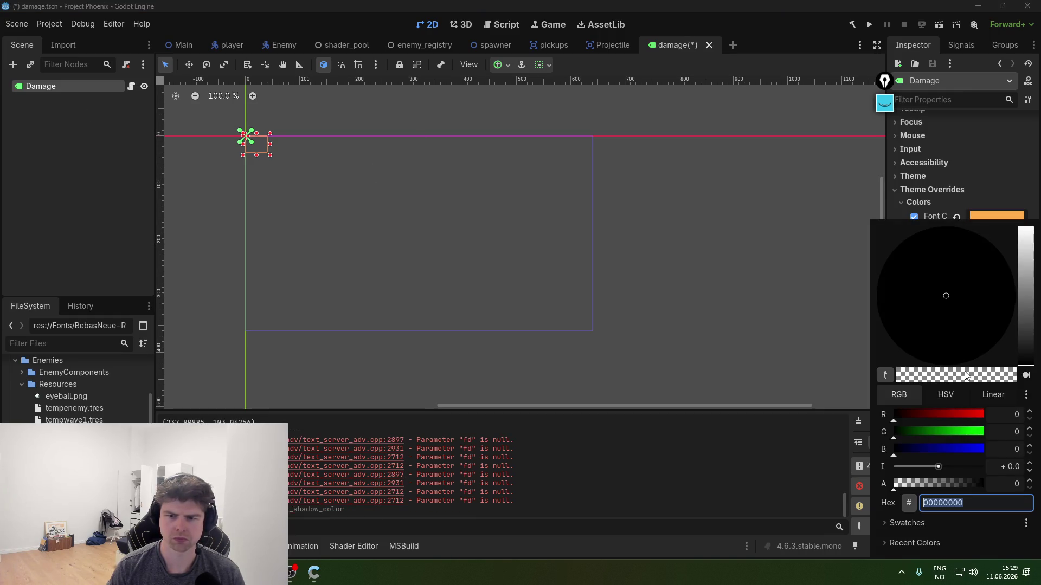
{"action": "left_click_drag", "start_coordinate": [942, 485], "coordinate": [1001, 481]}
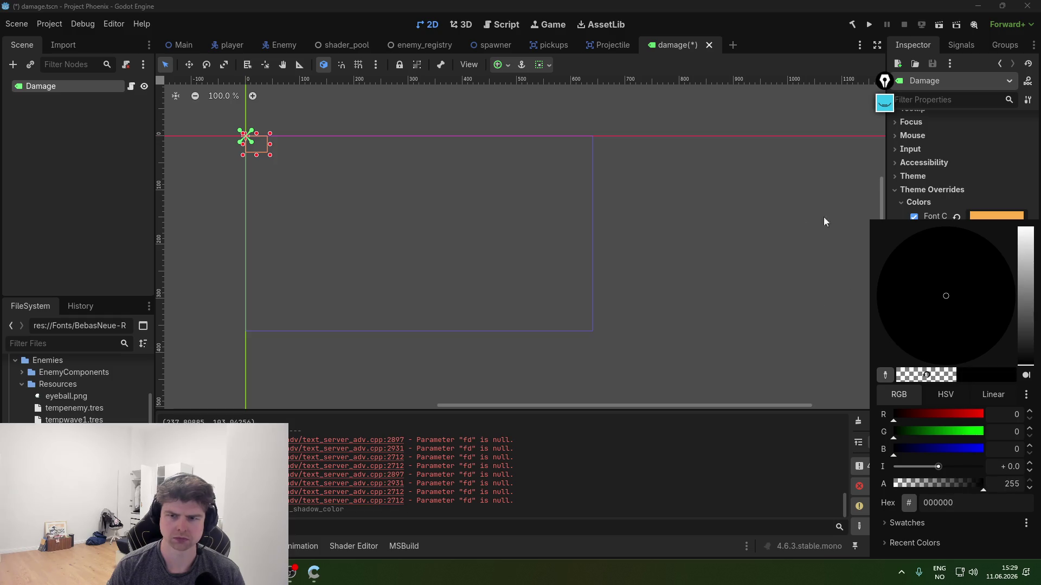
{"action": "left_click", "coordinate": [844, 231]}
{"action": "left_click", "coordinate": [869, 24]}
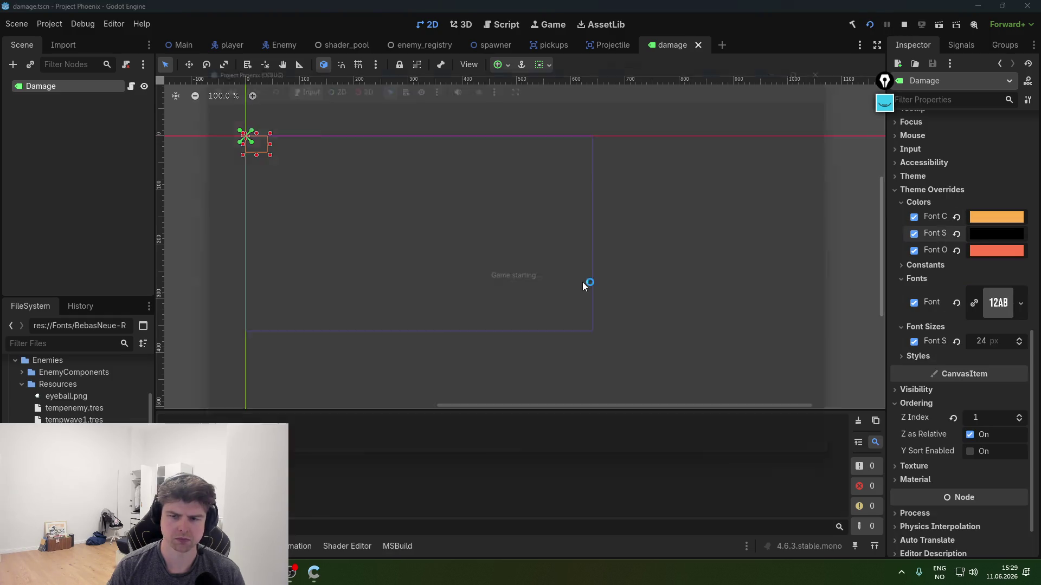
{"action": "key", "text": "s"}
{"action": "key", "text": "d"}
{"action": "key", "text": "w"}
{"action": "key", "text": "a"}
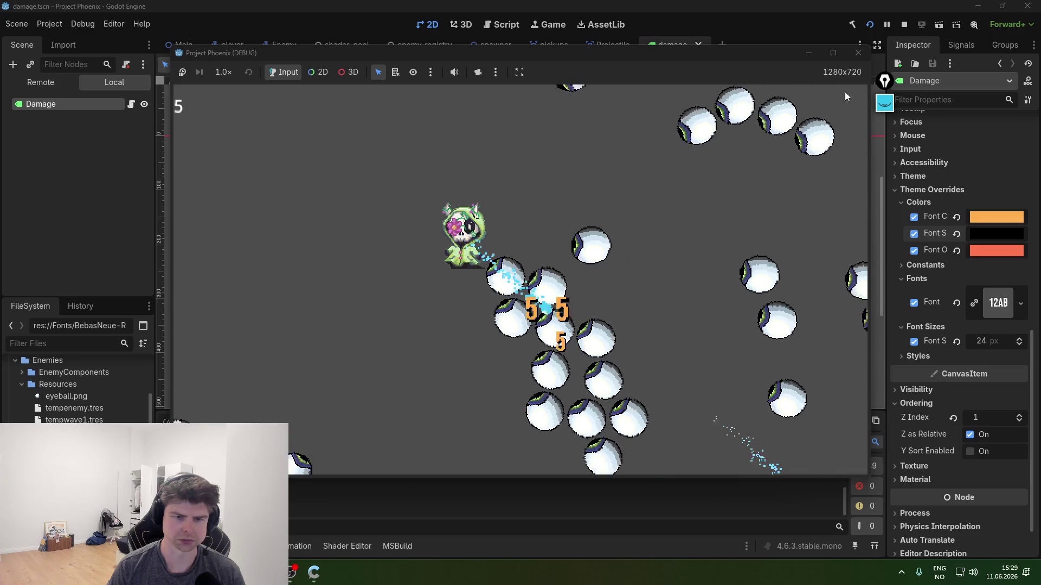
{"action": "left_click", "coordinate": [858, 53]}
- Lower the font shadow's opacity and test-run the game again
{"action": "left_click", "coordinate": [997, 234]}
{"action": "left_click_drag", "start_coordinate": [964, 486], "coordinate": [945, 487]}
{"action": "left_click", "coordinate": [812, 95]}
{"action": "left_click", "coordinate": [865, 26]}
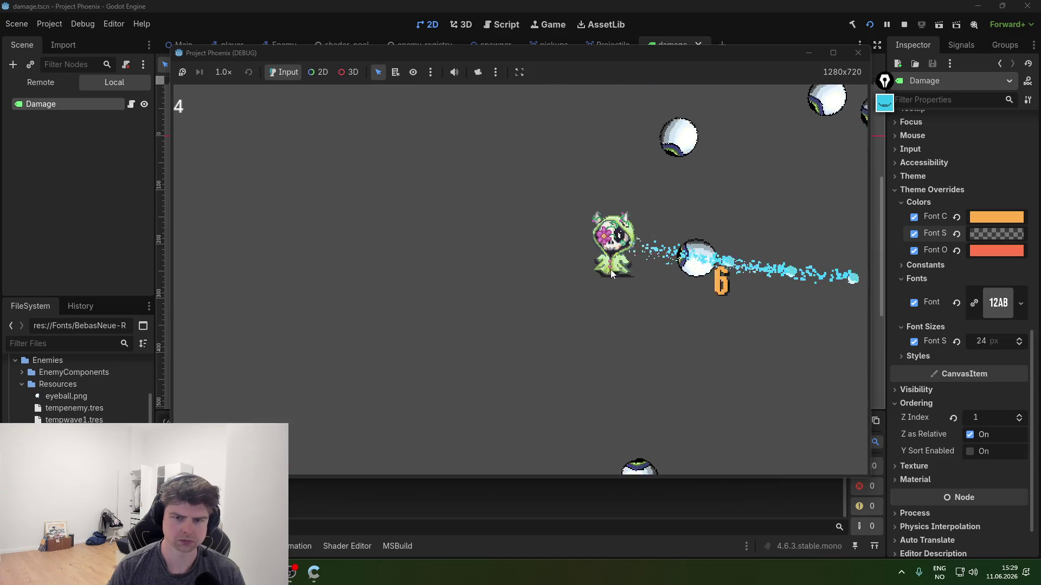
{"action": "left_click", "coordinate": [858, 52]}
- Make the font shadow even more transparent, test it with F5, then check the Gemini chat
{"action": "left_click", "coordinate": [996, 234]}
{"action": "left_click_drag", "start_coordinate": [948, 480], "coordinate": [921, 483]}
{"action": "left_click", "coordinate": [846, 244]}
{"action": "key", "text": "F5"}
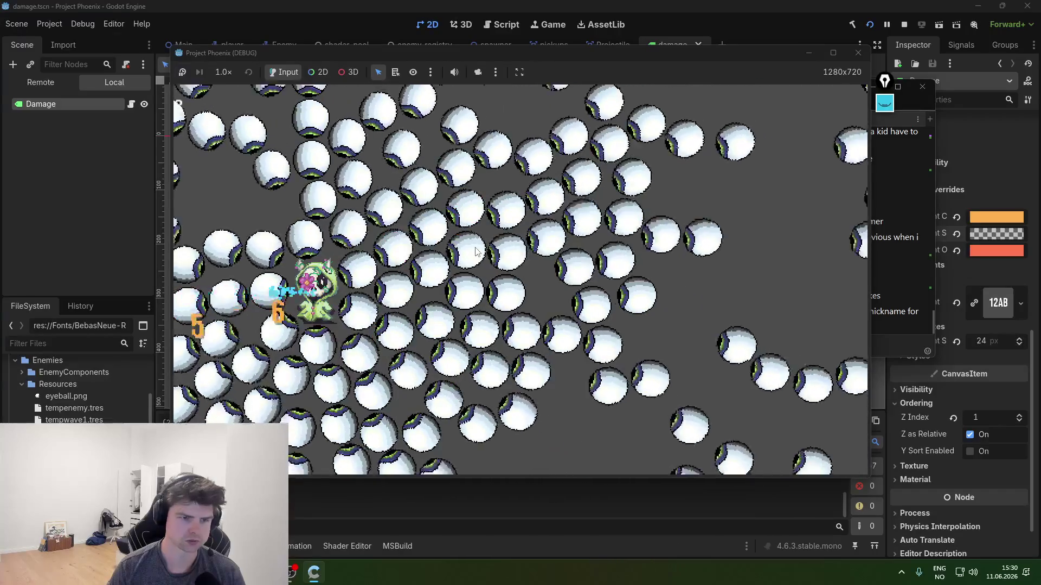
{"action": "left_click", "coordinate": [886, 307]}
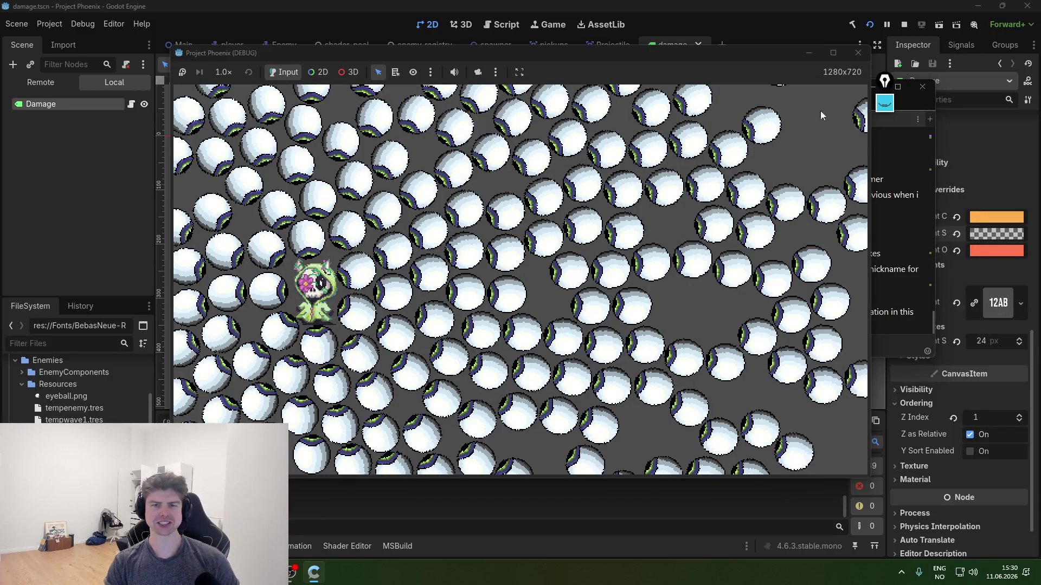
{"action": "key", "text": "F8"}
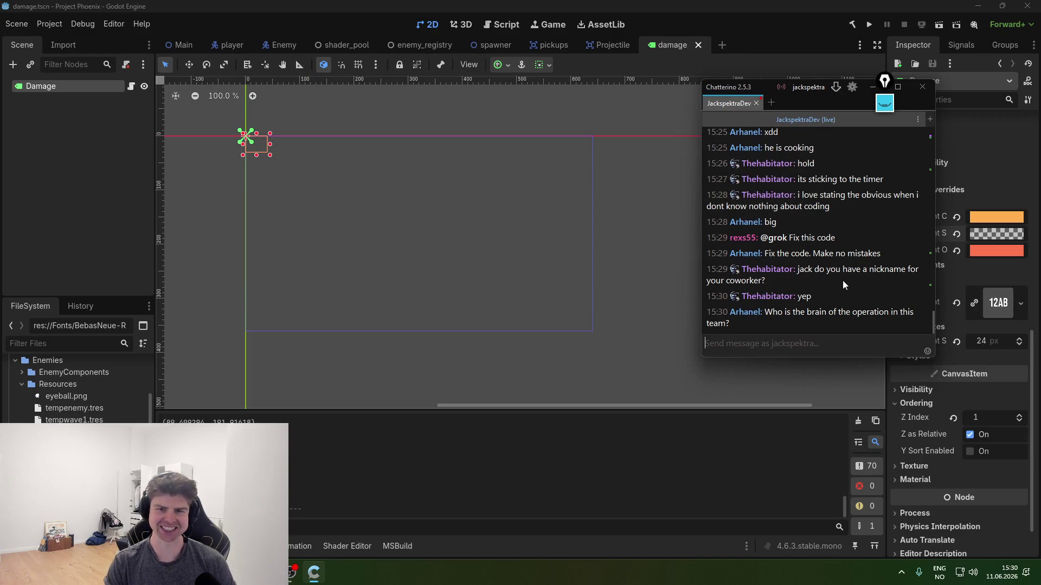
{"action": "left_click", "coordinate": [418, 469]}
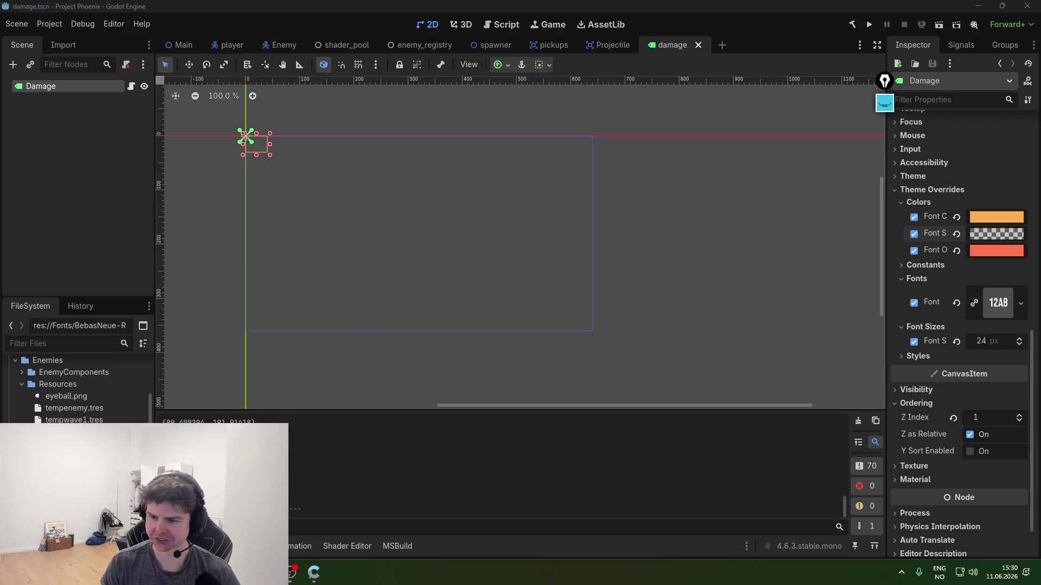
{"action": "key", "text": "alt+Tab"}
{"action": "scroll", "coordinate": [324, 394], "scroll_direction": "up", "scroll_amount": 5}
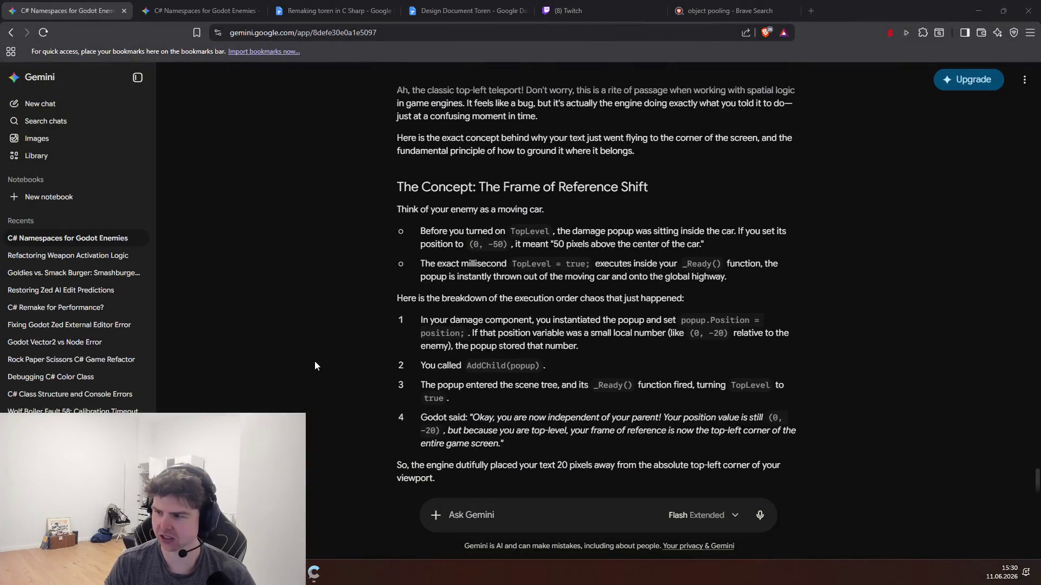
- Highlight Gemini's execution-order explanation for the corner-placed popup, then switch back to Godot
{"action": "left_click_drag", "start_coordinate": [510, 392], "coordinate": [465, 299]}
{"action": "left_click", "coordinate": [465, 298]}
{"action": "scroll", "coordinate": [480, 384], "scroll_direction": "down", "scroll_amount": 3}
{"action": "left_click_drag", "start_coordinate": [468, 203], "coordinate": [396, 136]}
{"action": "left_click", "coordinate": [397, 135]}
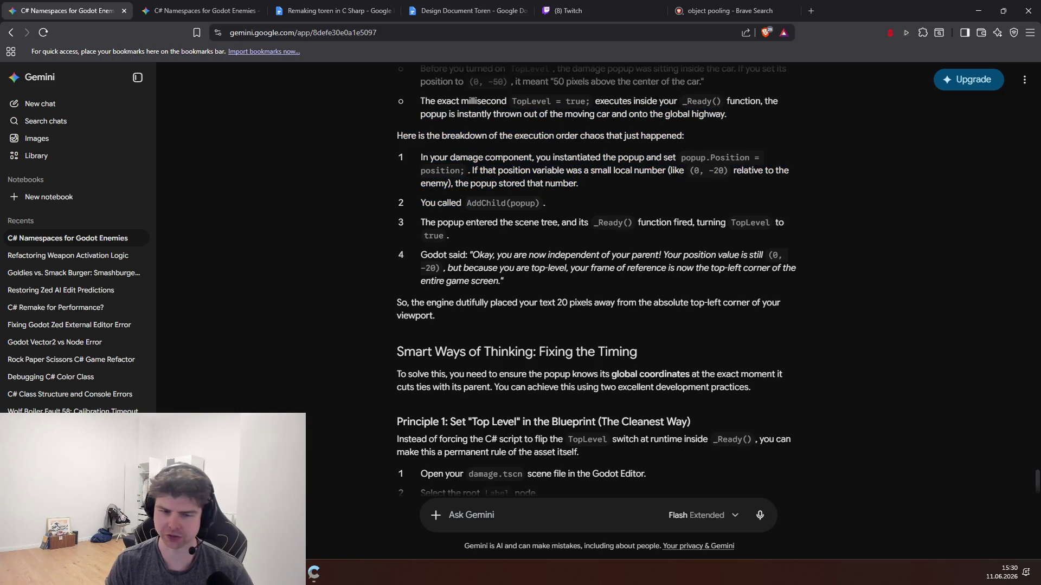
{"action": "key", "text": "alt+Tab"}
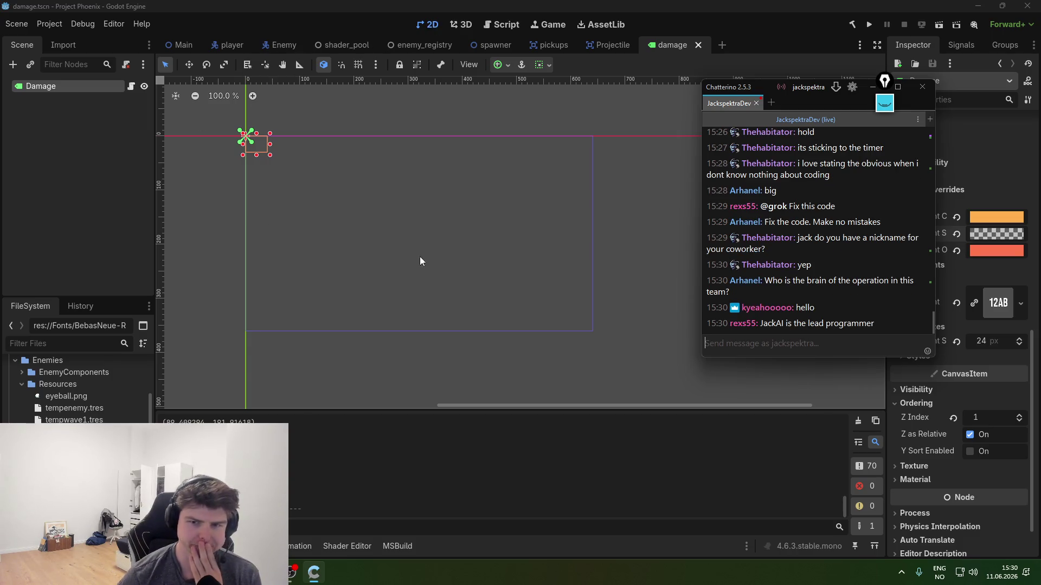
- View the Projectile scene, then bring EnemyDamageComponent.cs up in Zed
{"action": "left_click", "coordinate": [606, 46]}
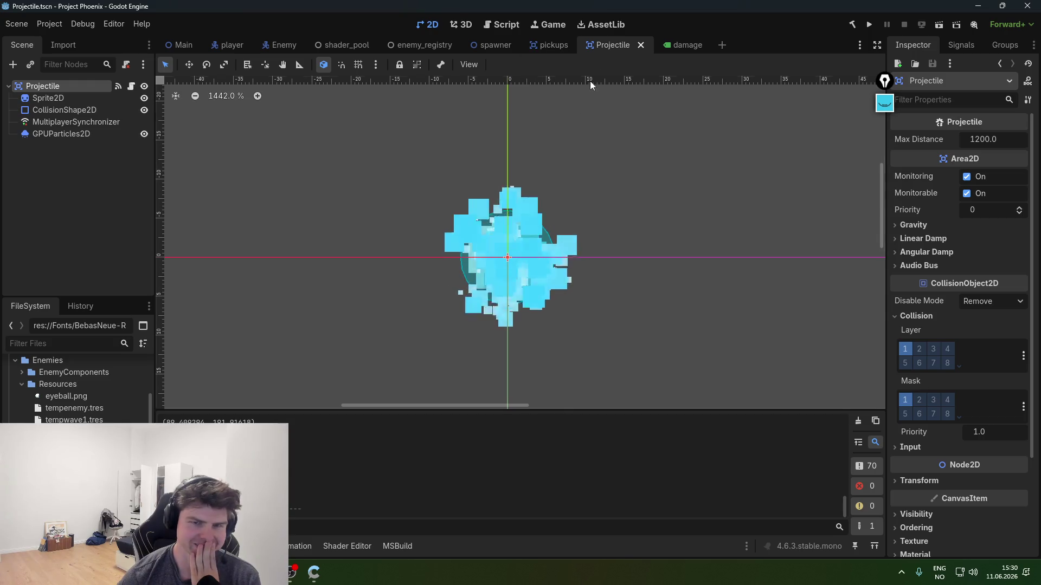
{"action": "key", "text": "alt+Tab"}
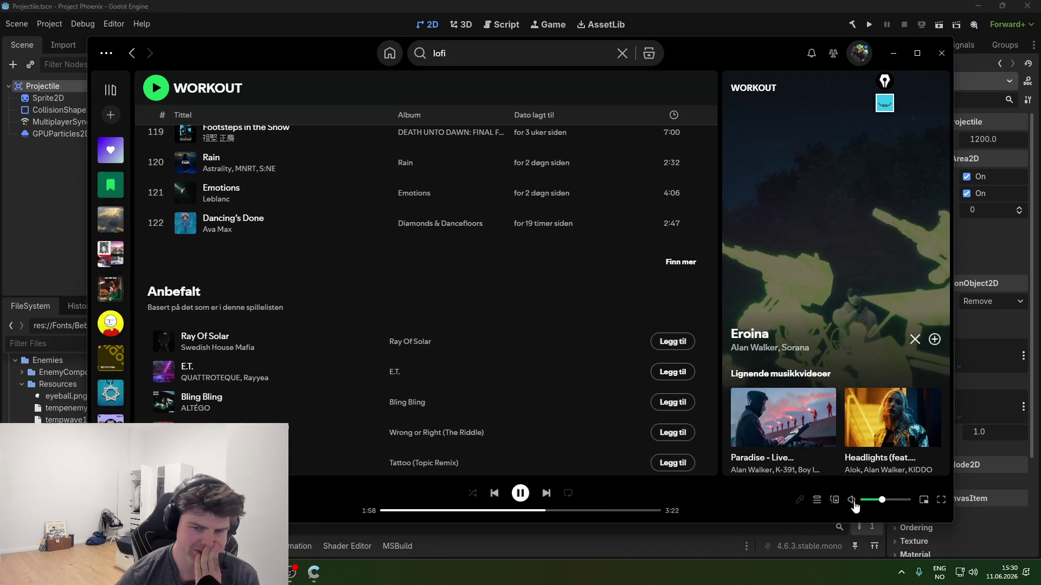
{"action": "key", "text": "alt+Tab"}
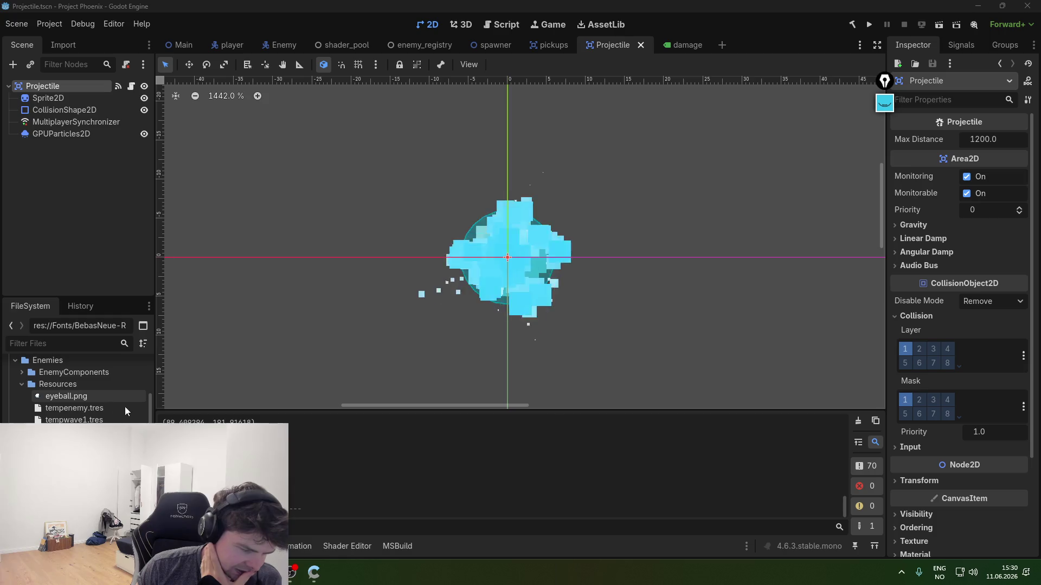
{"action": "left_click", "coordinate": [314, 572]}
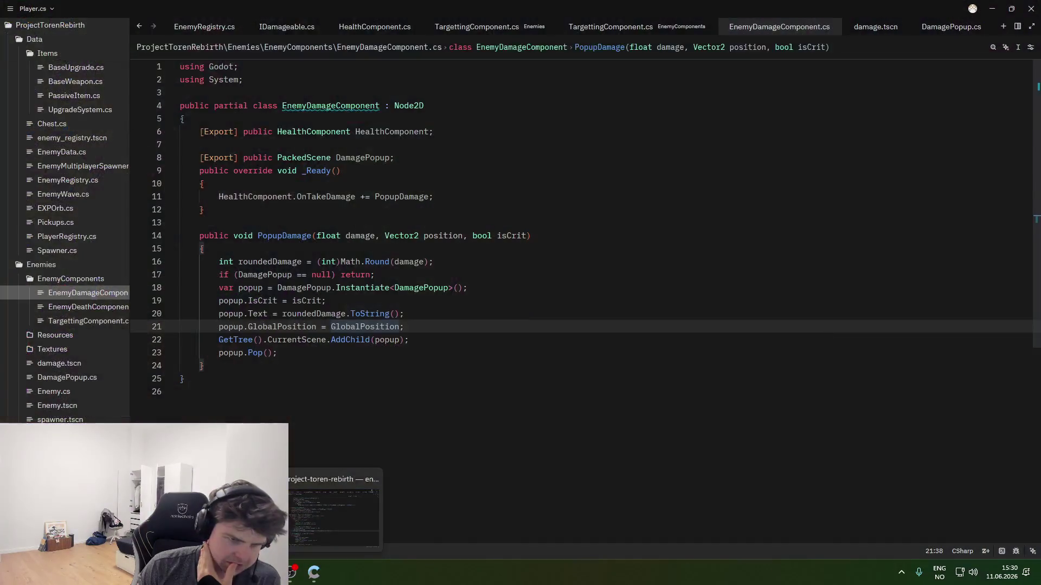
- Add a new line after PopupDamage's closing brace and start typing the DamageVisual() declaration
{"action": "left_click", "coordinate": [338, 339]}
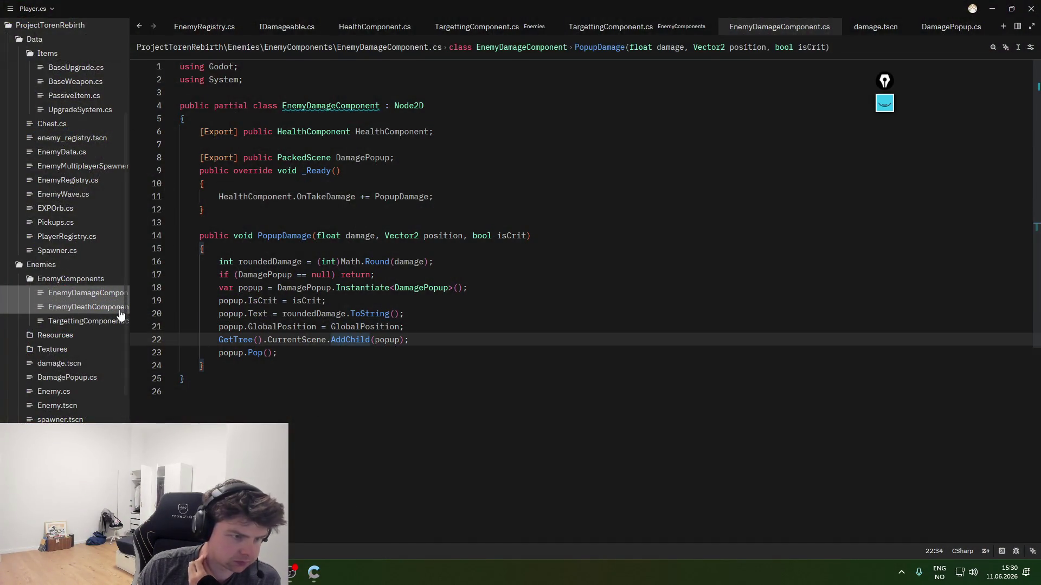
{"action": "key", "text": "Down"}
{"action": "left_click", "coordinate": [320, 579]}
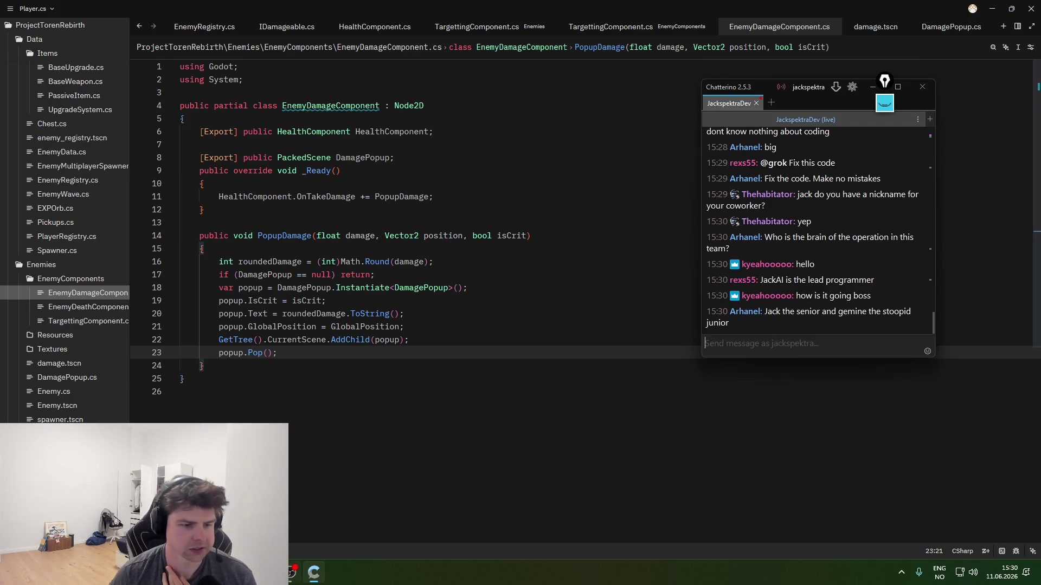
{"action": "mouse_move", "coordinate": [314, 573]}
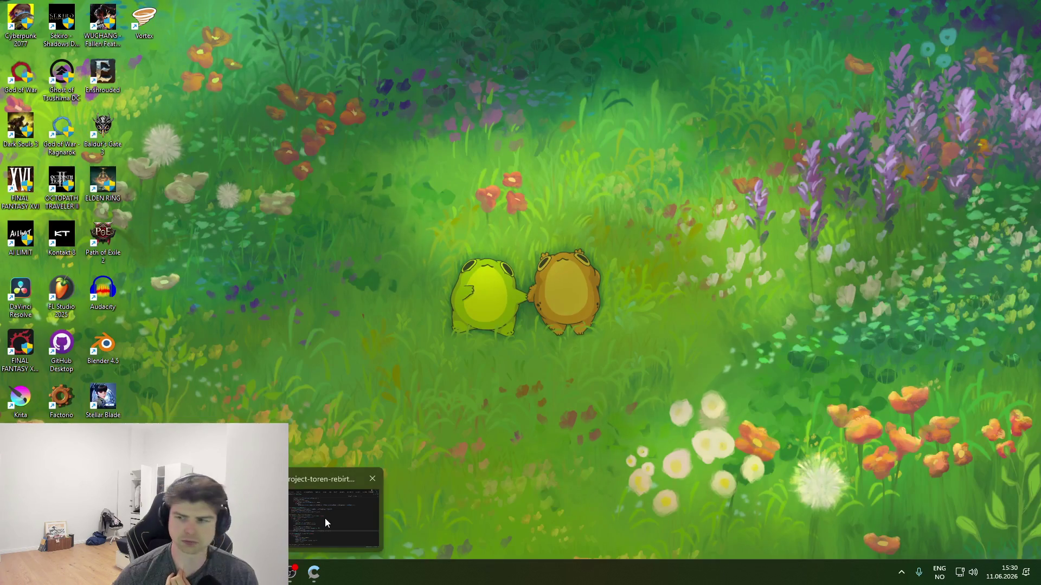
{"action": "left_click", "coordinate": [324, 519]}
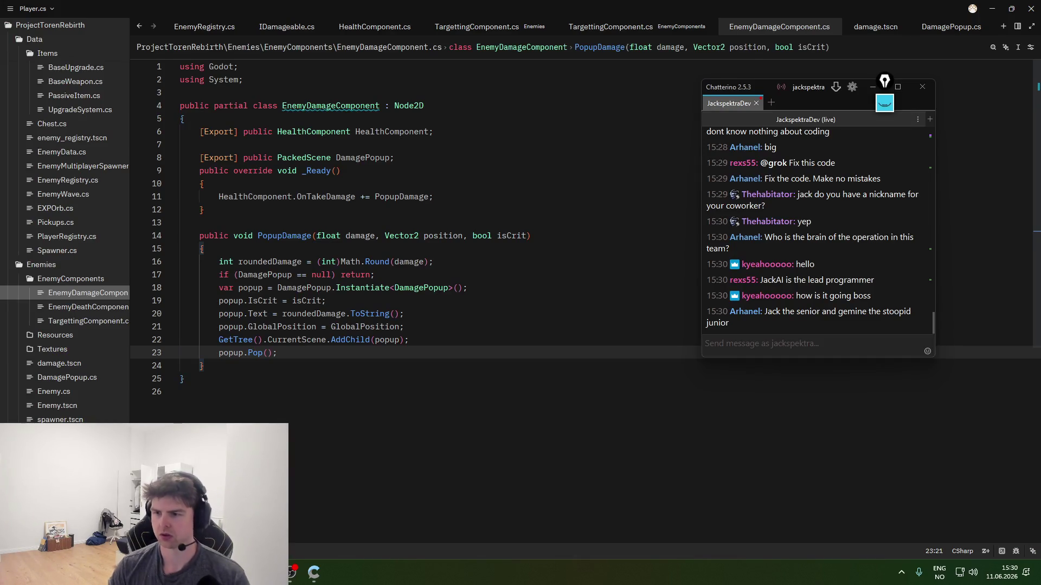
{"action": "left_click", "coordinate": [369, 357]}
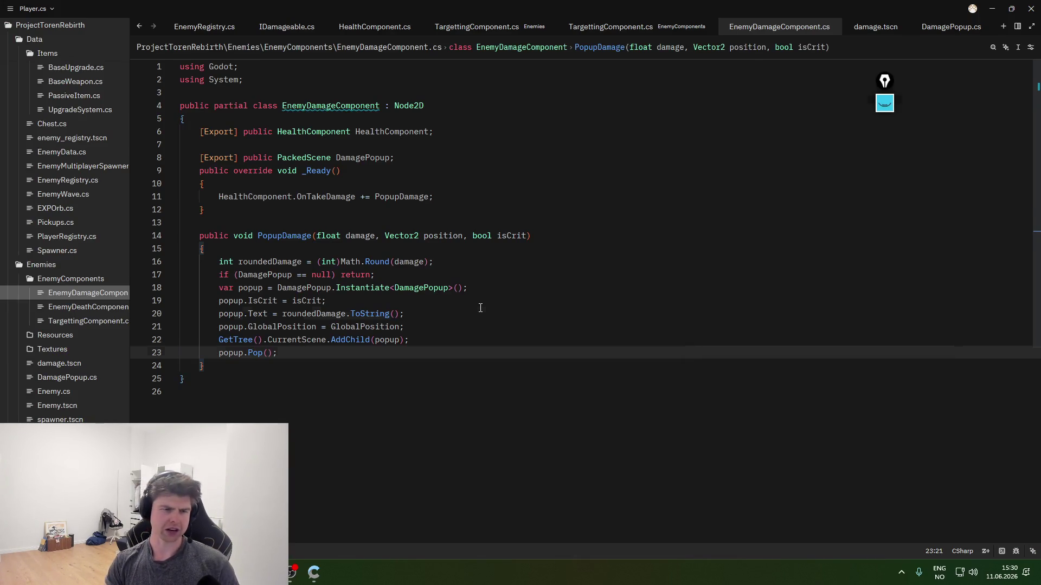
{"action": "left_click", "coordinate": [375, 365]}
{"action": "key", "text": "Return"}
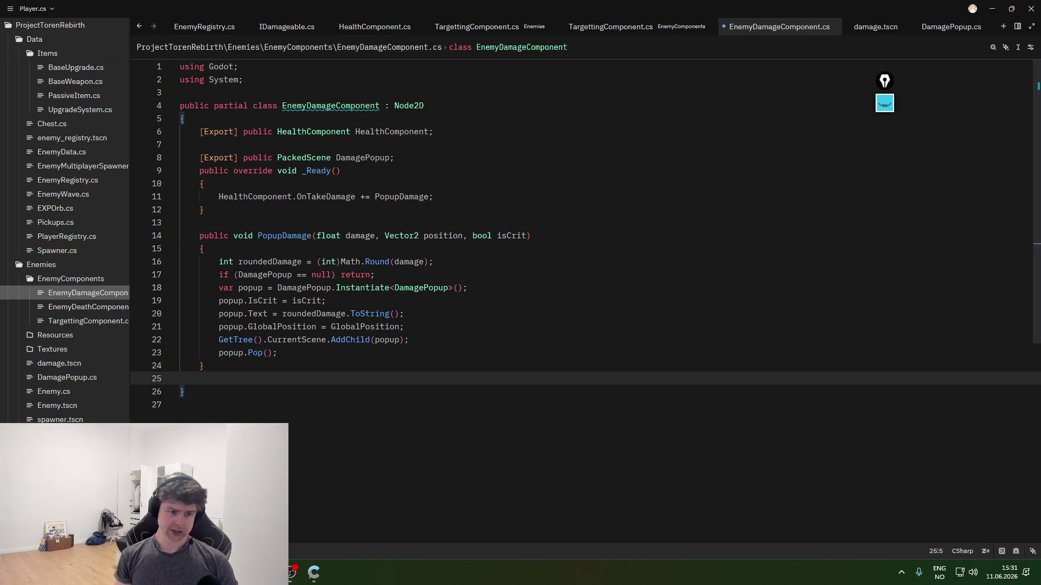
{"action": "type", "text": "public vopid"}
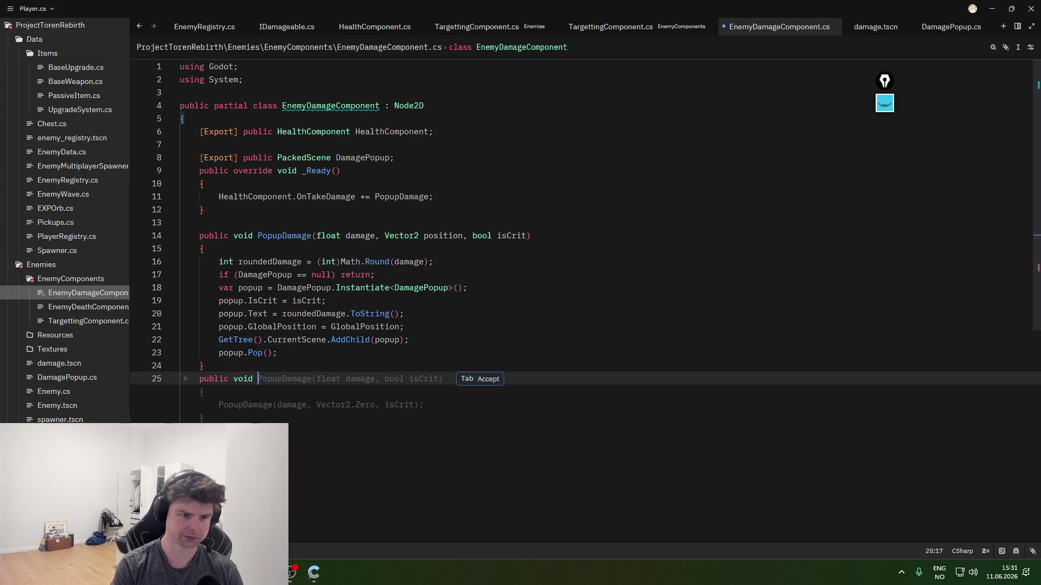
{"action": "type", "text": "DamageVisual"}
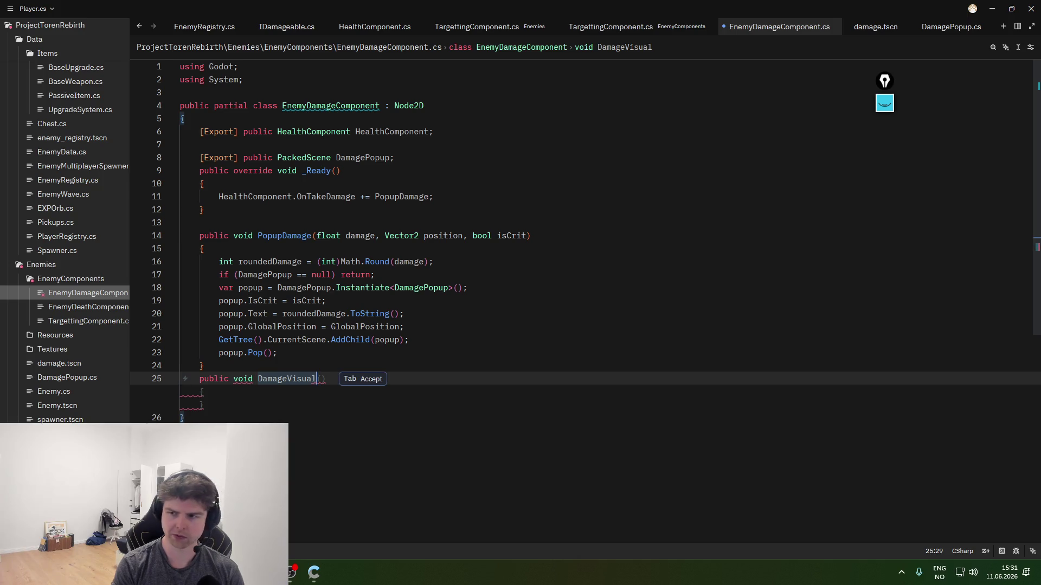
{"action": "type", "text": "("}
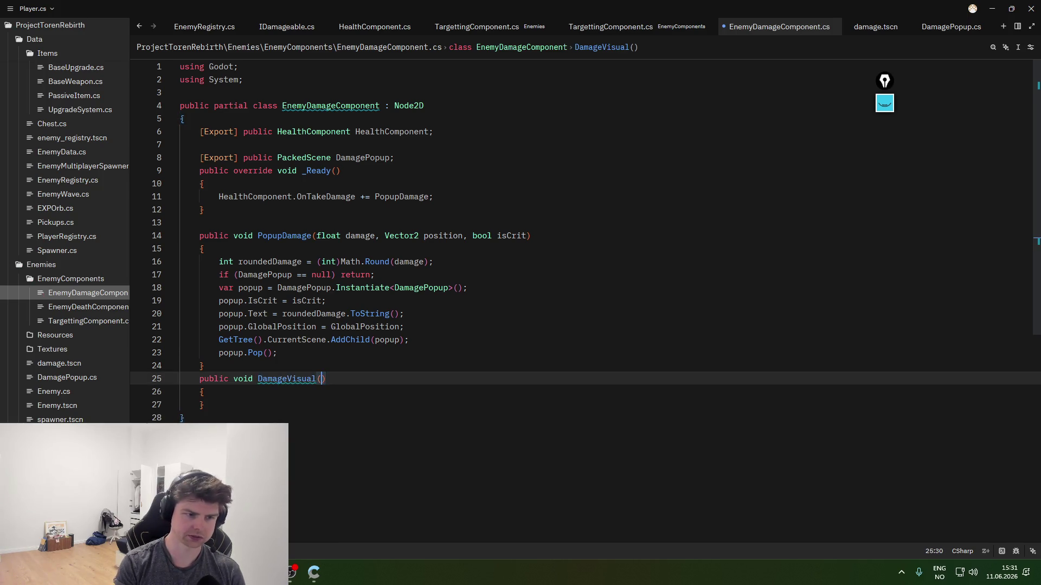
- Open DamageVisual's braced body and declare Tween tween = GetTree
{"action": "key", "text": "Return"}
{"action": "type", "text": "{"}
{"action": "key", "text": "Return"}
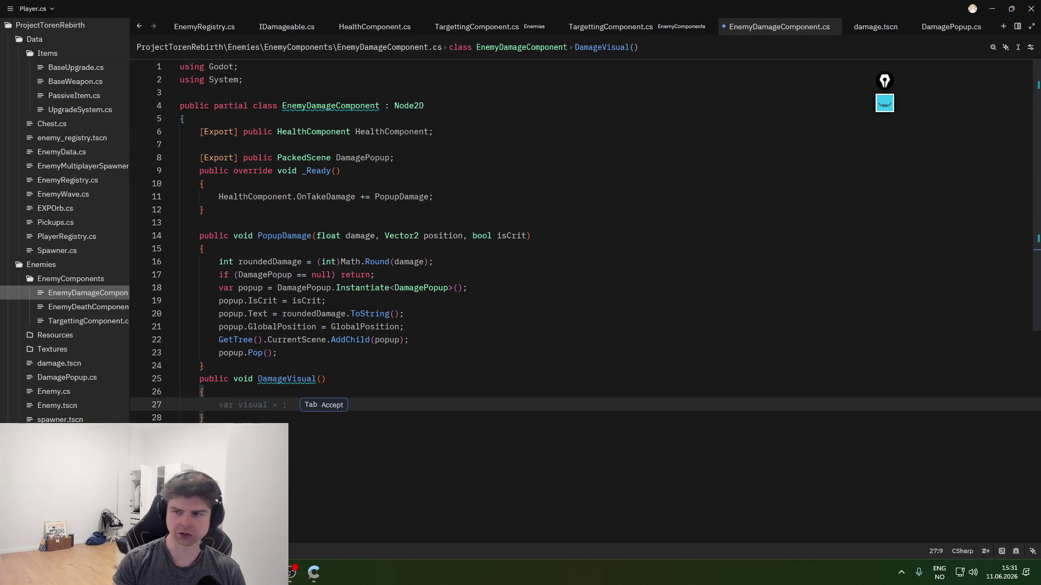
{"action": "type", "text": "var tween"}
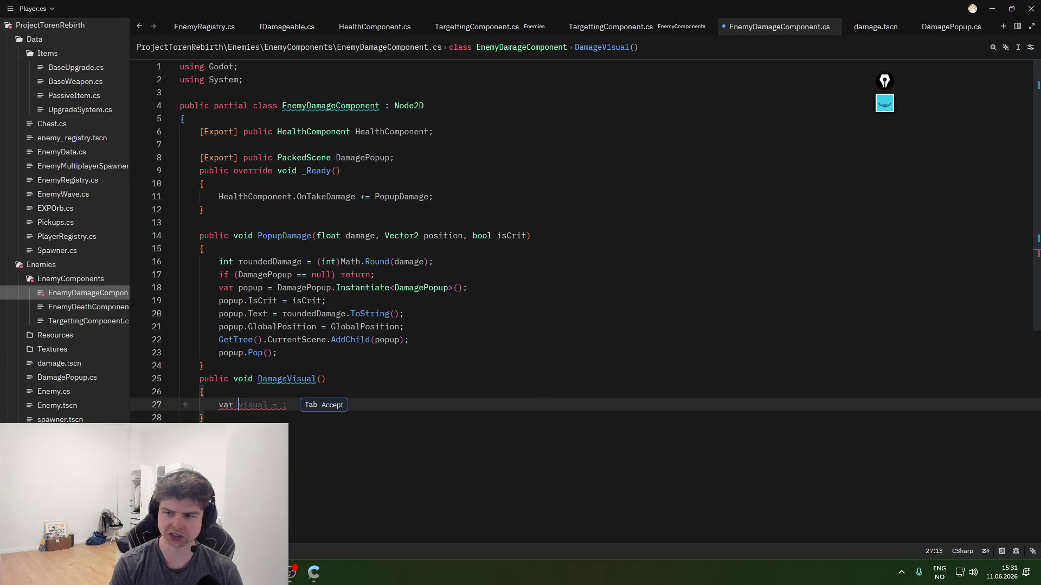
{"action": "key", "text": "BackSpace"}
{"action": "key", "text": "BackSpace"}
{"action": "key", "text": "BackSpace"}
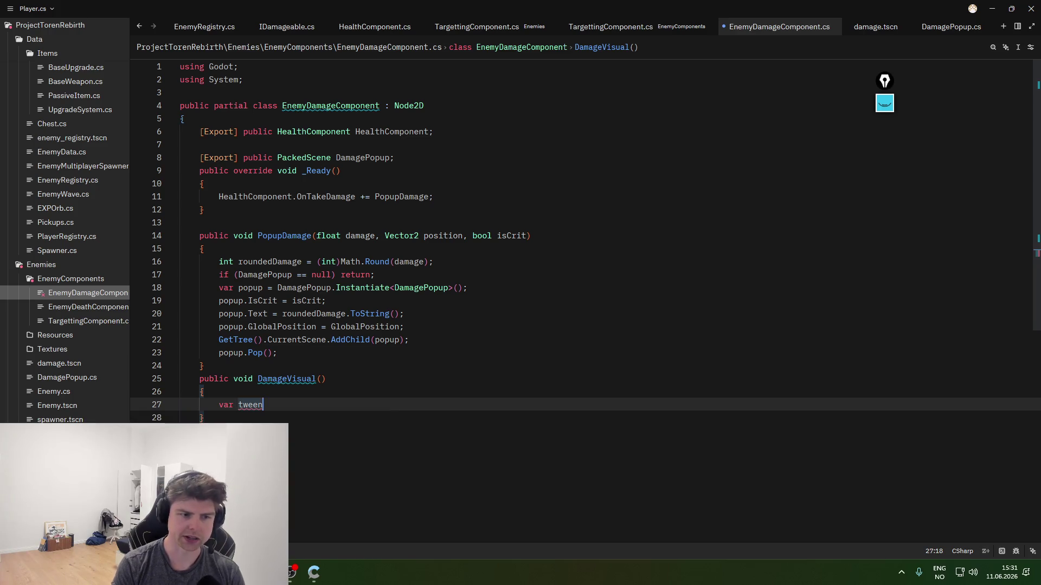
{"action": "type", "text": "Tween tween "}
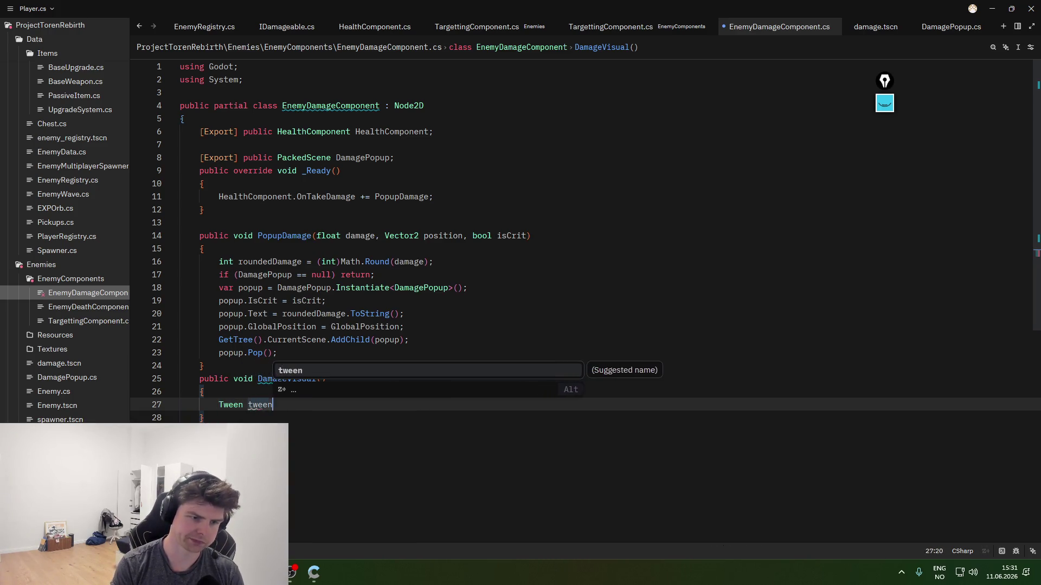
{"action": "type", "text": "= "}
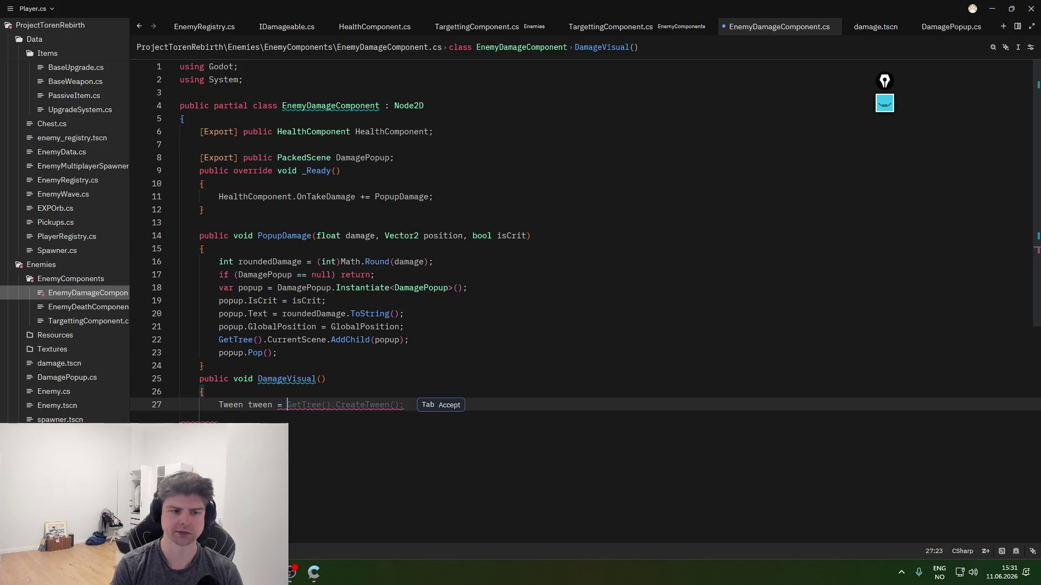
{"action": "type", "text": "GetTree"}
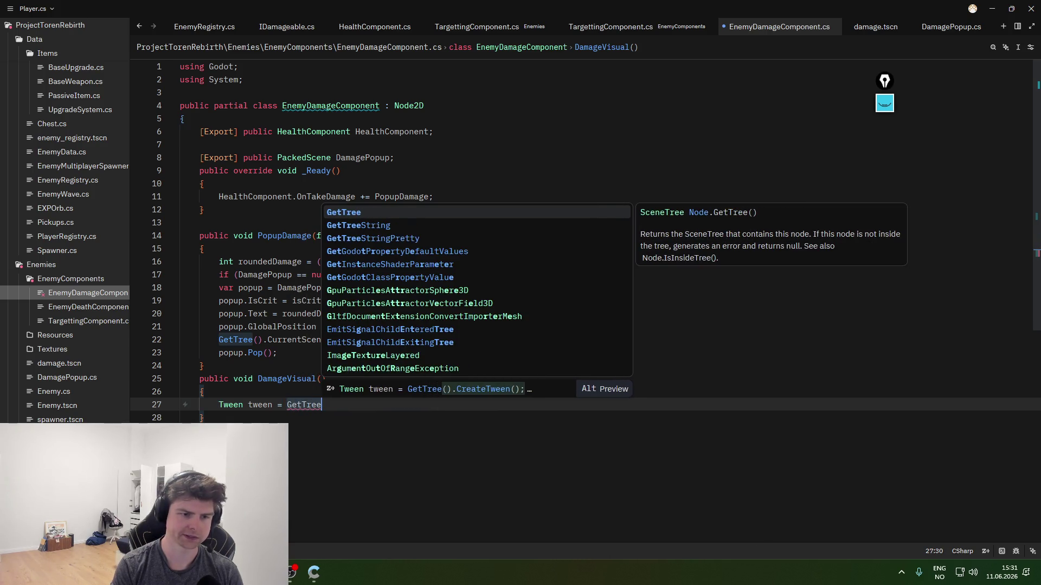
- Complete the GetTree().CreateTween() call and accept the tween.TweenProperty(); suggestion
{"action": "key", "text": "Escape"}
{"action": "key", "text": "Tab"}
{"action": "key", "text": "Return"}
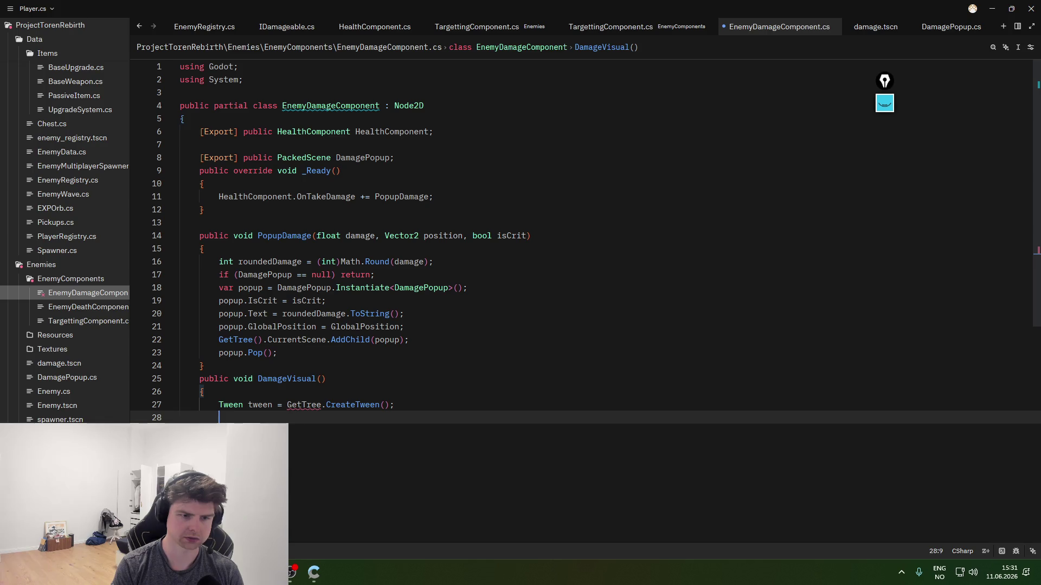
{"action": "left_click", "coordinate": [320, 406]}
{"action": "type", "text": "("}
{"action": "key", "text": "Tab"}
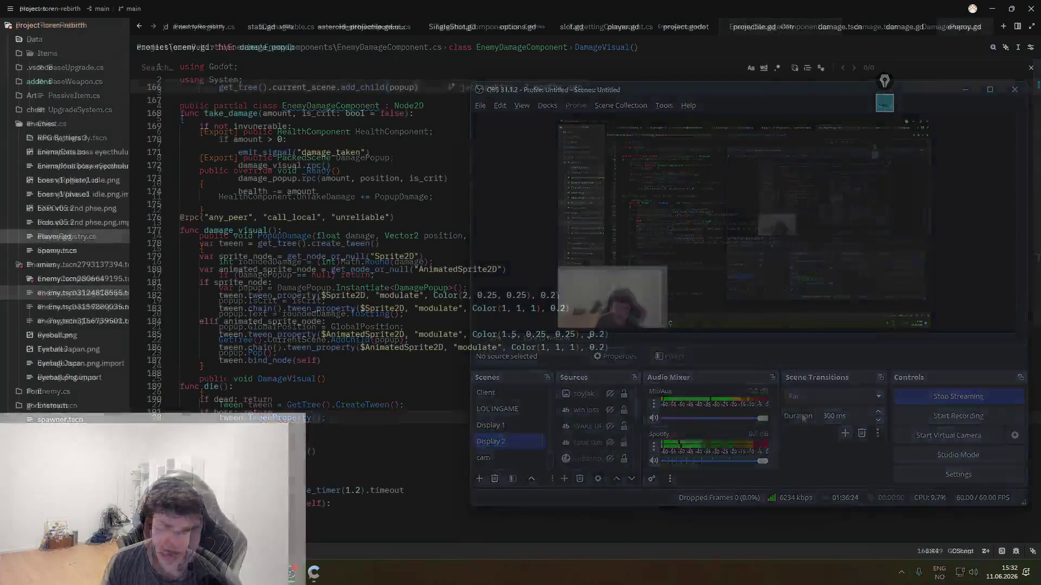
- Consult the old damage_visual code and delete the unfinished tween.TweenProperty(); line
{"action": "left_click", "coordinate": [343, 308]}
{"action": "left_click", "coordinate": [341, 269]}
{"action": "left_click", "coordinate": [336, 287]}
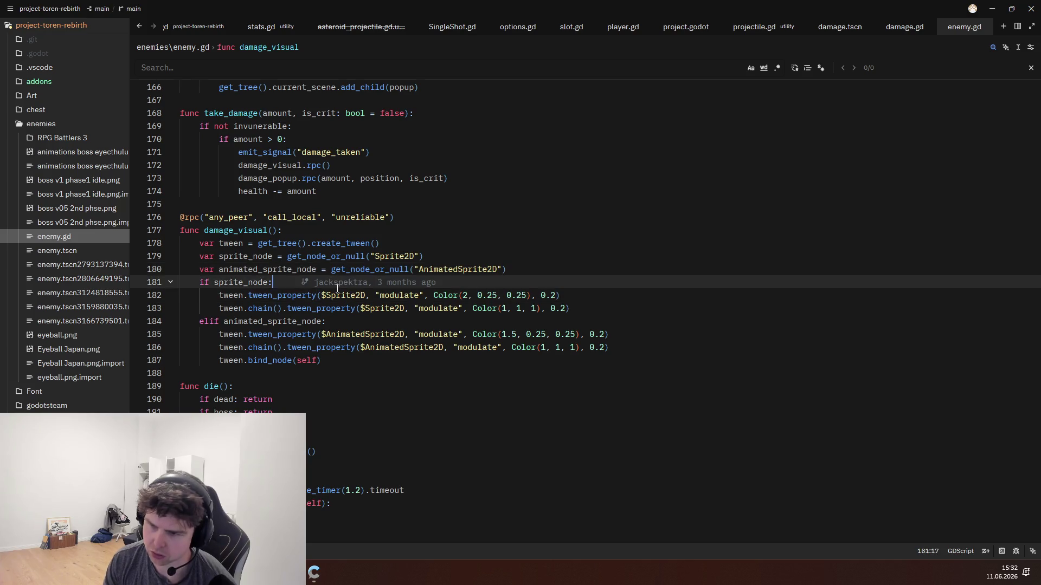
{"action": "left_click", "coordinate": [243, 296]}
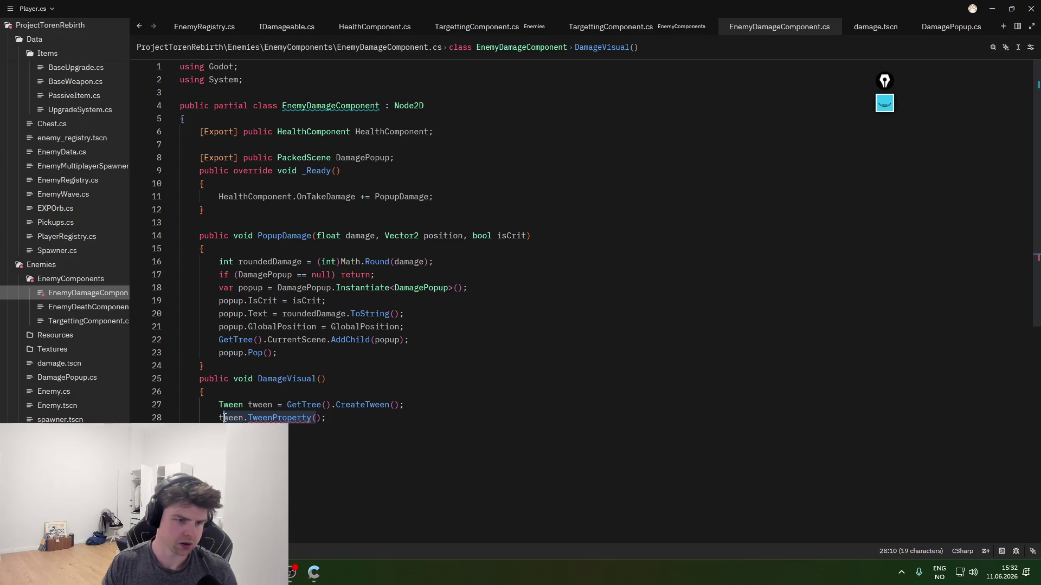
{"action": "left_click_drag", "start_coordinate": [325, 418], "coordinate": [220, 418]}
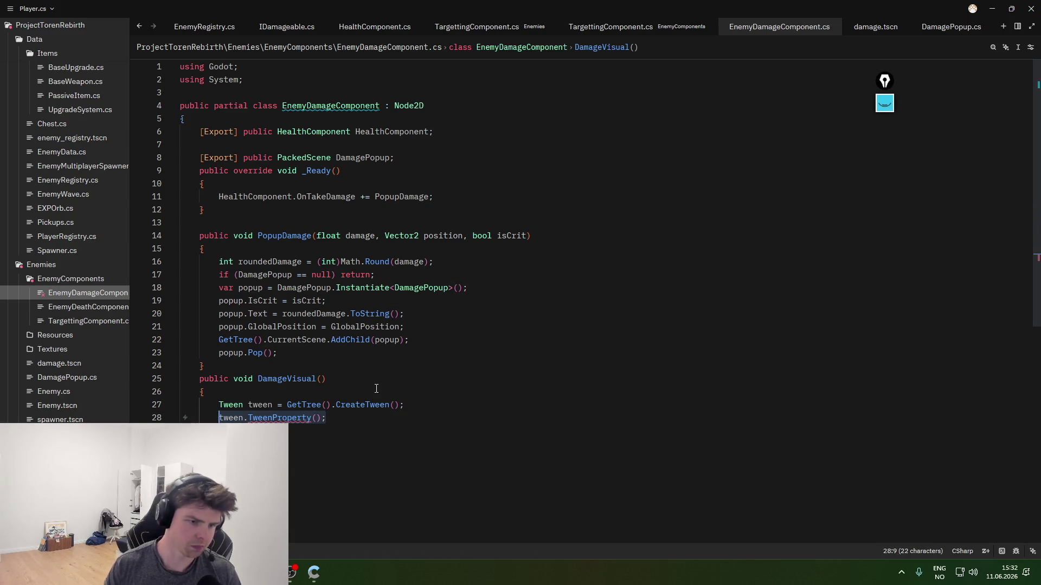
{"action": "key", "text": "BackSpace"}
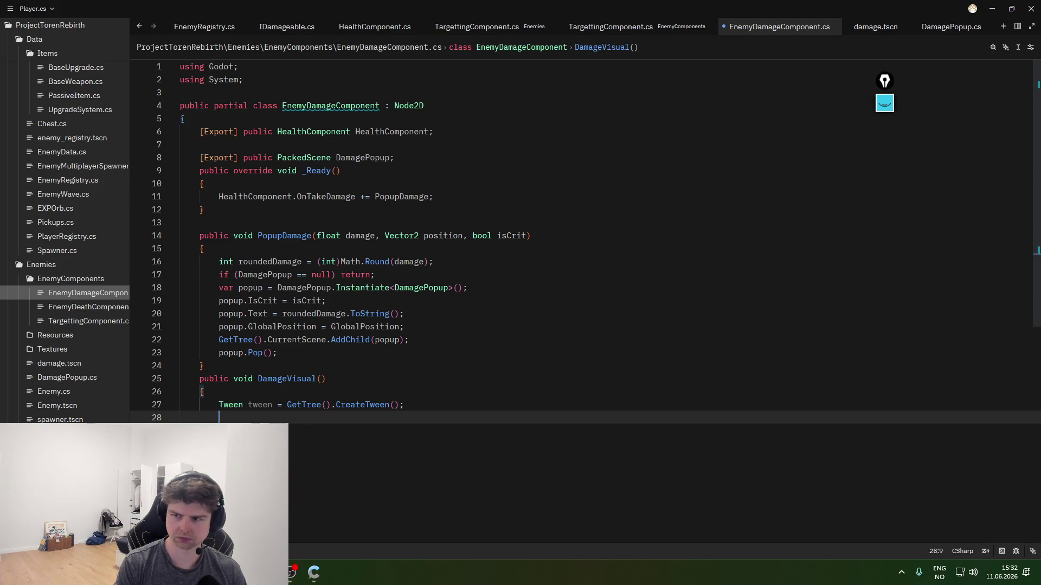
- Add the GetParentOrNull Sprite2D lookup with its null check and a modulate tween
{"action": "type", "text": "Sprite2D "}
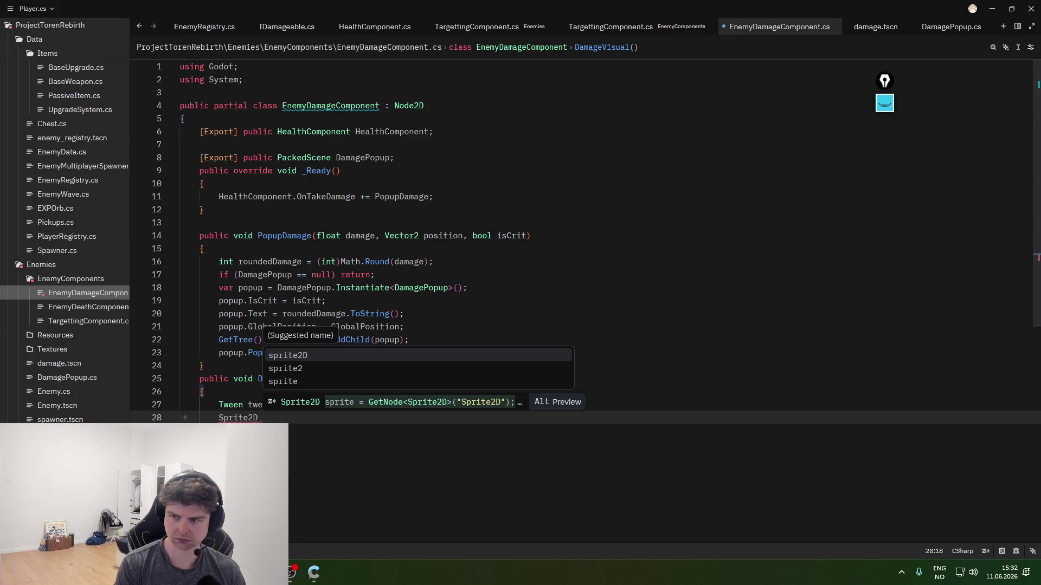
{"action": "type", "text": "sprite = "}
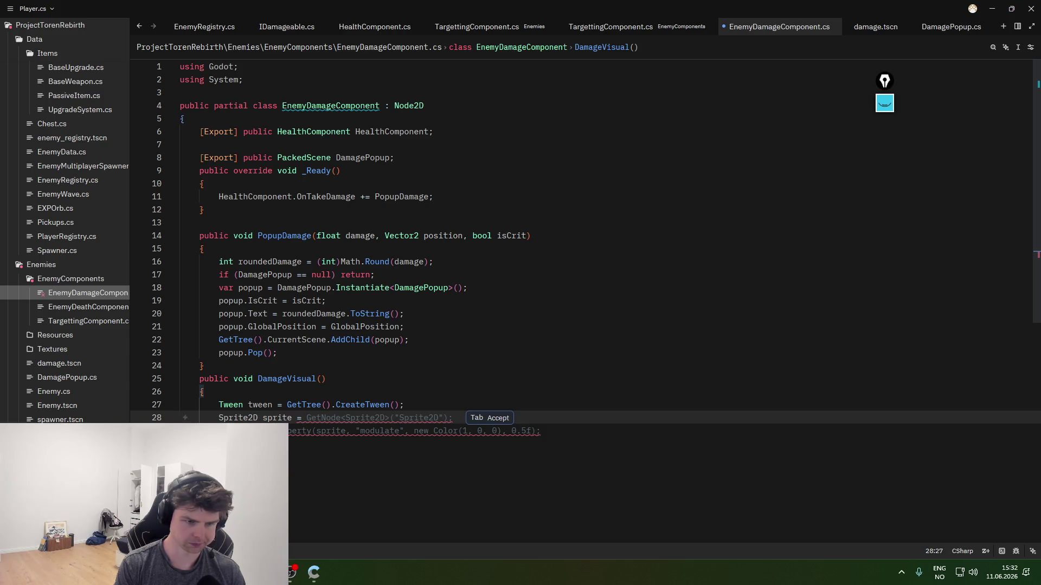
{"action": "type", "text": "GetParent"}
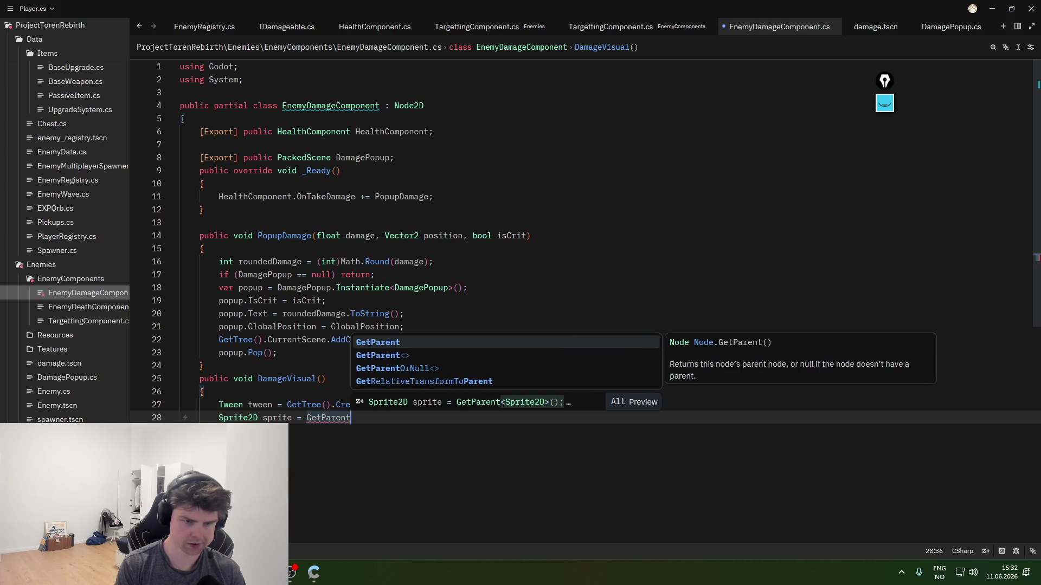
{"action": "type", "text": "OrNull<Sprite2D>();"}
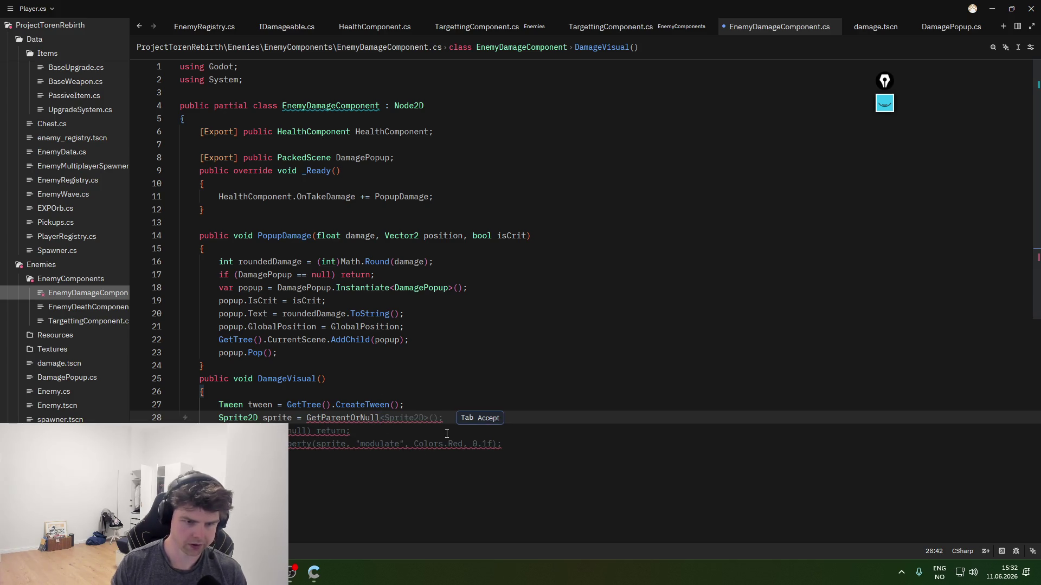
{"action": "key", "text": "Tab"}
{"action": "key", "text": "Tab"}
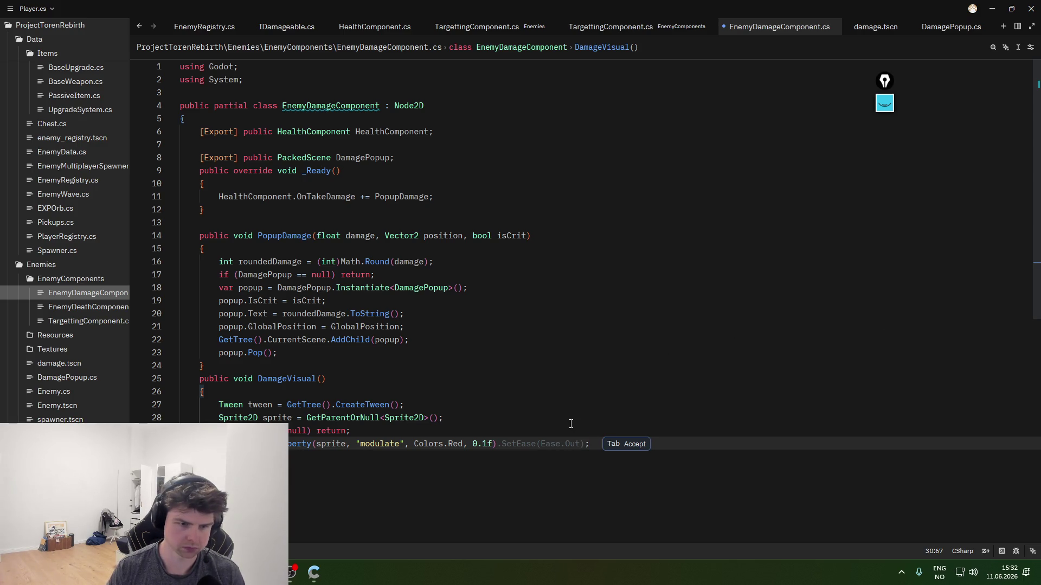
{"action": "key", "text": "Tab"}
- Replace Colors.Red in the modulate tween with a Color constructor
{"action": "left_click", "coordinate": [377, 445]}
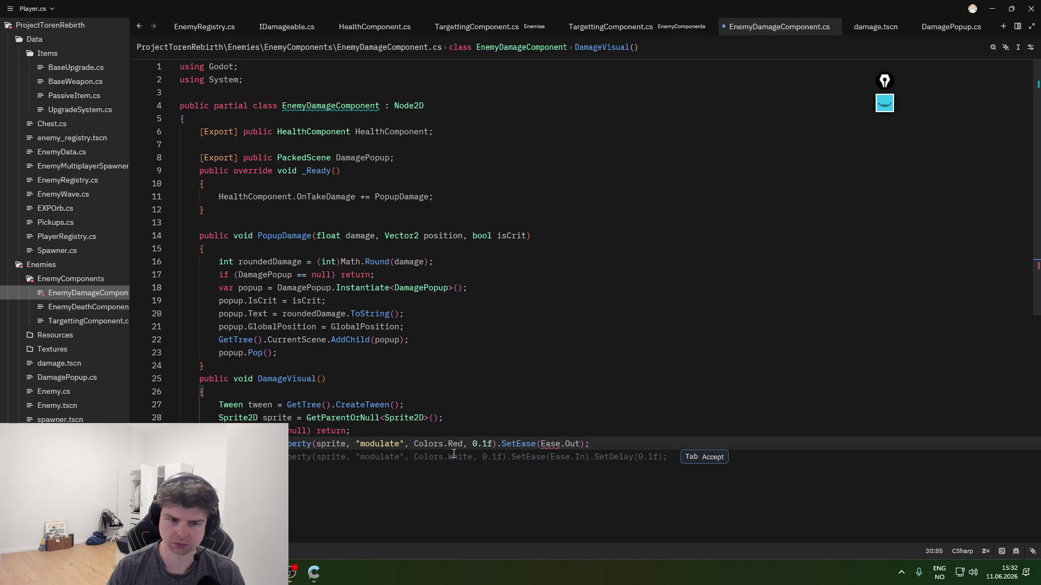
{"action": "double_click", "coordinate": [425, 445]}
{"action": "double_click", "coordinate": [455, 444]}
{"action": "left_click_drag", "start_coordinate": [466, 445], "coordinate": [413, 444]}
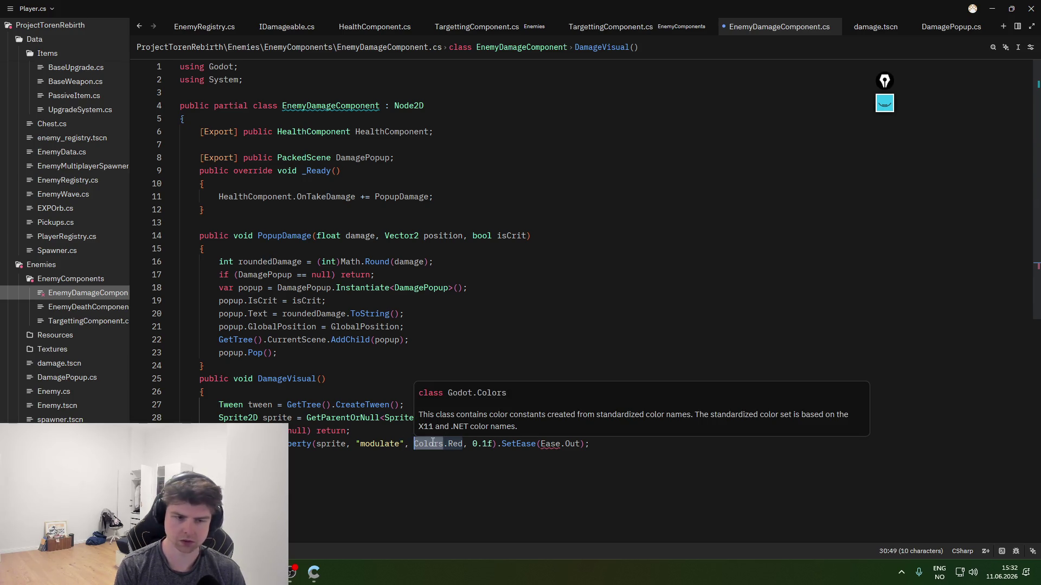
{"action": "type", "text": "Colors"}
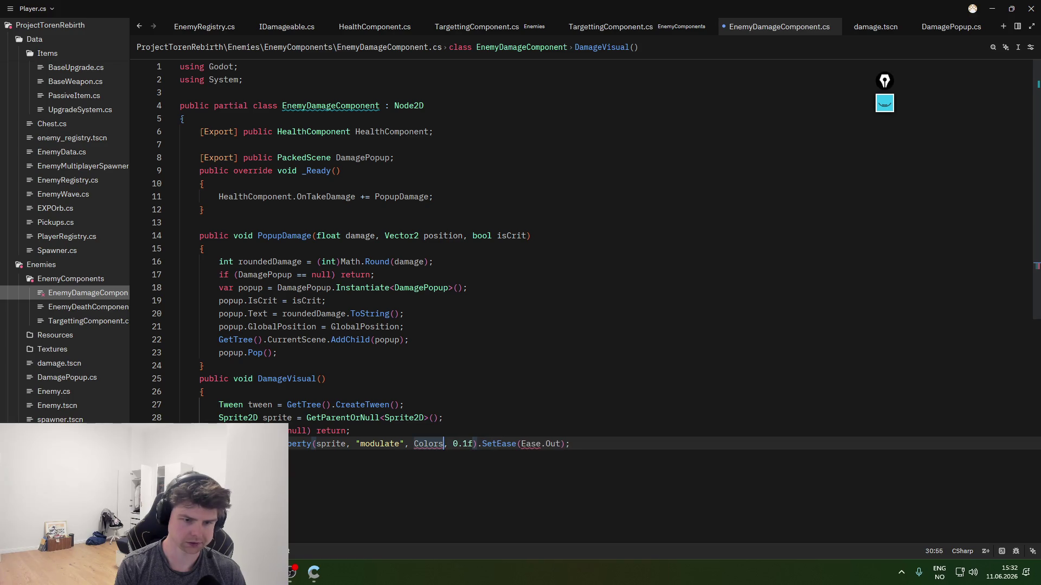
{"action": "key", "text": "BackSpace"}
{"action": "type", "text": "("}
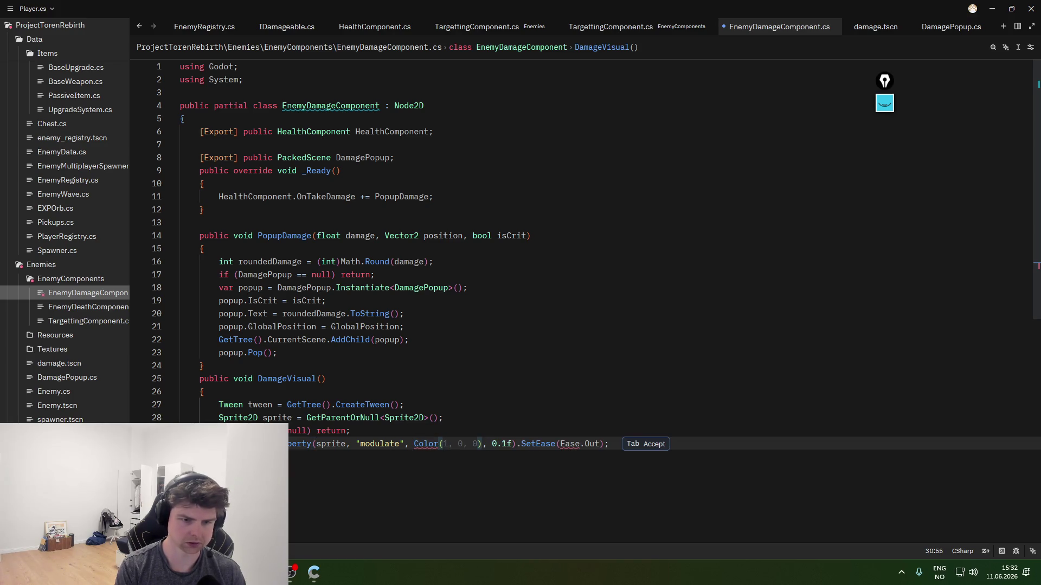
{"action": "key", "text": "Tab"}
- Make the colour new Color(2f, 0.25f, 0.25f) and restore the duration argument
{"action": "left_click", "coordinate": [510, 444]}
{"action": "key", "text": "BackSpace"}
{"action": "key", "text": "BackSpace"}
{"action": "key", "text": "BackSpace"}
{"action": "key", "text": "Left"}
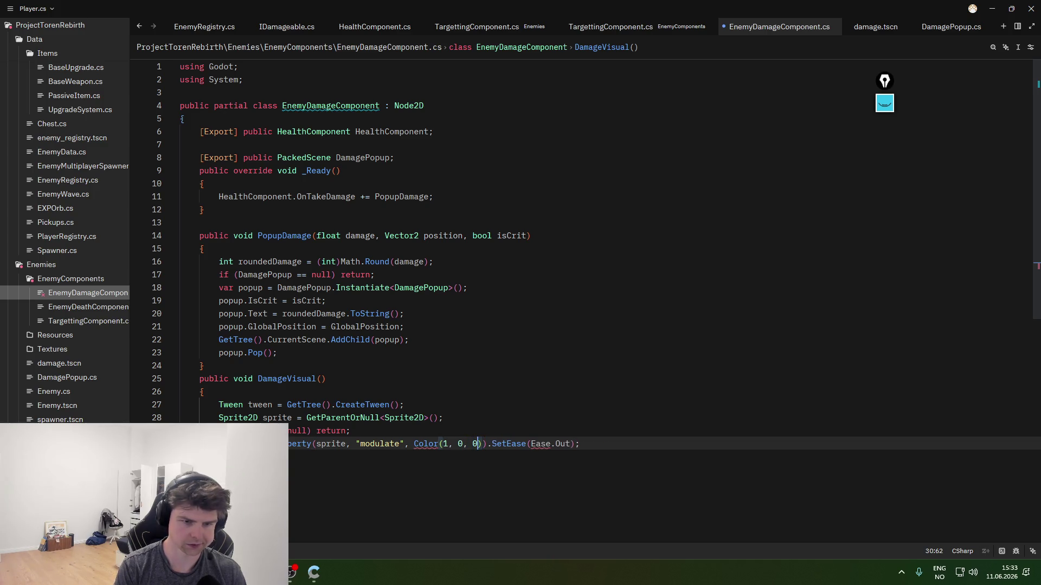
{"action": "key", "text": "Left"}
{"action": "left_click", "coordinate": [424, 444]}
{"action": "left_click", "coordinate": [414, 444]}
{"action": "type", "text": "new"}
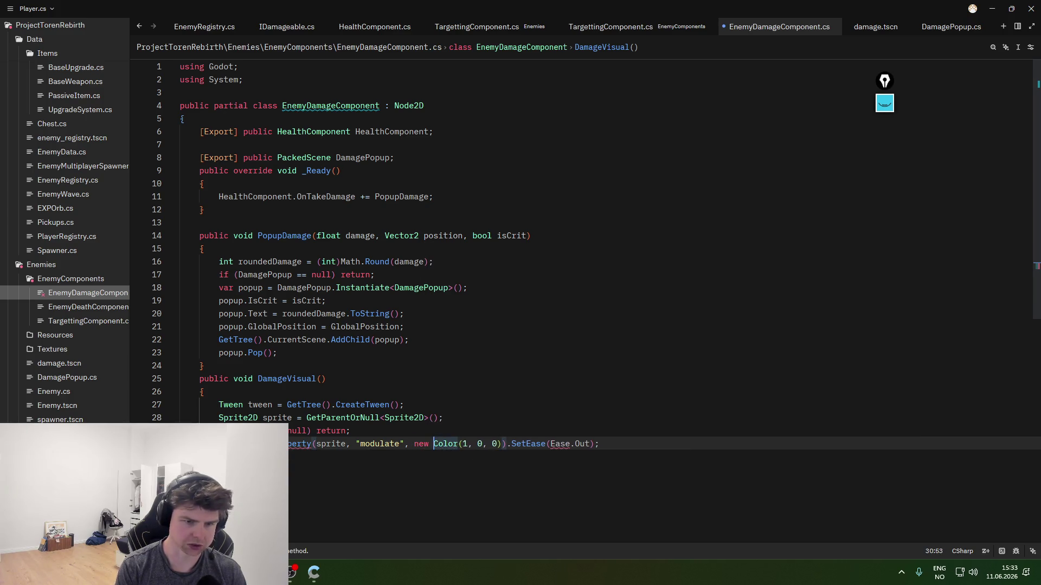
{"action": "left_click", "coordinate": [462, 444]}
{"action": "key", "text": "Delete"}
{"action": "type", "text": "2f, 0"}
{"action": "type", "text": ".25f"}
{"action": "key", "text": "Right"}
{"action": "type", "text": ".25f"}
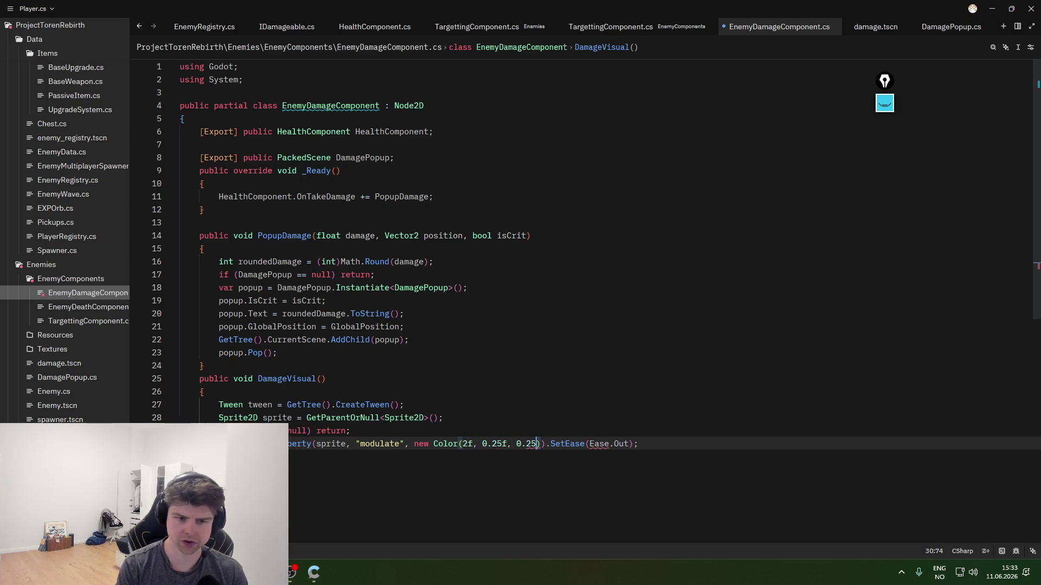
{"action": "key", "text": "Tab"}
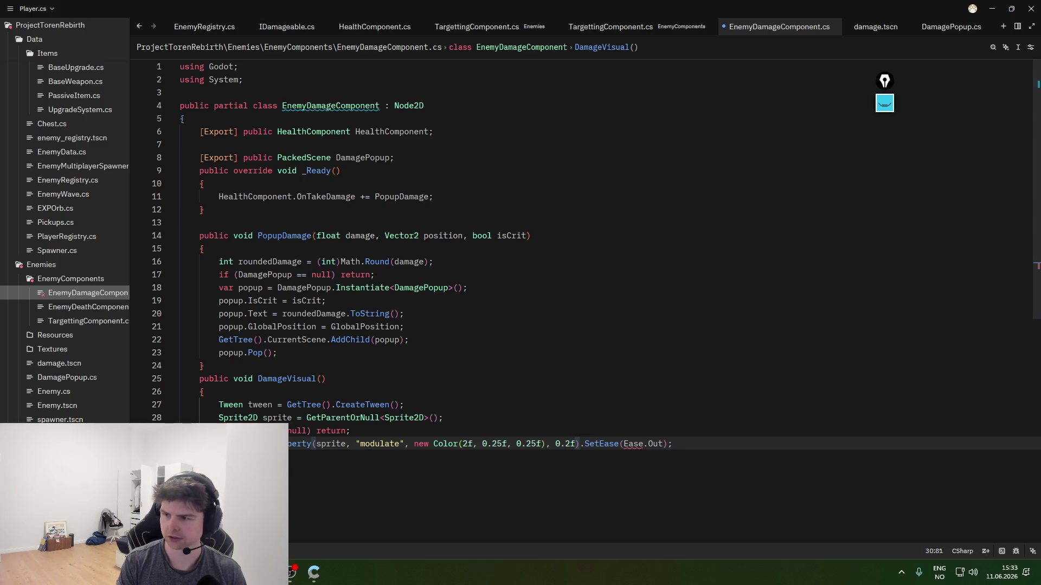
- Remove the SetEase call and add a second TweenProperty line back to Colors.White
{"action": "key", "text": "End"}
{"action": "key", "text": "BackSpace"}
{"action": "key", "text": "BackSpace"}
{"action": "key", "text": "BackSpace"}
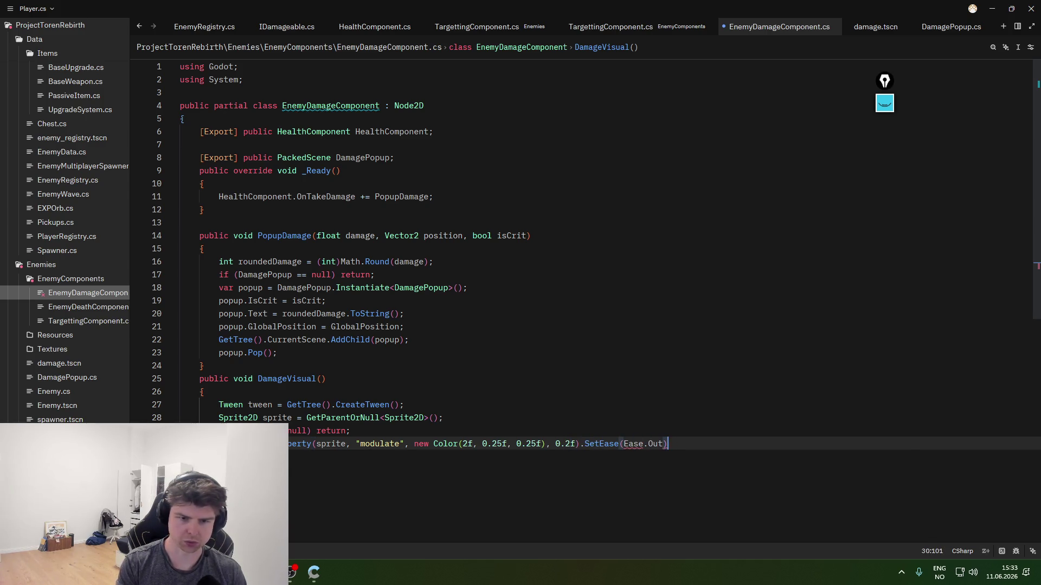
{"action": "key", "text": "BackSpace"}
{"action": "key", "text": "BackSpace"}
{"action": "key", "text": "BackSpace"}
{"action": "key", "text": "Return"}
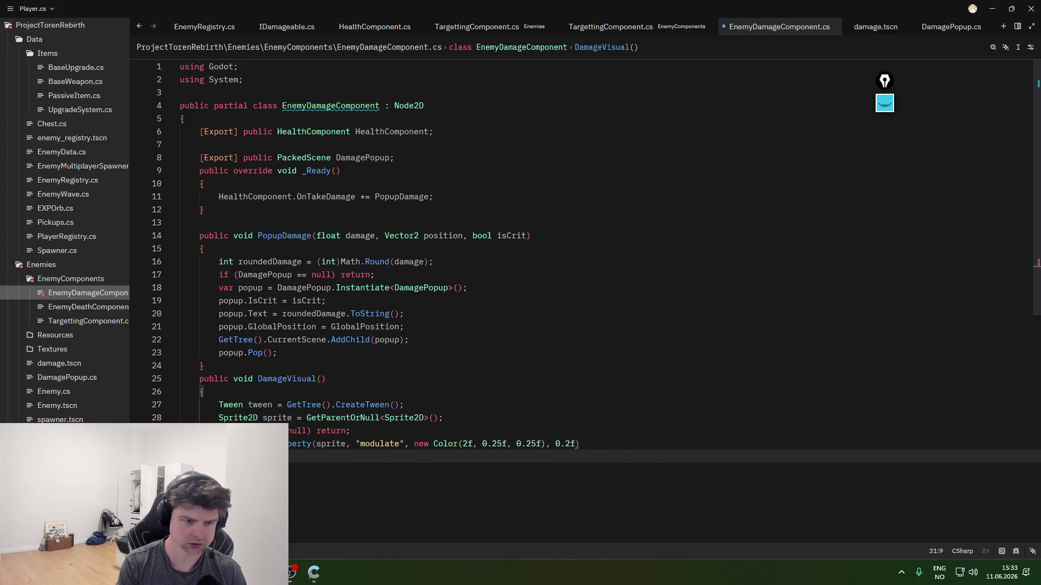
{"action": "type", "text": "tween.Chain"}
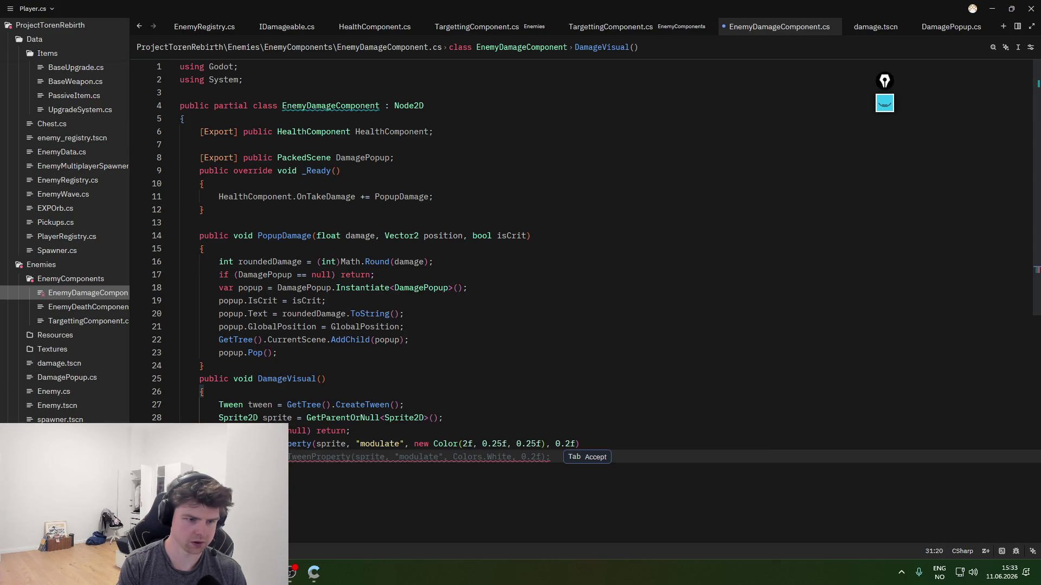
{"action": "key", "text": "Tab"}
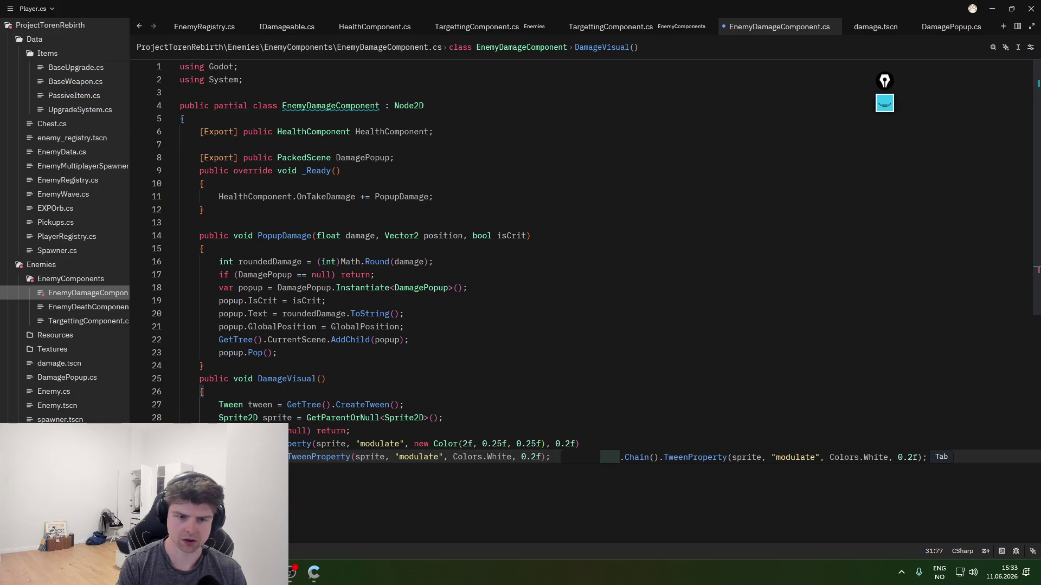
{"action": "key", "text": "Escape"}
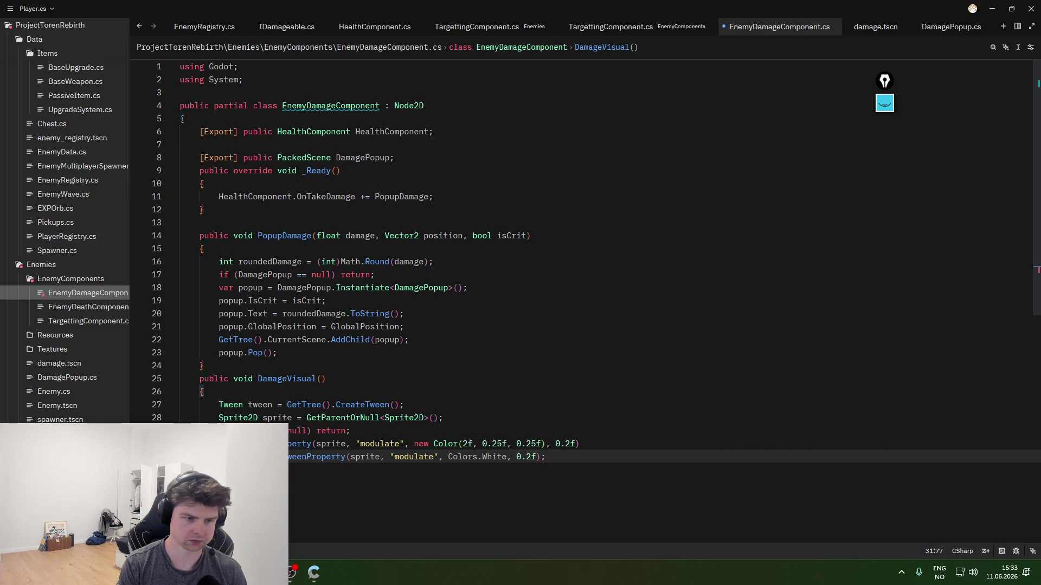
- Try a tween prefix on the Colors.White line, then undo it
{"action": "double_click", "coordinate": [246, 456]}
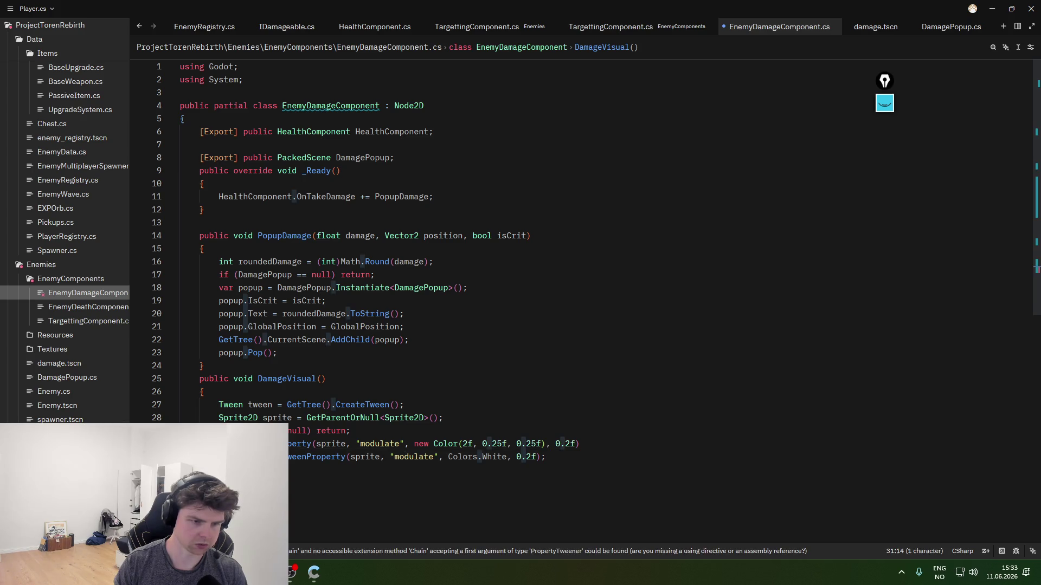
{"action": "key", "text": "Left"}
{"action": "type", "text": "tween"}
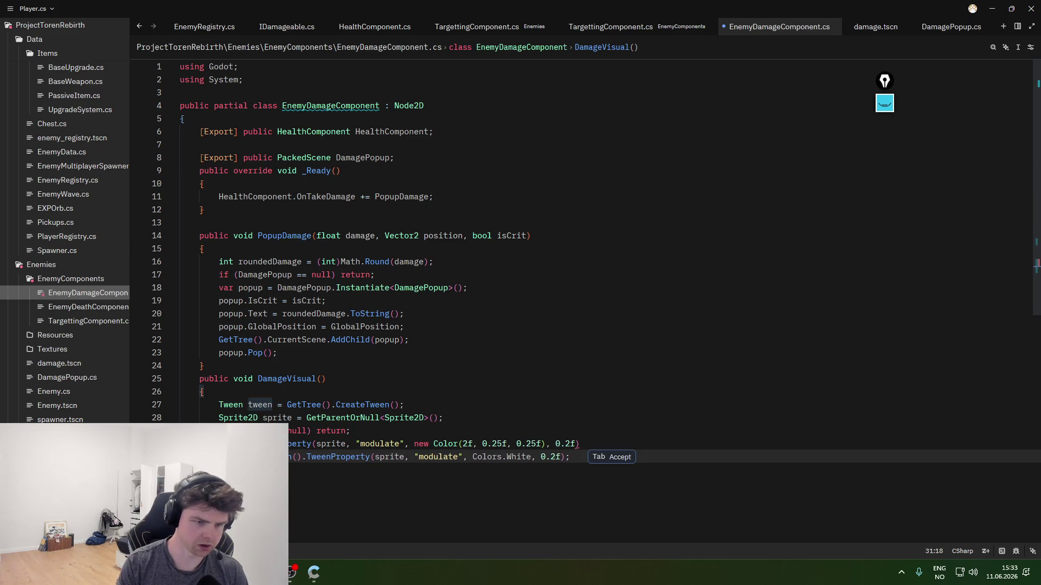
{"action": "key", "text": "BackSpace"}
{"action": "key", "text": "BackSpace"}
{"action": "key", "text": "BackSpace"}
{"action": "key", "text": "End"}
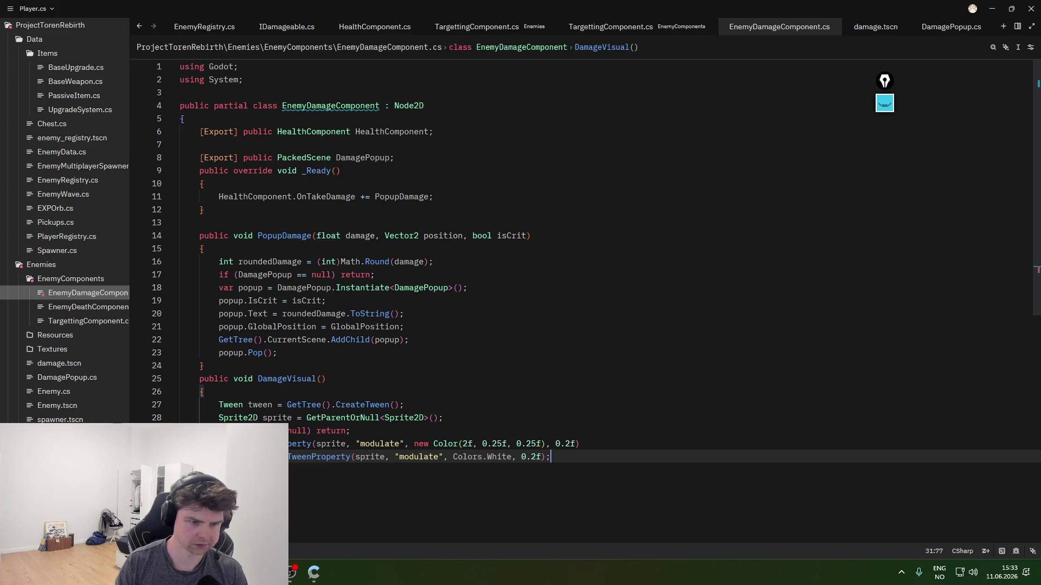
{"action": "left_click", "coordinate": [380, 485]}
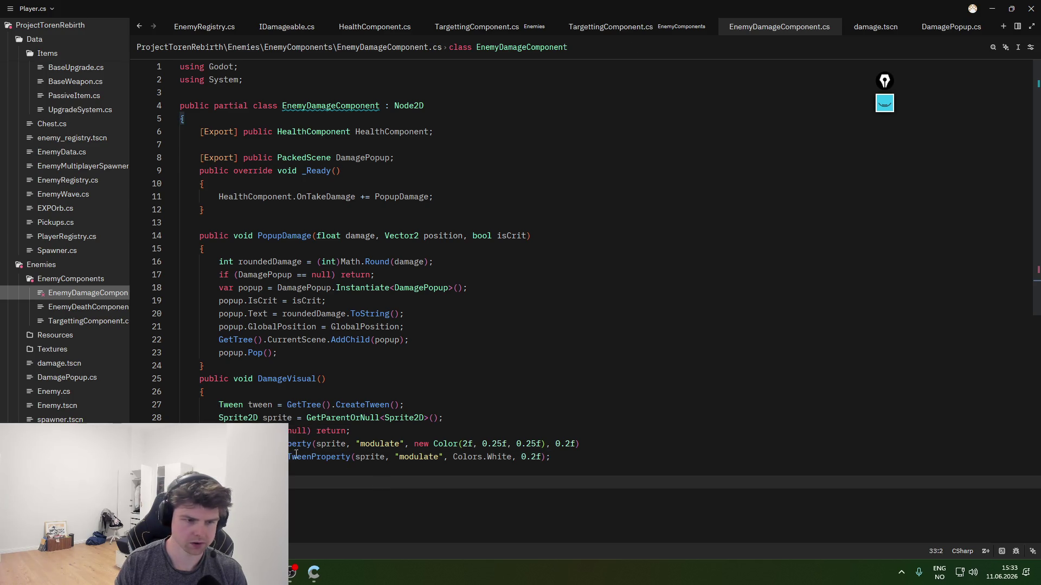
- Select and copy the DamageVisual method with its red and white tweens, then leave Zed
{"action": "left_click", "coordinate": [629, 461]}
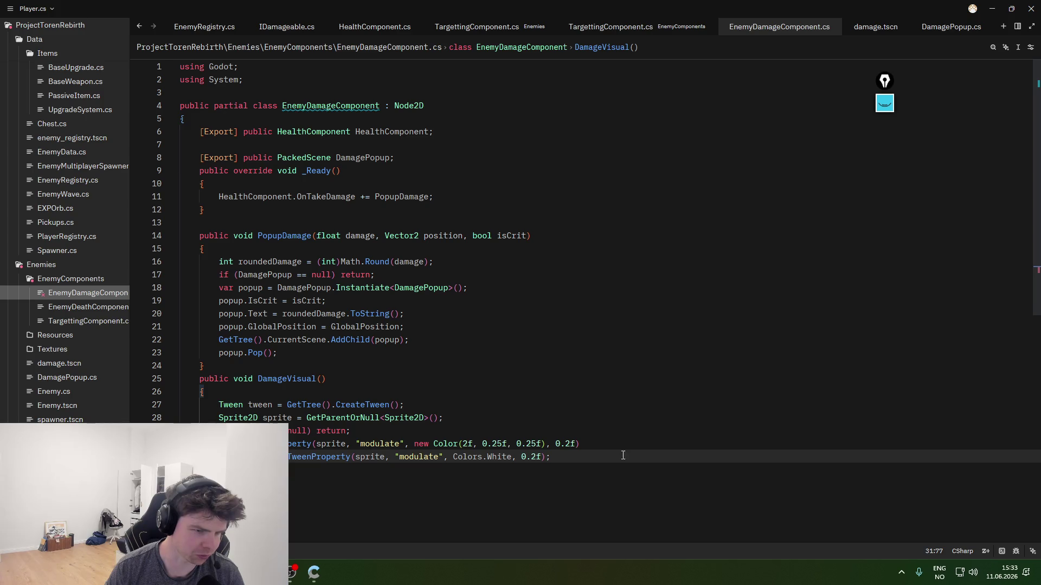
{"action": "left_click_drag", "start_coordinate": [378, 475], "coordinate": [196, 378]}
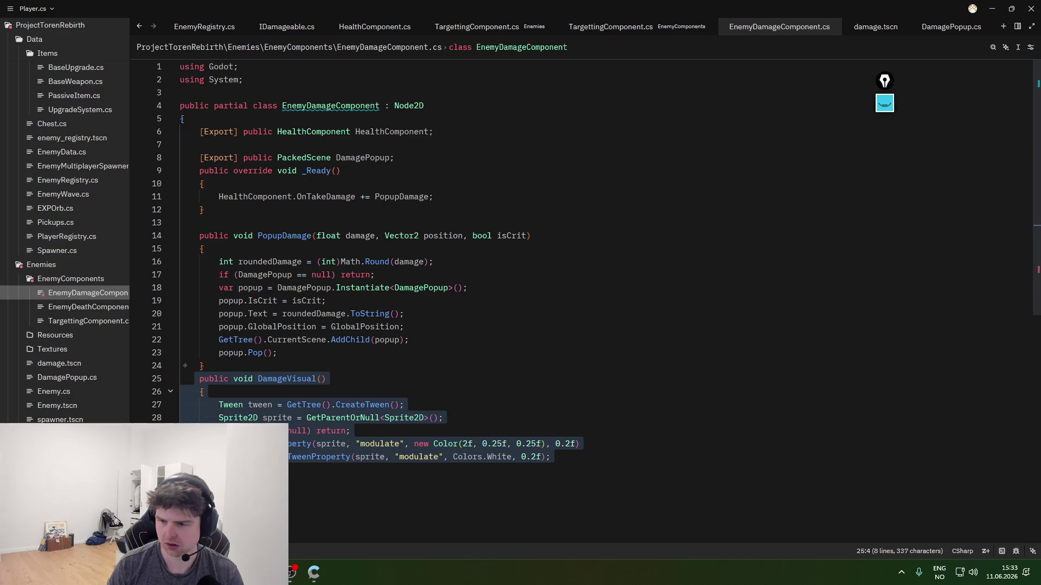
{"action": "key", "text": "super+d"}
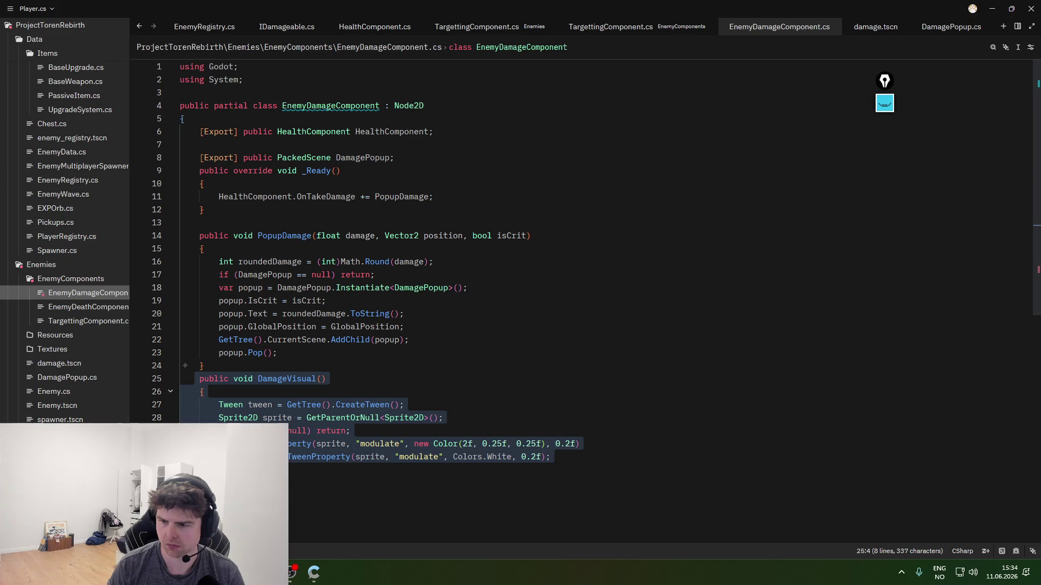
{"action": "key", "text": "super+d"}
{"action": "key", "text": "super+d"}
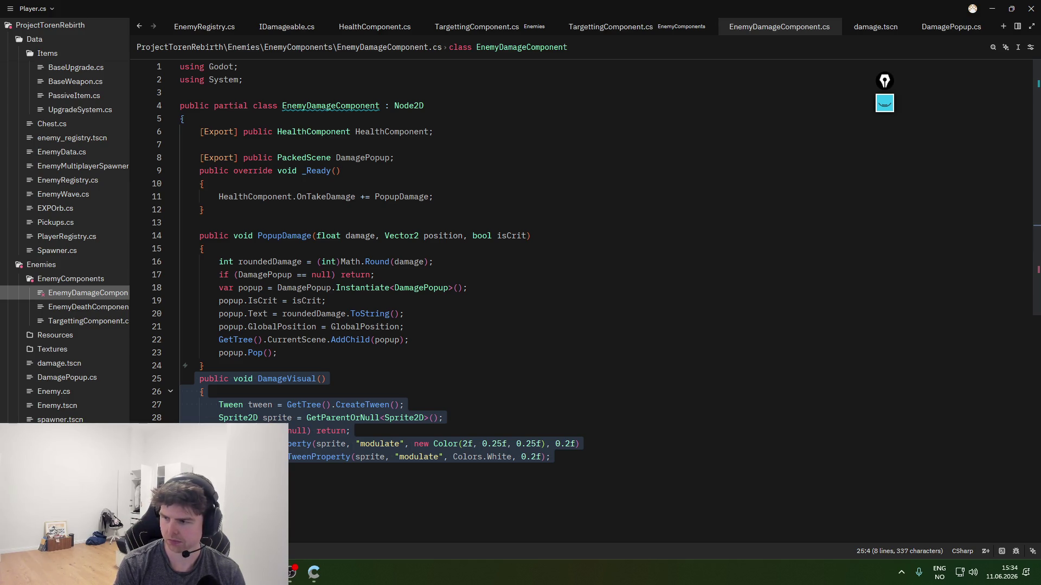
{"action": "key", "text": "alt+Tab"}
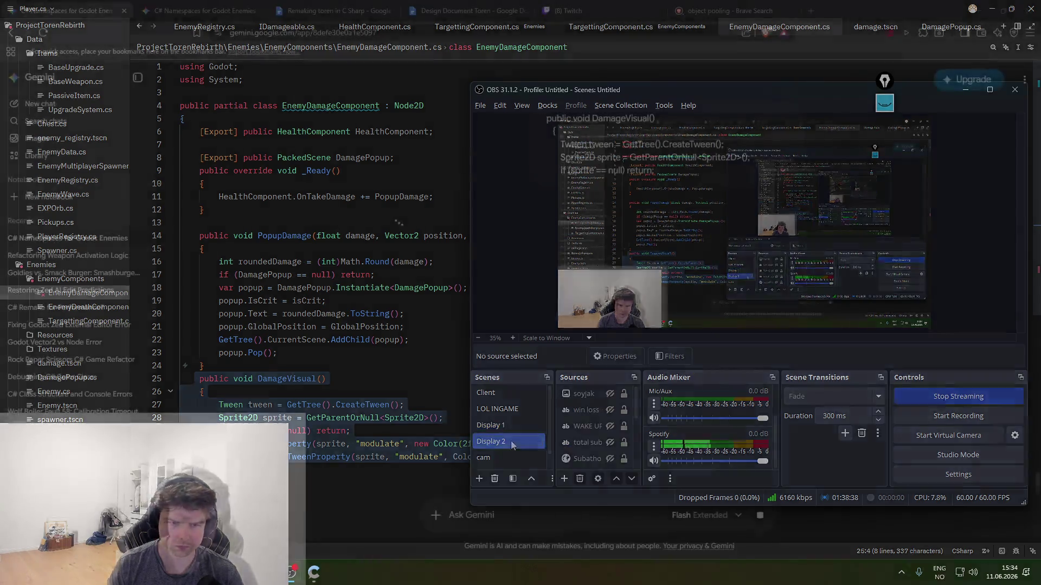
- Send the DamageVisual method to Gemini and scroll through its reply
{"action": "key", "text": "ctrl+v"}
{"action": "key", "text": "Return"}
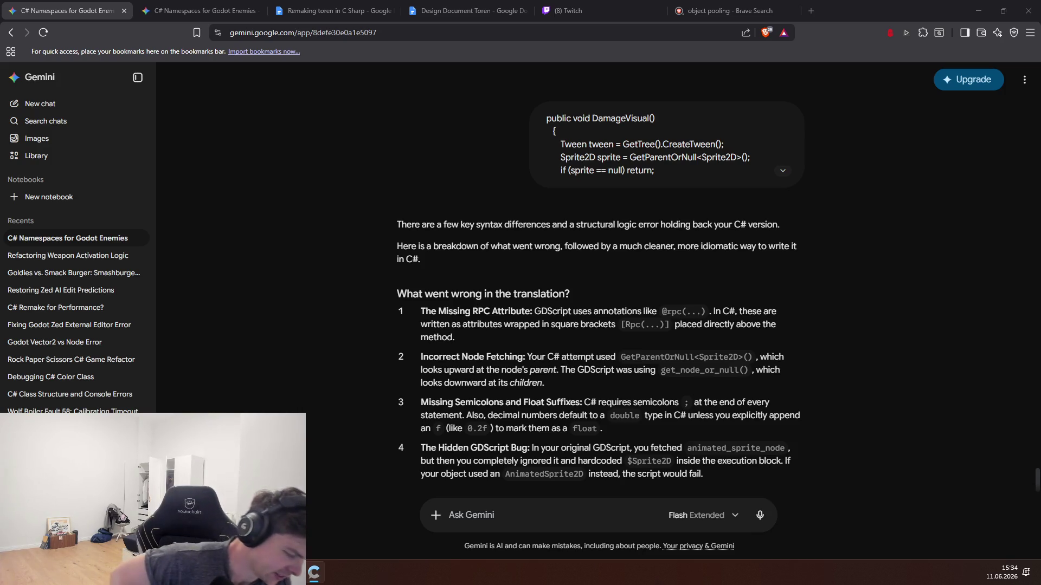
{"action": "scroll", "coordinate": [669, 340], "scroll_direction": "down", "scroll_amount": 5}
{"action": "scroll", "coordinate": [669, 340], "scroll_direction": "down", "scroll_amount": 3}
{"action": "scroll", "coordinate": [659, 334], "scroll_direction": "up", "scroll_amount": 5}
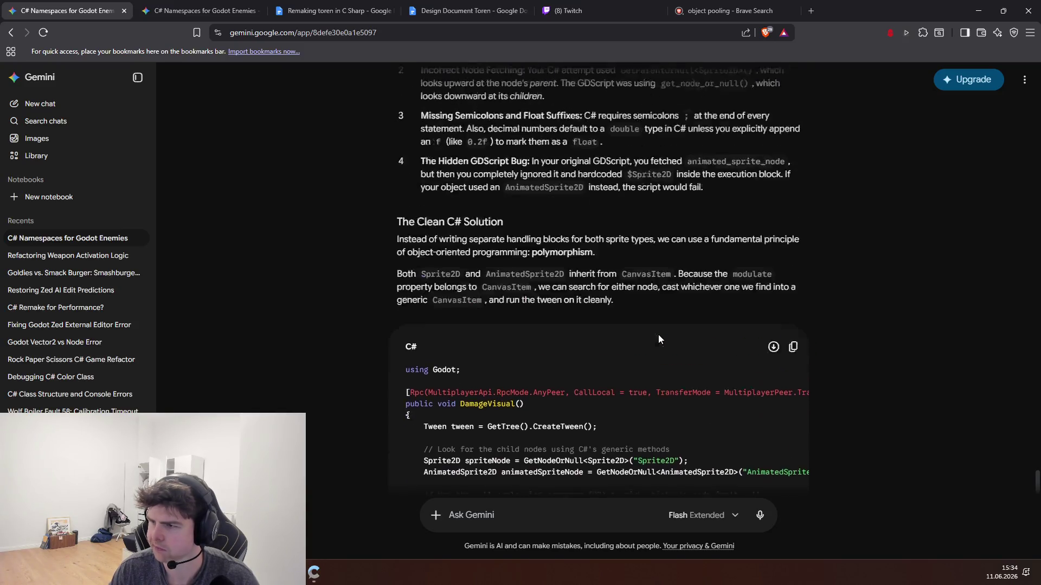
- Highlight Gemini's notes on the float suffix and double being the default
{"action": "mouse_move", "coordinate": [476, 240]}
{"action": "left_mouse_down"}
{"action": "mouse_move", "coordinate": [482, 249]}
{"action": "mouse_move", "coordinate": [579, 237]}
{"action": "left_mouse_up"}
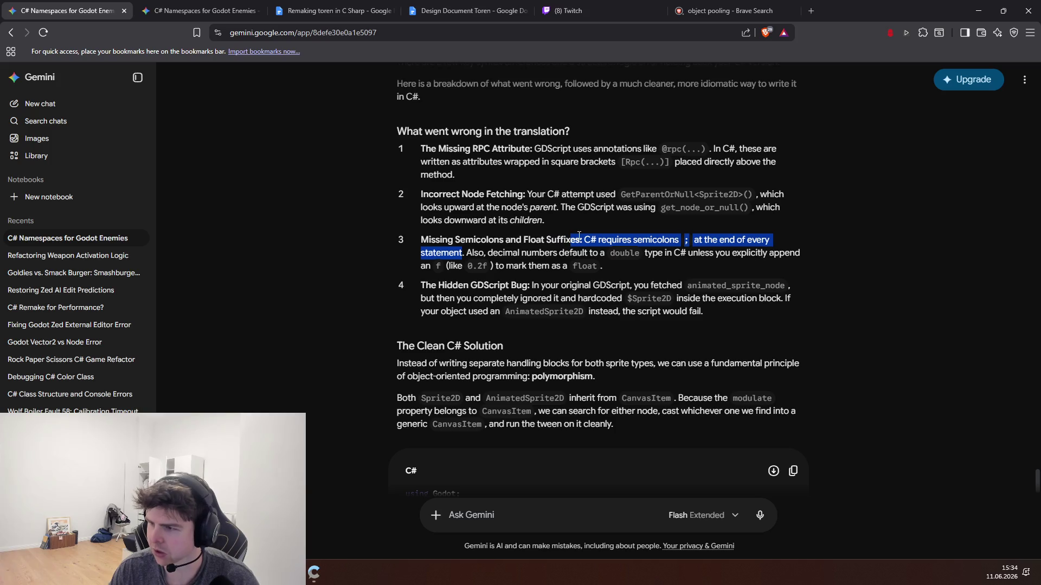
{"action": "left_click", "coordinate": [649, 248]}
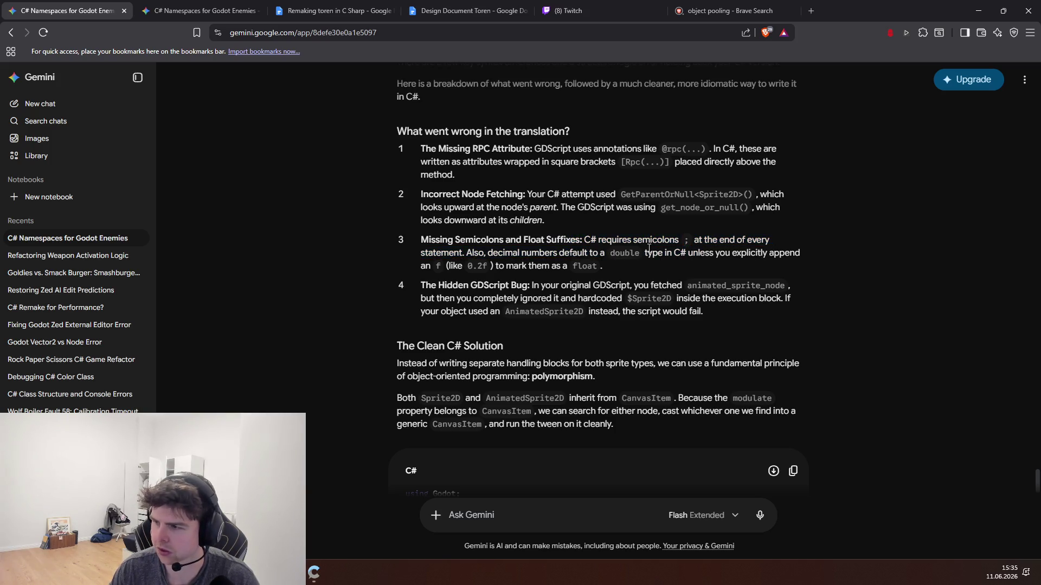
{"action": "mouse_move", "coordinate": [418, 255]}
{"action": "left_mouse_down"}
{"action": "mouse_move", "coordinate": [564, 255]}
{"action": "mouse_move", "coordinate": [602, 266]}
{"action": "left_mouse_up"}
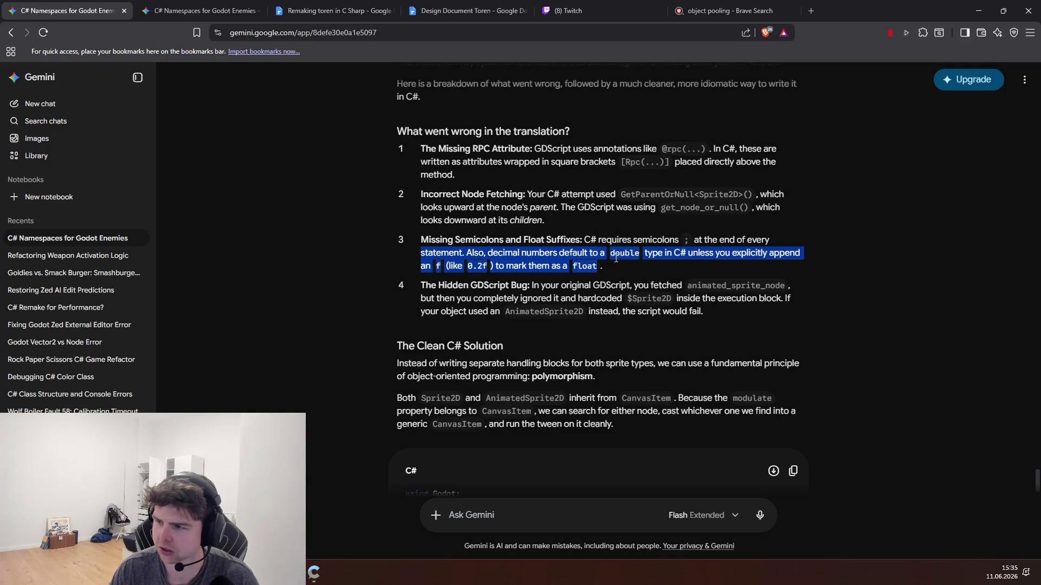
{"action": "left_click", "coordinate": [553, 257]}
{"action": "left_click_drag", "start_coordinate": [528, 254], "coordinate": [629, 254]}
{"action": "left_click", "coordinate": [665, 263]}
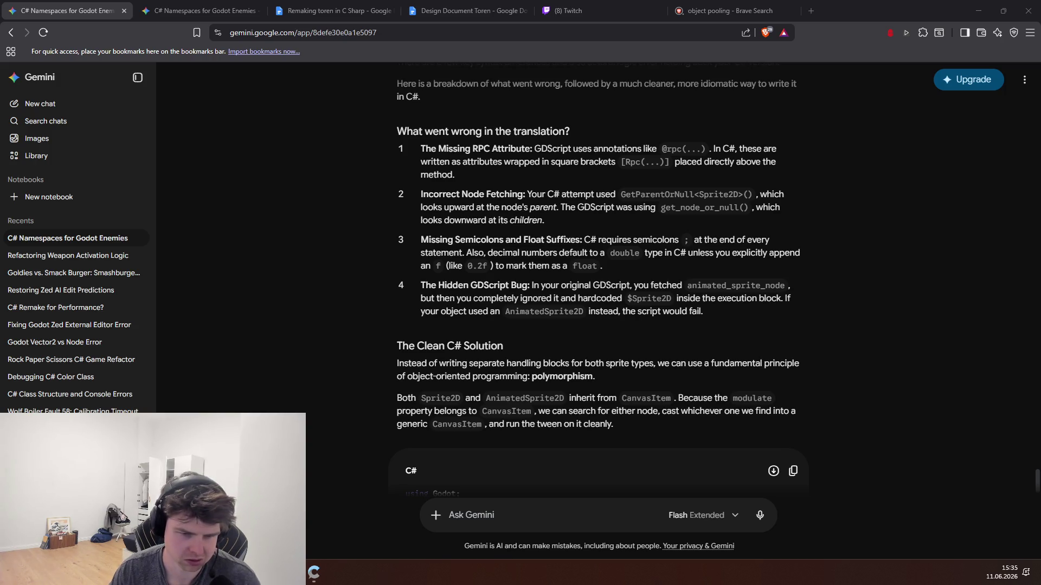
- Scroll to the reworked C# code, highlight its Sprite2D lookup, then return to Godot
{"action": "scroll", "coordinate": [341, 406], "scroll_direction": "down", "scroll_amount": 3}
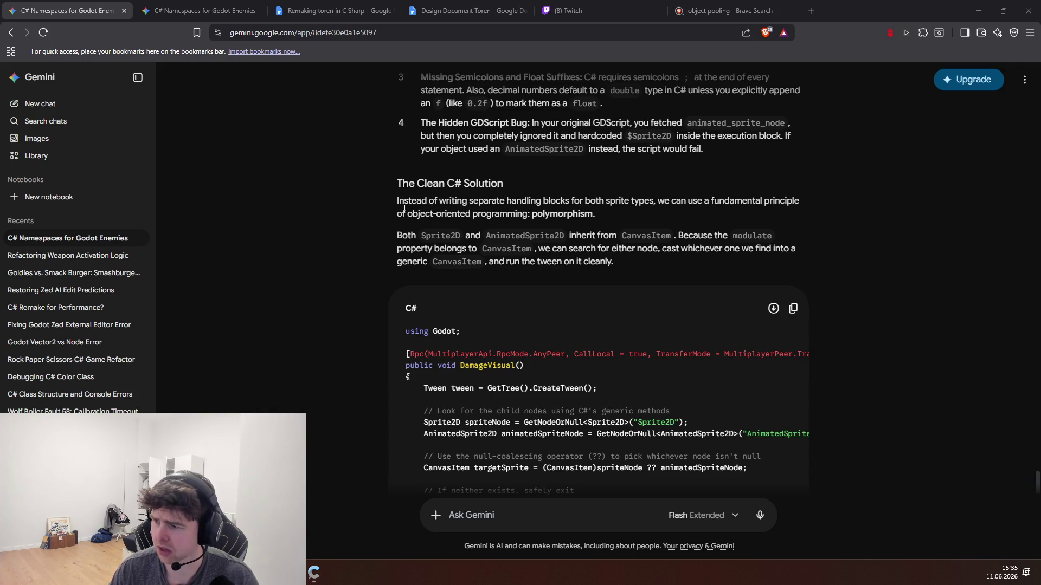
{"action": "scroll", "coordinate": [391, 243], "scroll_direction": "down", "scroll_amount": 2}
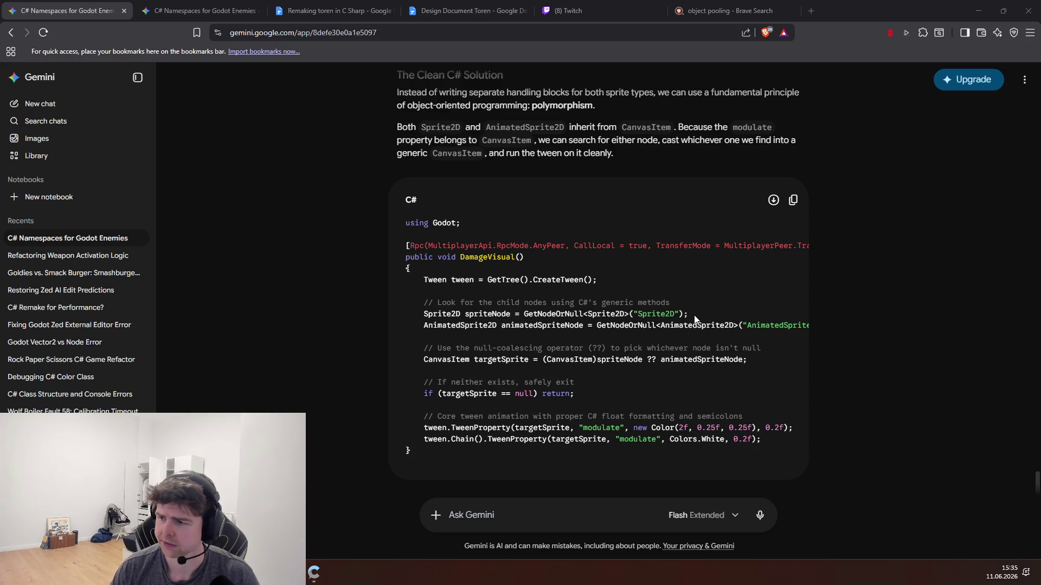
{"action": "mouse_move", "coordinate": [695, 319]}
{"action": "left_mouse_down"}
{"action": "mouse_move", "coordinate": [431, 301]}
{"action": "mouse_move", "coordinate": [421, 314]}
{"action": "left_mouse_up"}
{"action": "left_click", "coordinate": [421, 314]}
{"action": "scroll", "coordinate": [422, 319], "scroll_direction": "down", "scroll_amount": 1}
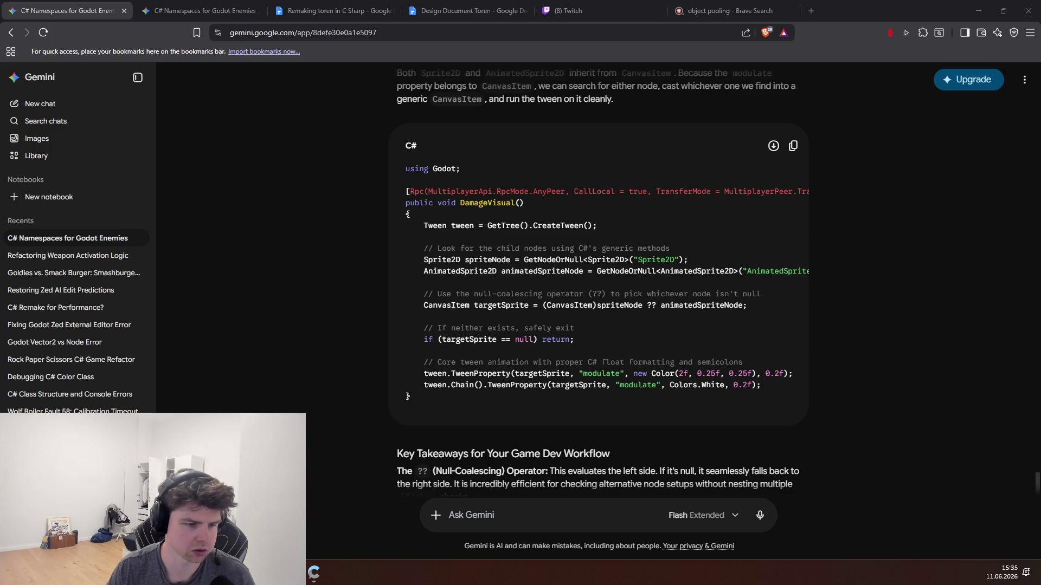
{"action": "key", "text": "alt+Tab"}
{"action": "key", "text": "alt+Tab"}
{"action": "key", "text": "alt+Tab"}
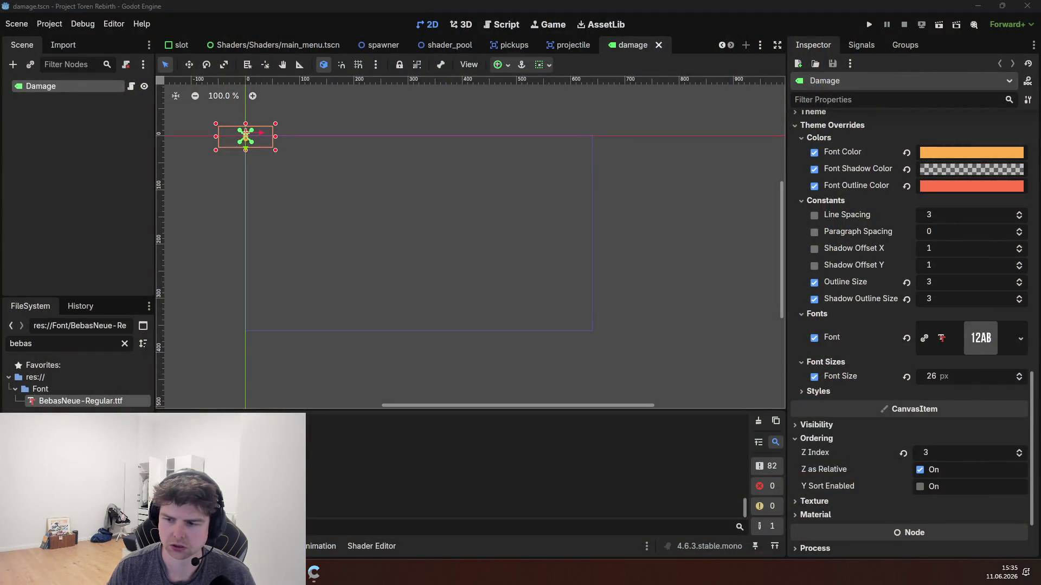
{"action": "key", "text": "alt+Tab"}
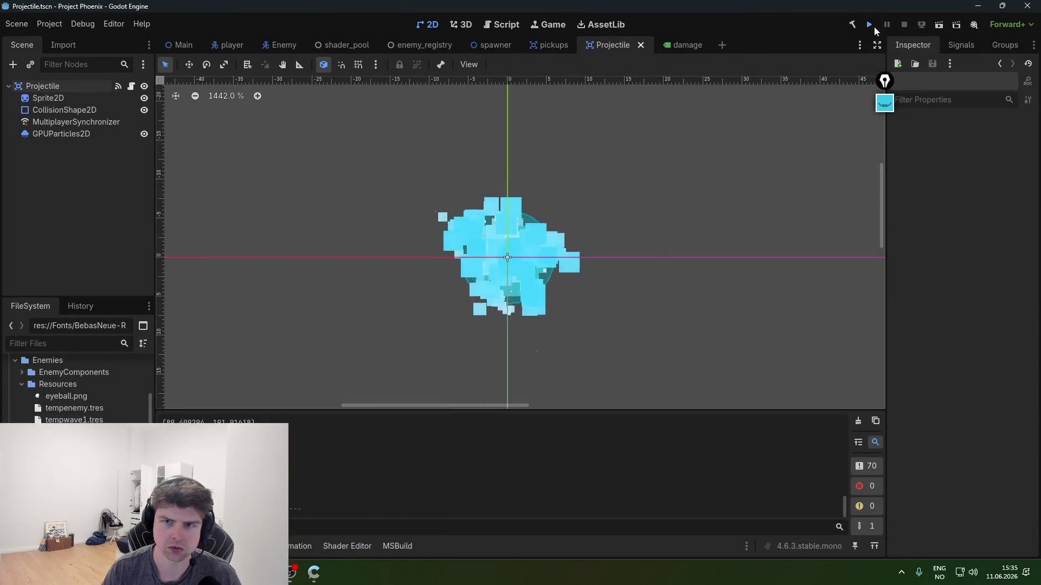
- Run Project Phoenix to check the damage tint, close it, and reopen EnemyDamageComponent.cs in Zed
{"action": "left_click", "coordinate": [870, 25]}
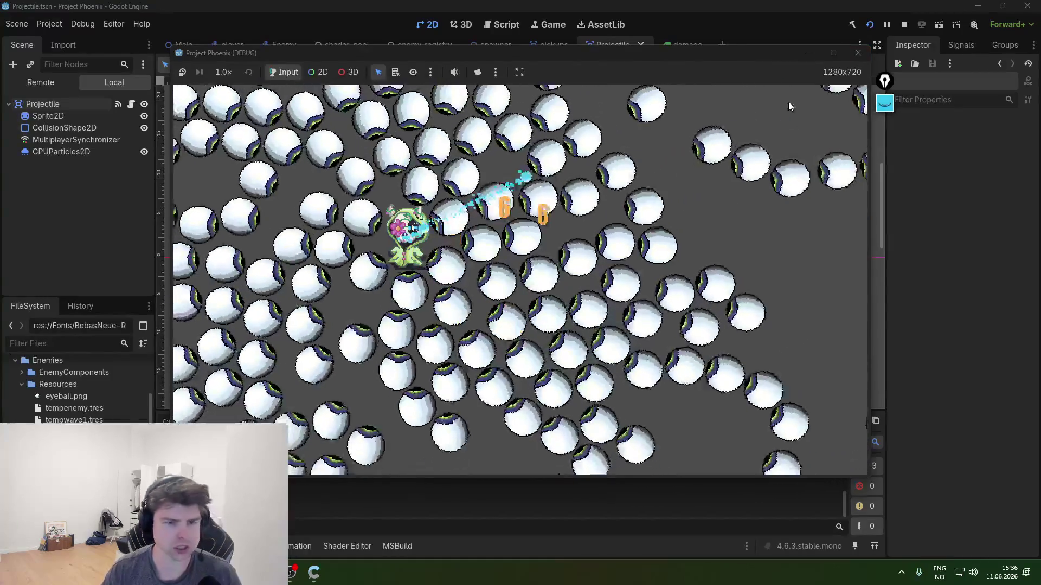
{"action": "left_click", "coordinate": [864, 52]}
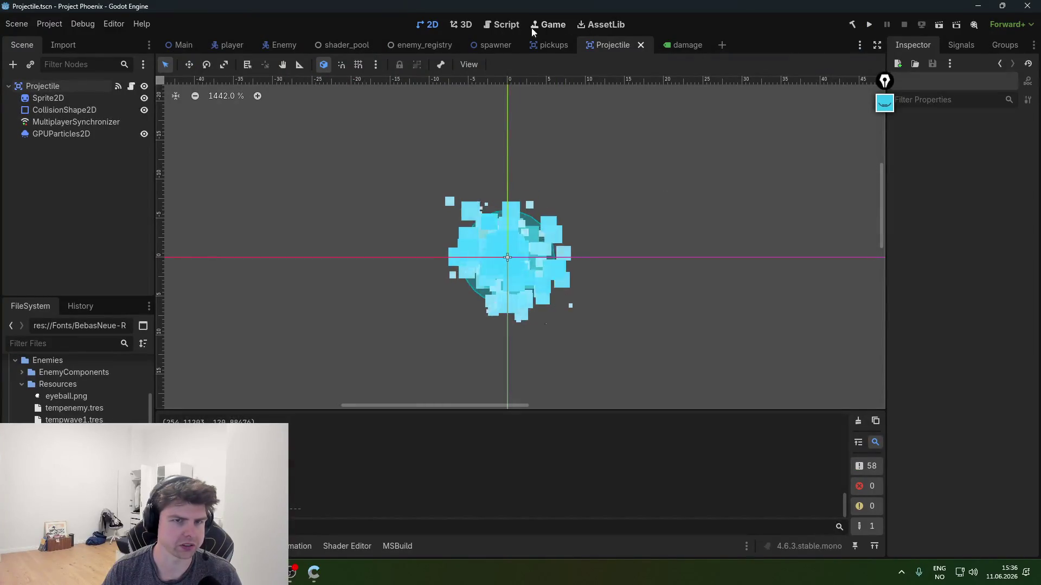
{"action": "left_click", "coordinate": [498, 26]}
{"action": "left_click", "coordinate": [432, 24]}
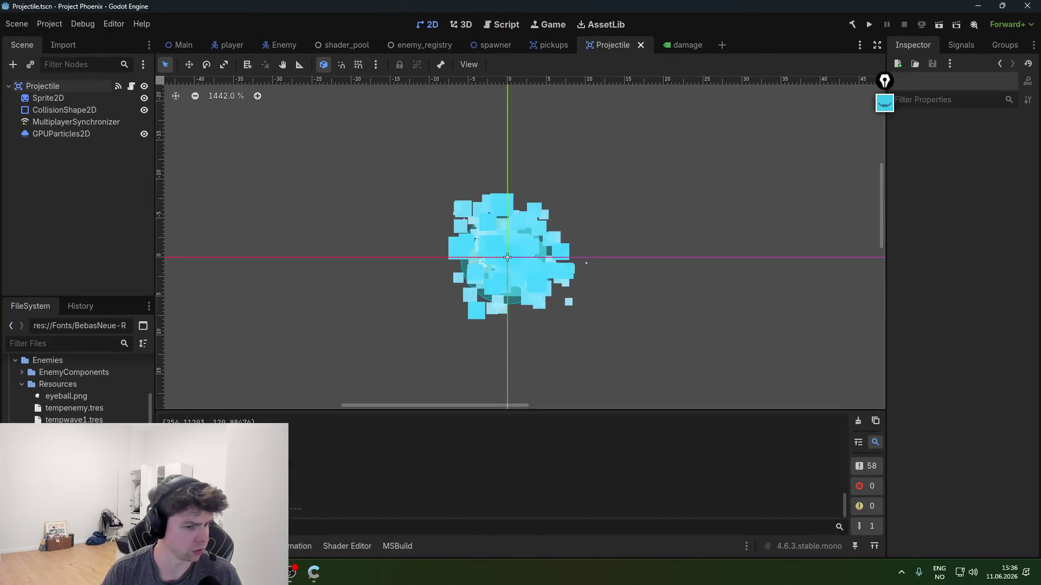
{"action": "mouse_move", "coordinate": [314, 572]}
{"action": "left_click", "coordinate": [310, 542]}
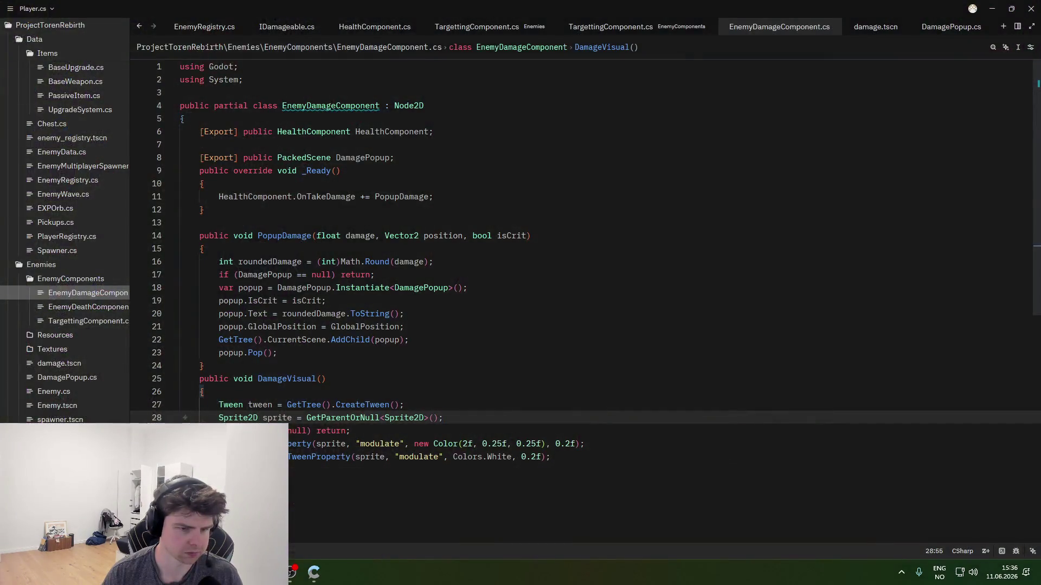
- Insert GD.Print("cant find node") before the return in the sprite null check
{"action": "left_click", "coordinate": [484, 405]}
{"action": "left_click", "coordinate": [469, 420]}
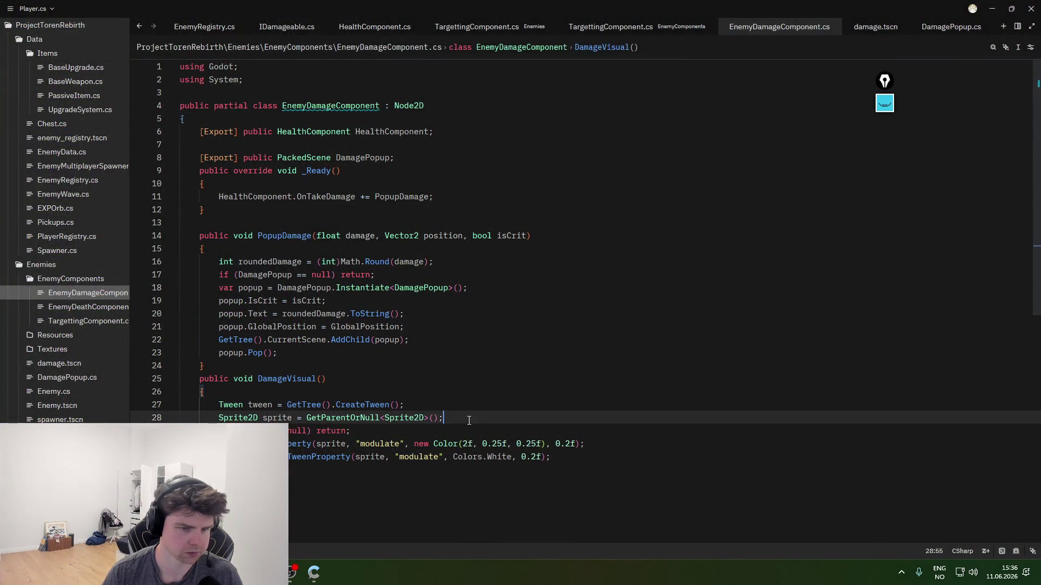
{"action": "left_click", "coordinate": [336, 431]}
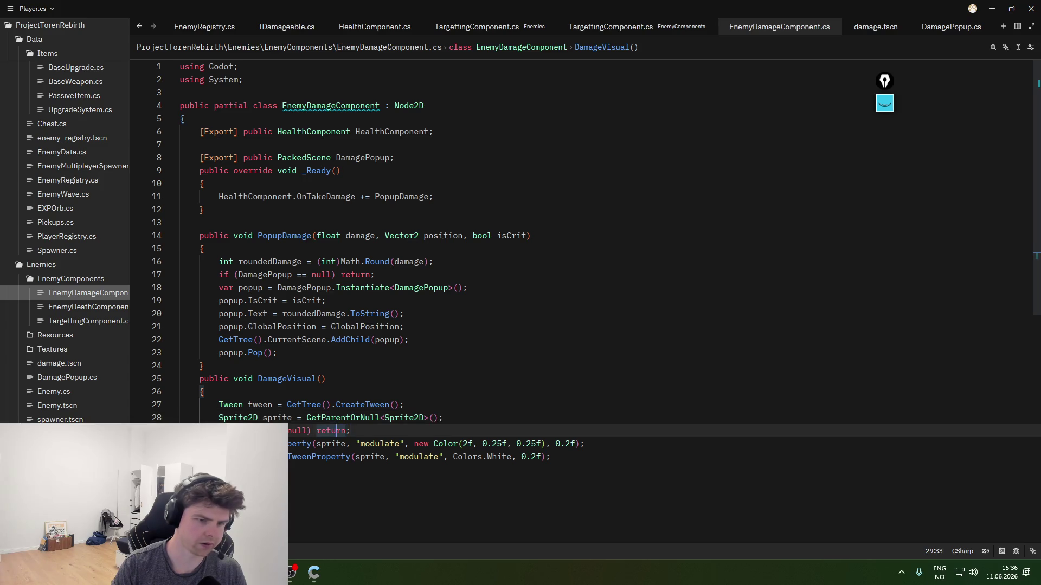
{"action": "type", "text": "pr"}
{"action": "key", "text": "BackSpace"}
{"action": "key", "text": "BackSpace"}
{"action": "type", "text": "GD.P"}
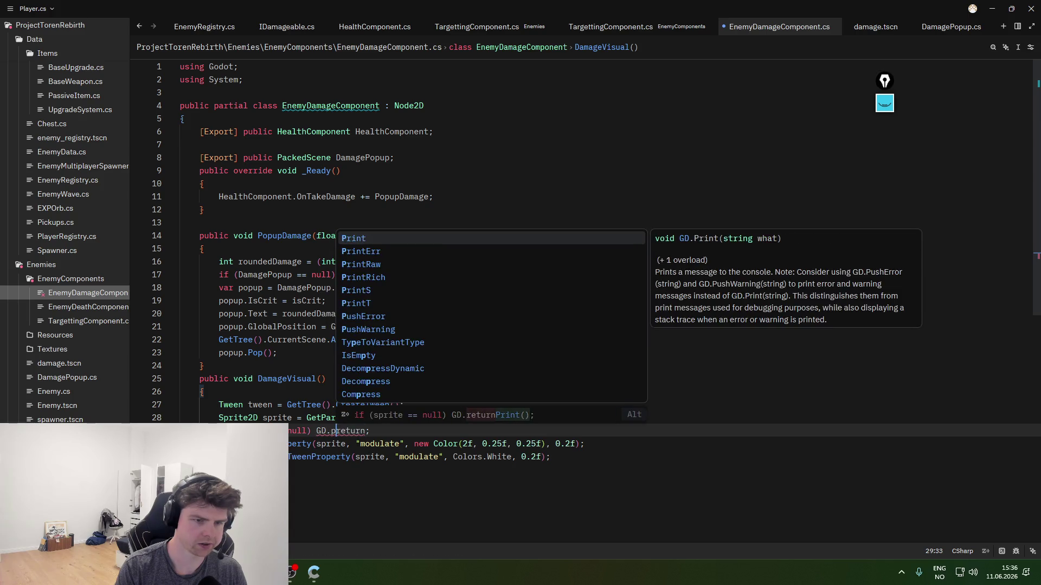
{"action": "type", "text": "rint(\""}
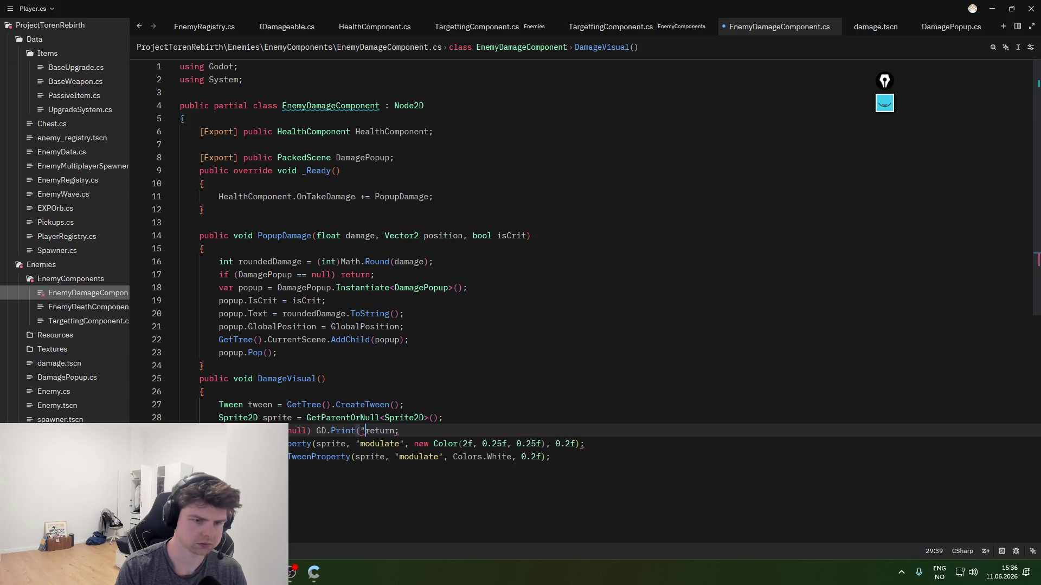
{"action": "type", "text": "cant find node\")"}
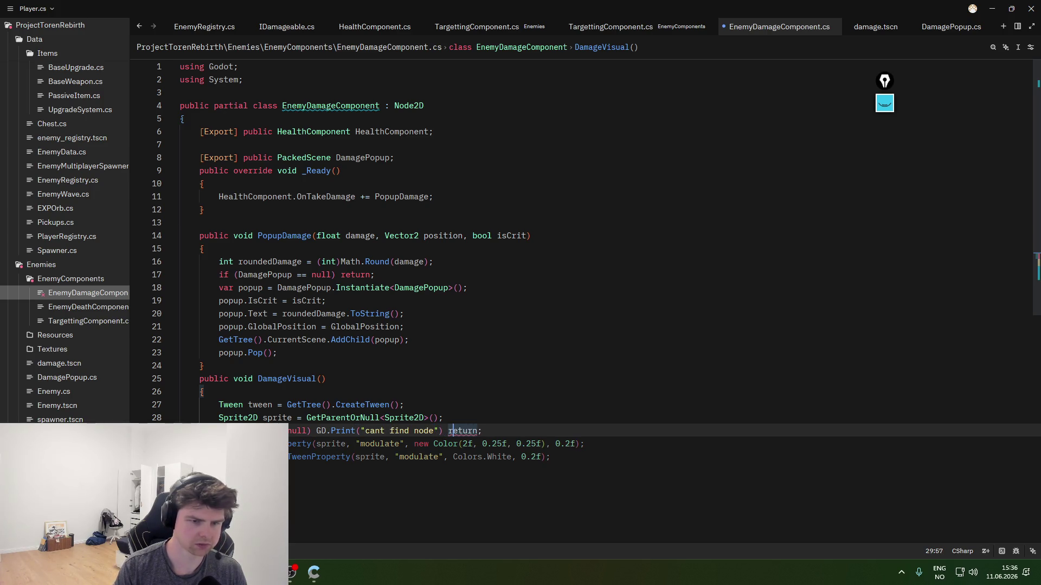
- Wrap the print and return in a multi-line braced block, then switch to Godot
{"action": "left_click_drag", "start_coordinate": [496, 429], "coordinate": [319, 431]}
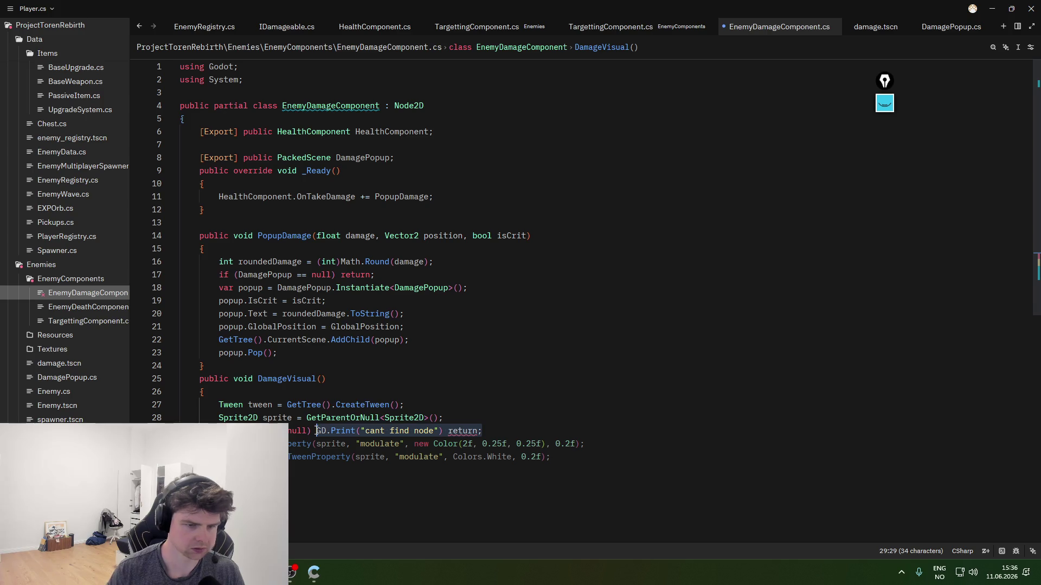
{"action": "type", "text": "{"}
{"action": "left_click", "coordinate": [440, 431]}
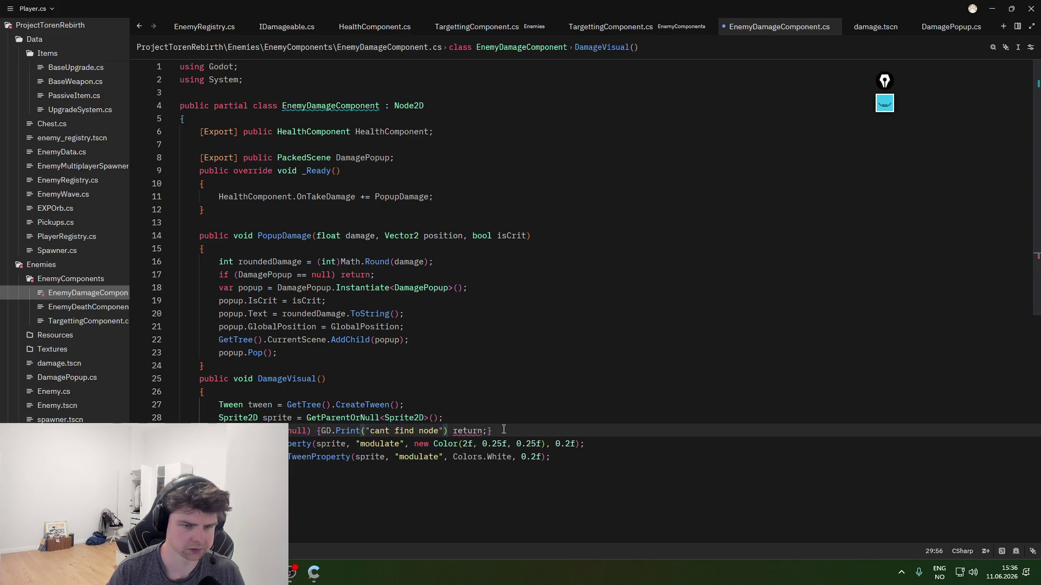
{"action": "key", "text": "Return"}
{"action": "key", "text": "Up"}
{"action": "key", "text": "End"}
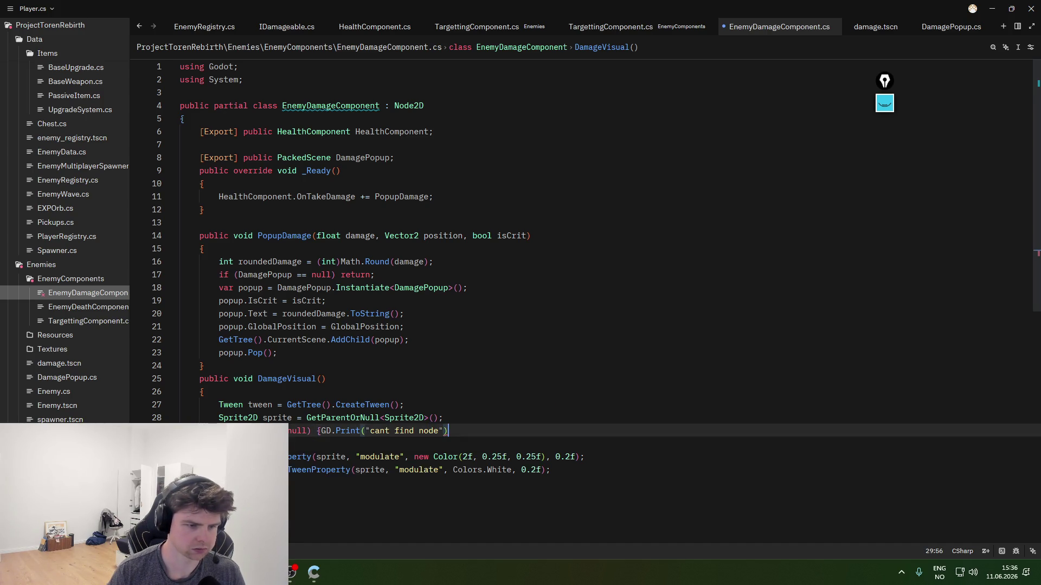
{"action": "key", "text": "Return"}
{"action": "key", "text": "Return"}
{"action": "key", "text": "Return"}
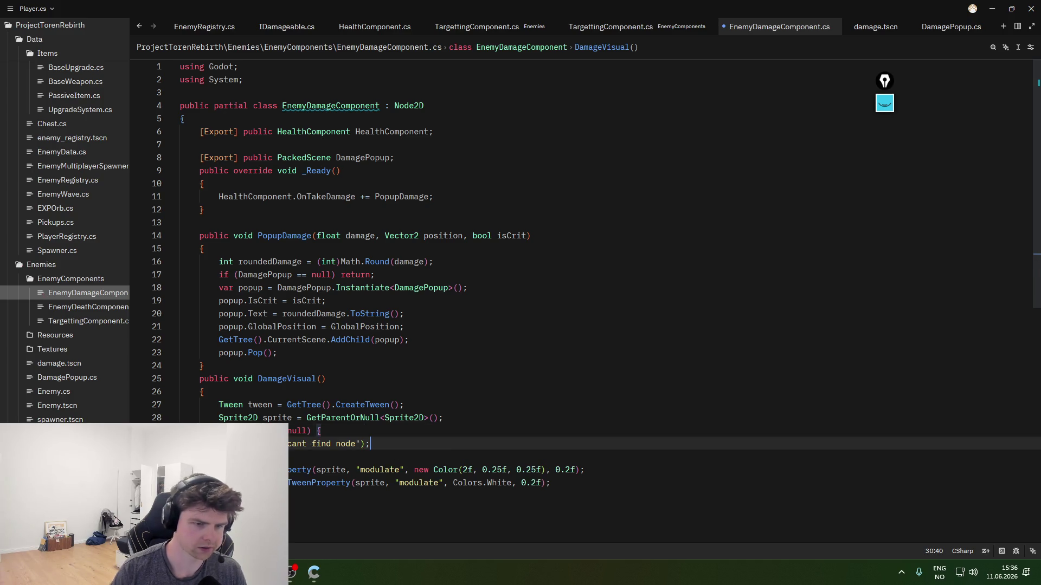
{"action": "key", "text": "alt+Tab"}
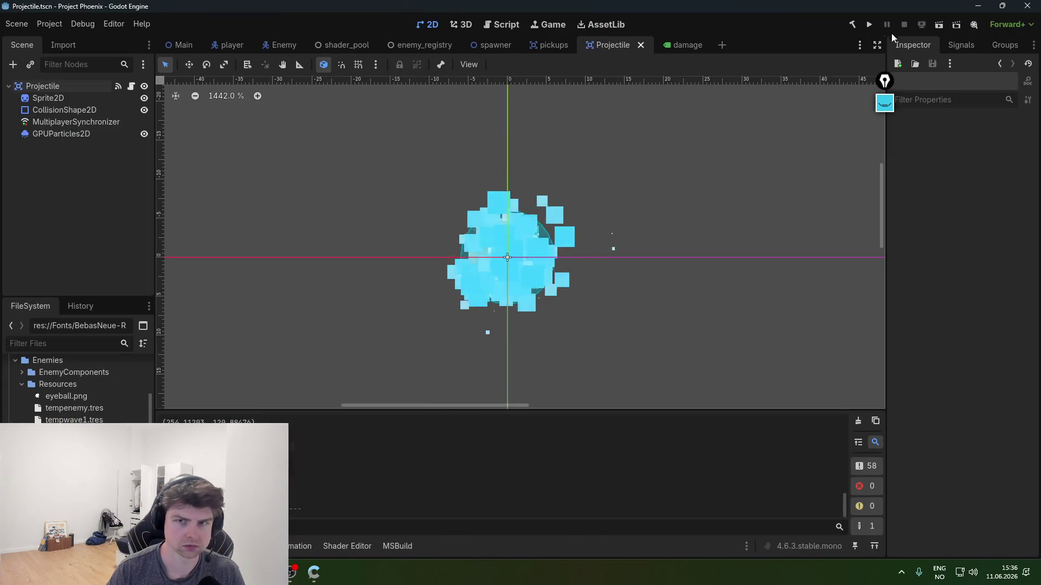
- Run the rebuilt game, move the player right, check Output for the debug message, then close it
{"action": "key", "text": "F5"}
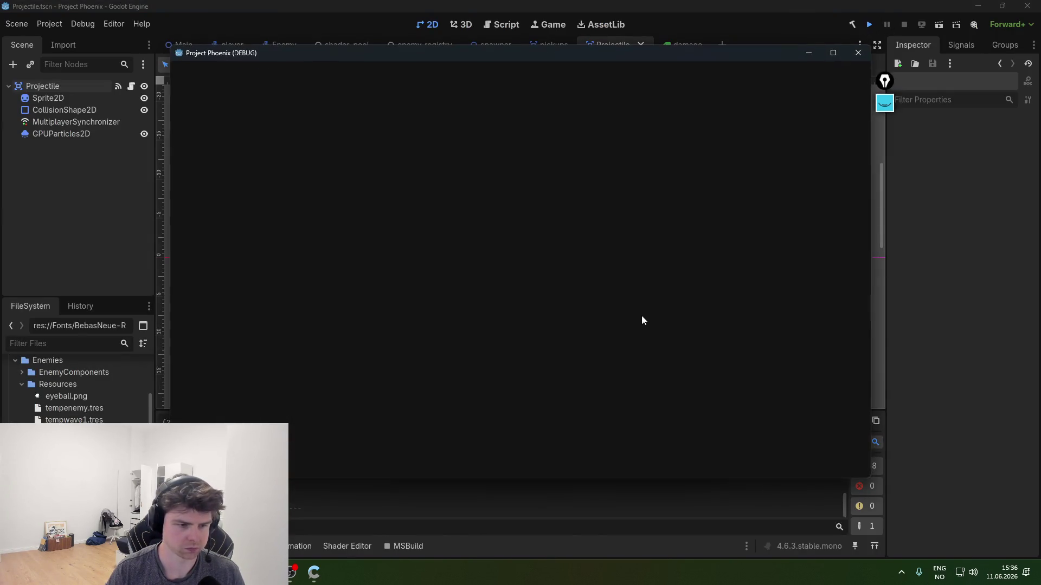
{"action": "key", "text": "alt+Tab"}
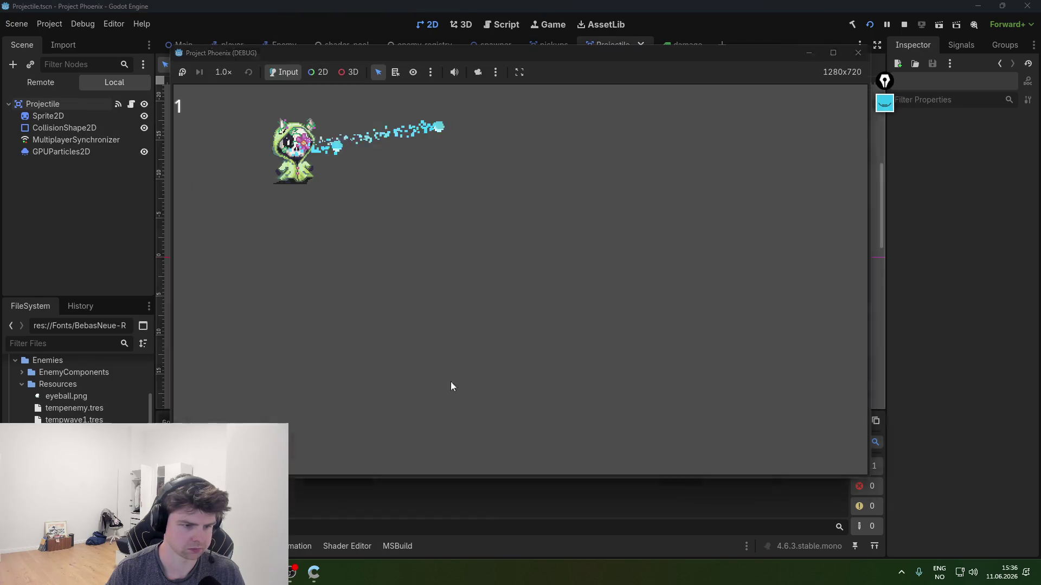
{"action": "key", "text": "d"}
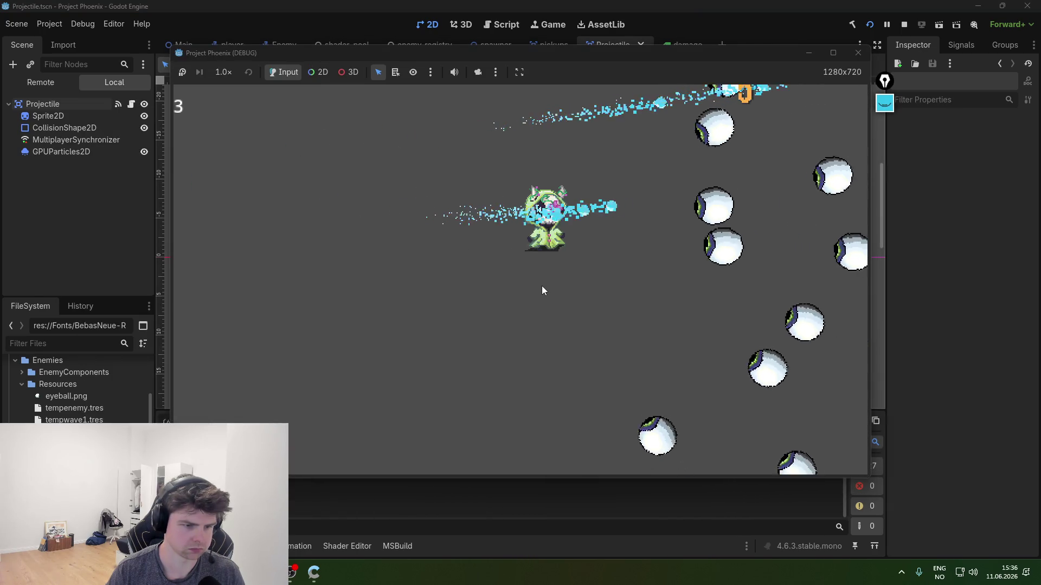
{"action": "key", "text": "alt+Tab"}
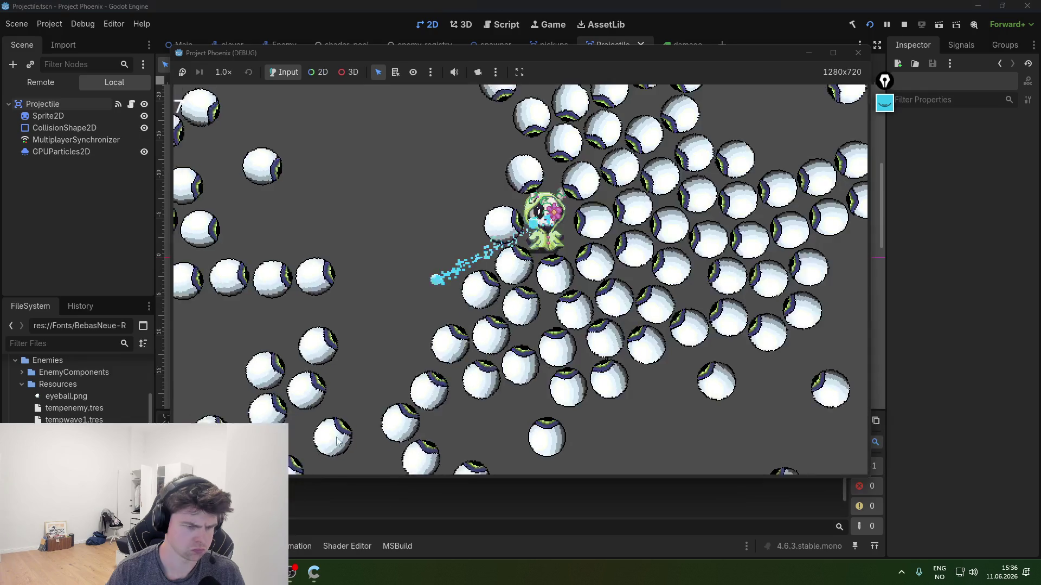
{"action": "key", "text": "alt+Tab"}
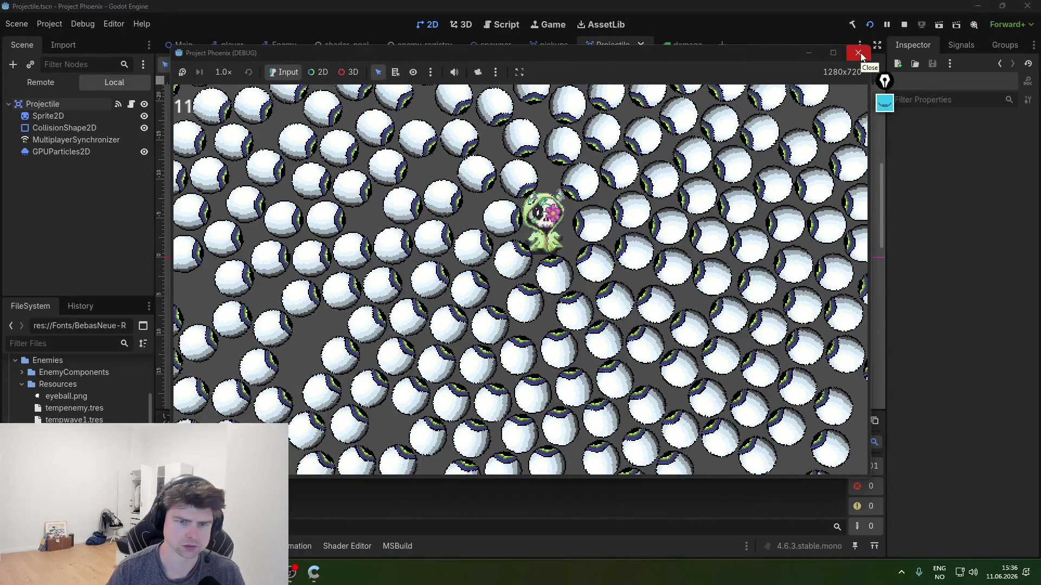
{"action": "left_click", "coordinate": [858, 53]}
{"action": "key", "text": "alt+Tab"}
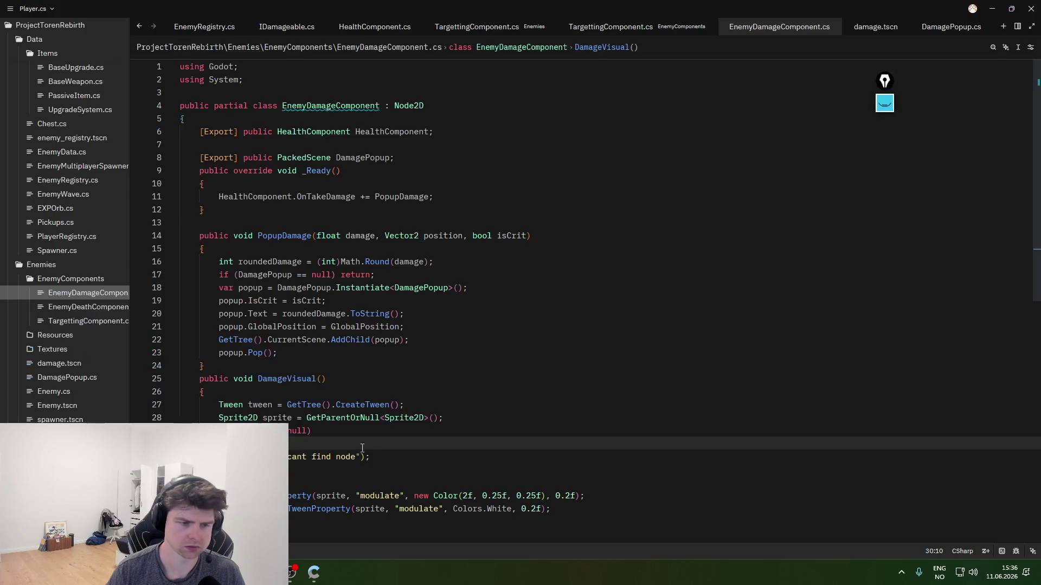
- Remove the debug print and braces from the sprite null check, leaving a plain return;
{"action": "left_click", "coordinate": [351, 465]}
{"action": "left_click", "coordinate": [323, 477]}
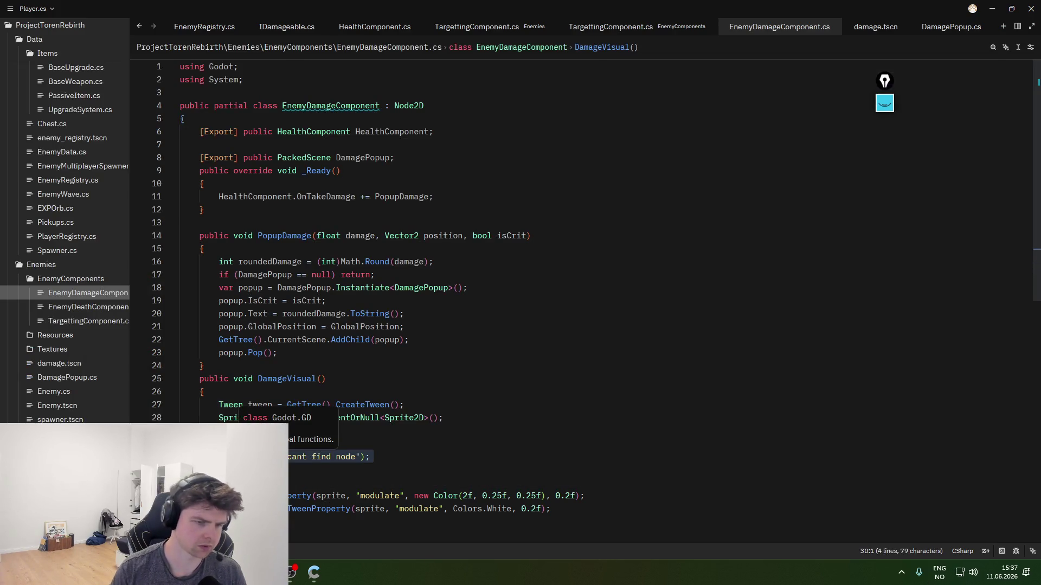
{"action": "left_click", "coordinate": [401, 452]}
{"action": "key", "text": "BackSpace"}
{"action": "key", "text": "BackSpace"}
{"action": "key", "text": "BackSpace"}
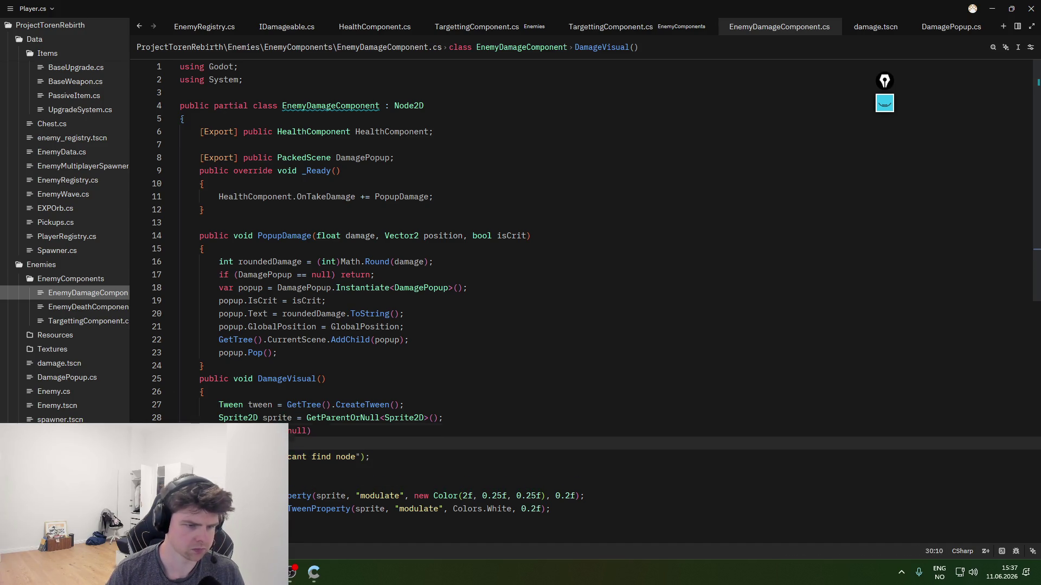
{"action": "key", "text": "BackSpace"}
{"action": "key", "text": "End"}
{"action": "key", "text": "Delete"}
{"action": "type", "text": "return;"}
{"action": "key", "text": "ctrl+Left"}
{"action": "key", "text": "ctrl+BackSpace"}
{"action": "key", "text": "ctrl+BackSpace"}
{"action": "key", "text": "ctrl+BackSpace"}
{"action": "key", "text": "ctrl+BackSpace"}
{"action": "key", "text": "ctrl+BackSpace"}
{"action": "key", "text": "ctrl+BackSpace"}
{"action": "type", "text": "Gd"}
{"action": "key", "text": "BackSpace"}
{"action": "key", "text": "BackSpace"}
- Add a DamageVisual(); call on a new line right after popup.Pop()
{"action": "left_click", "coordinate": [405, 430]}
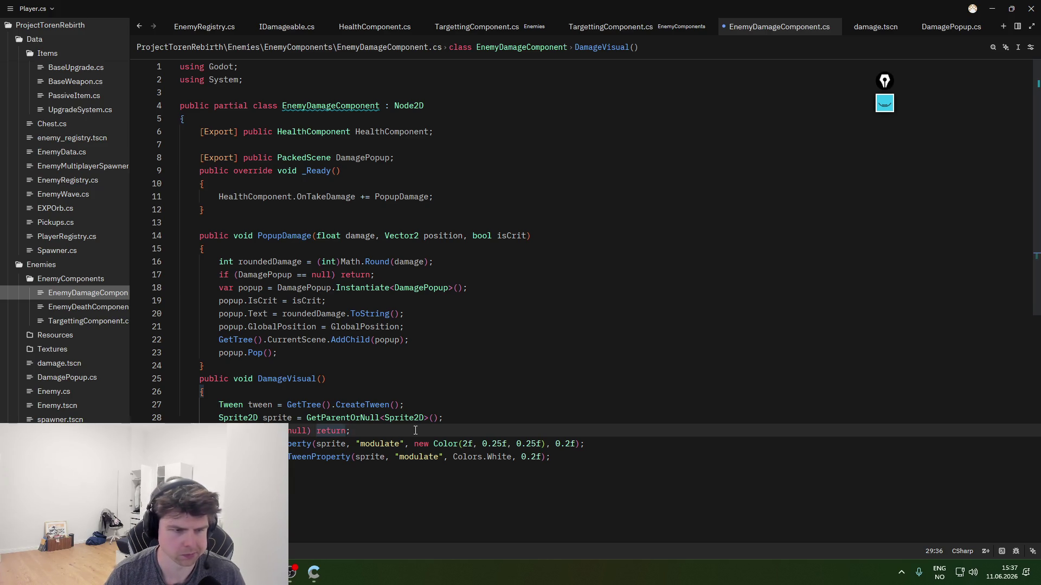
{"action": "left_click", "coordinate": [272, 378]}
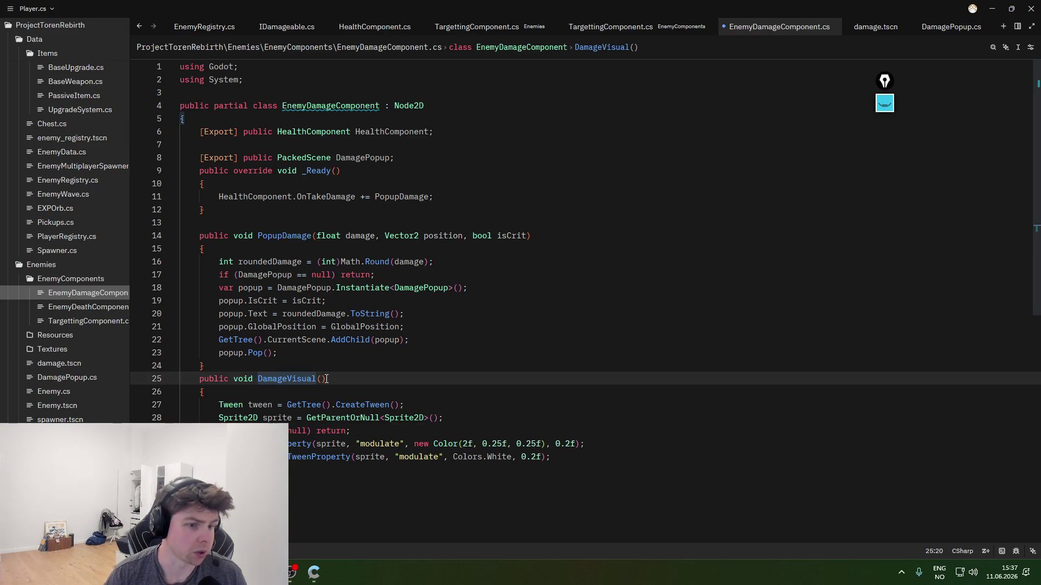
{"action": "left_click", "coordinate": [337, 378]}
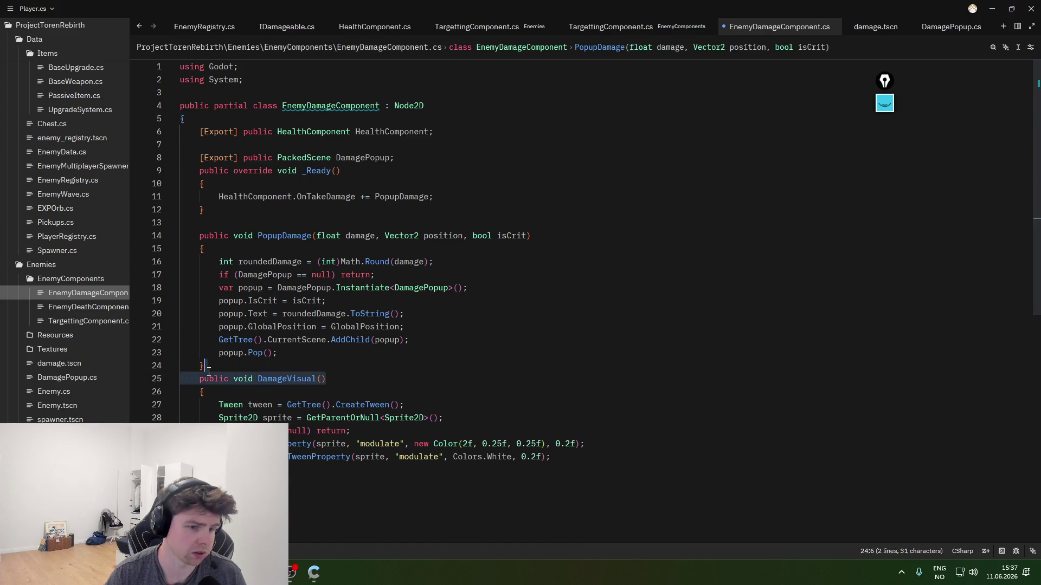
{"action": "left_click", "coordinate": [414, 355]}
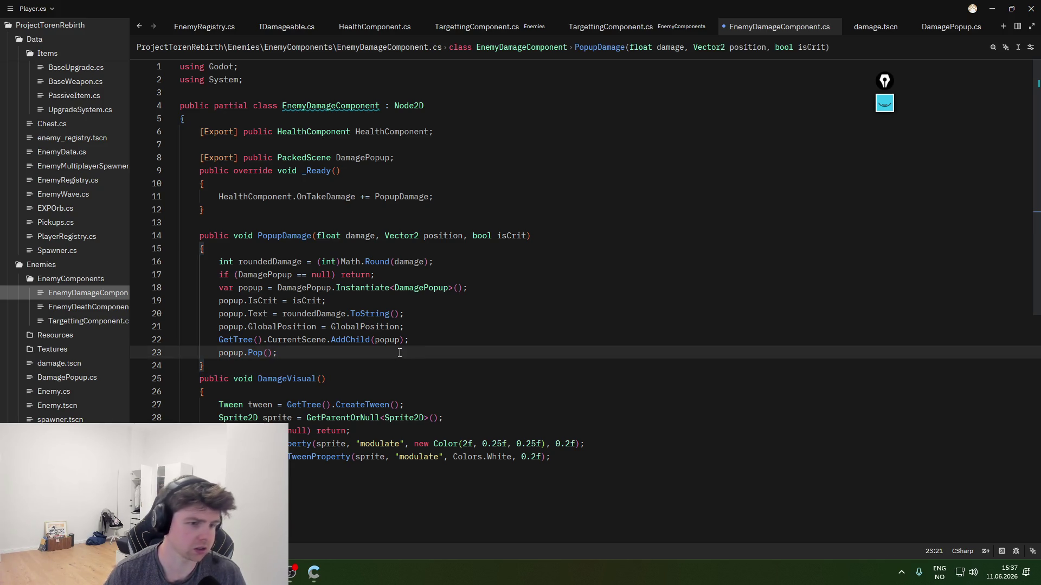
{"action": "key", "text": "Return"}
{"action": "type", "text": "DamageVis"}
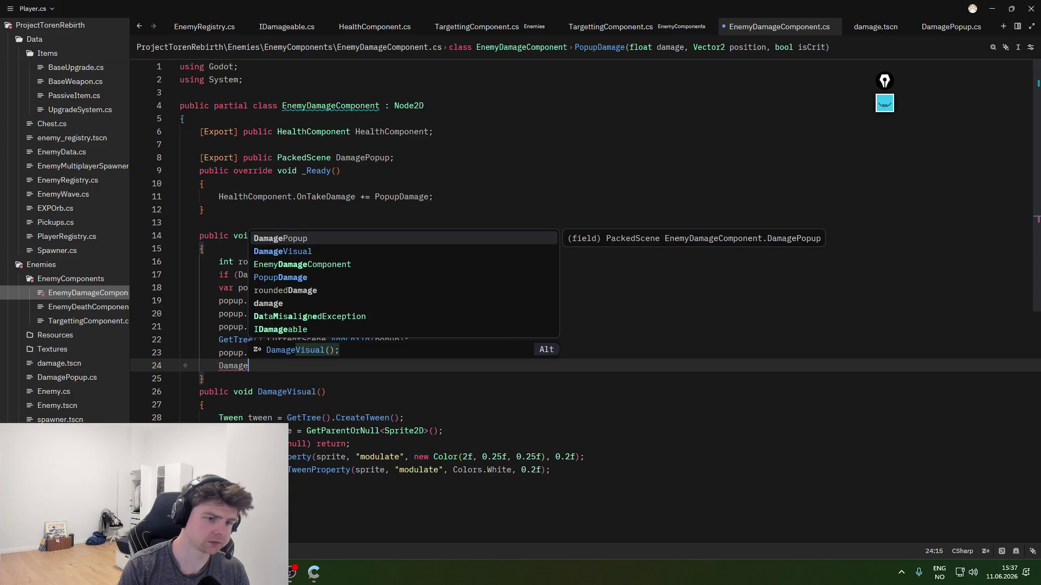
{"action": "key", "text": "Tab"}
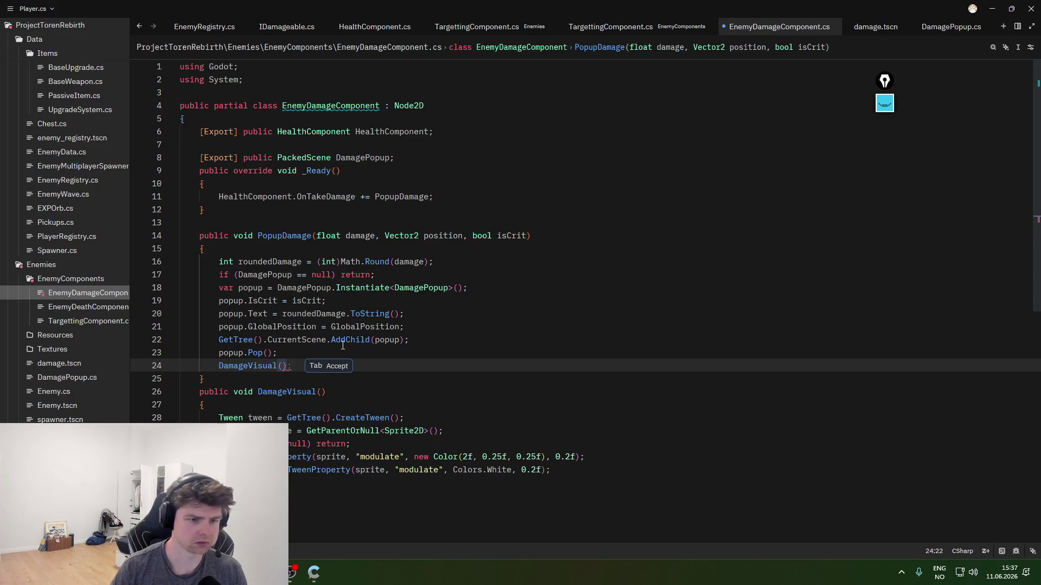
{"action": "type", "text": ";"}
{"action": "key", "text": "alt+Tab"}
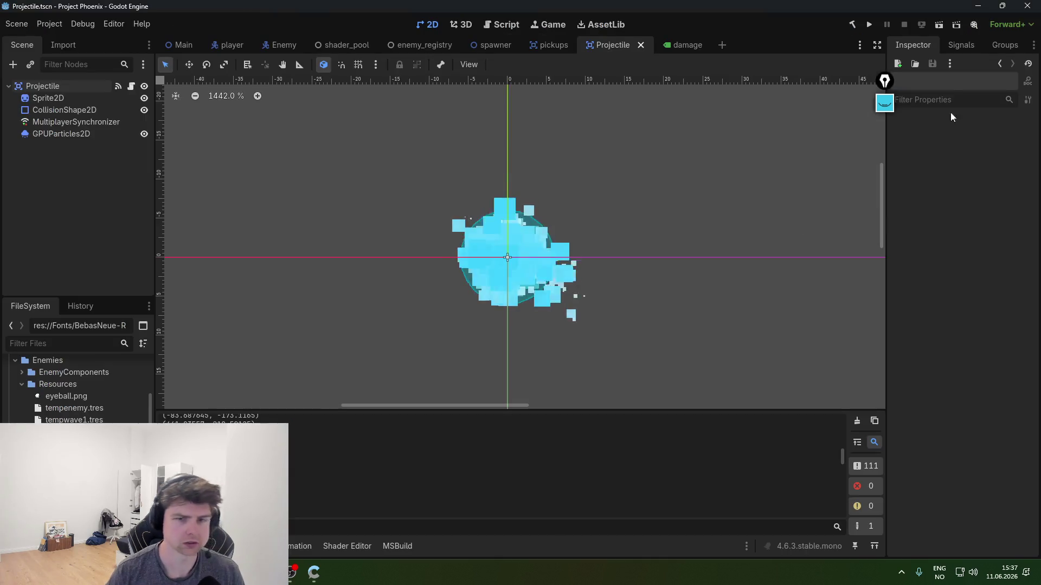
- Play the game briefly, moving the player with S and D, then stop it and review the tween errors
{"action": "left_click", "coordinate": [869, 25]}
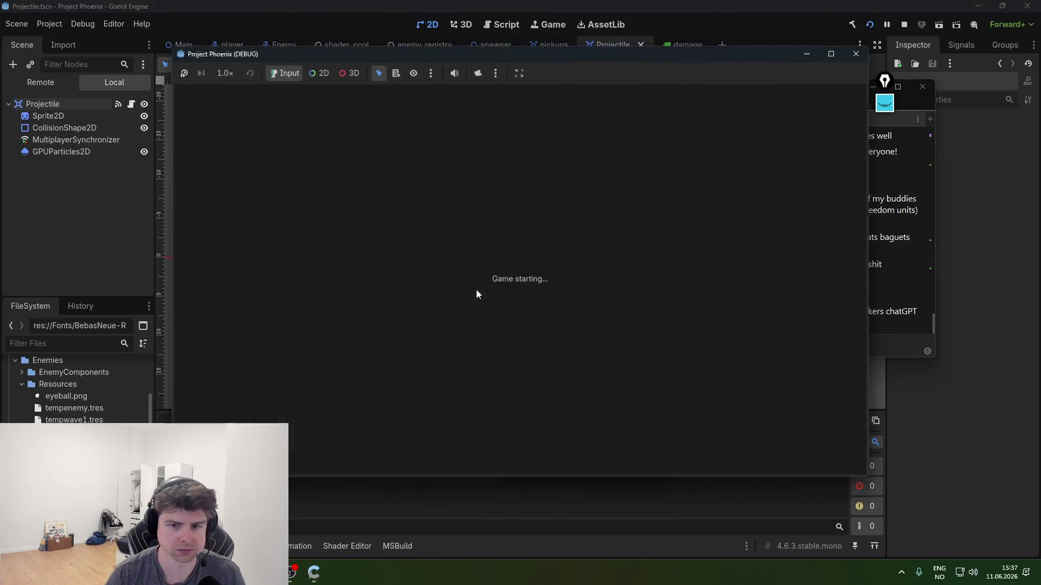
{"action": "key", "text": "s"}
{"action": "key", "text": "d"}
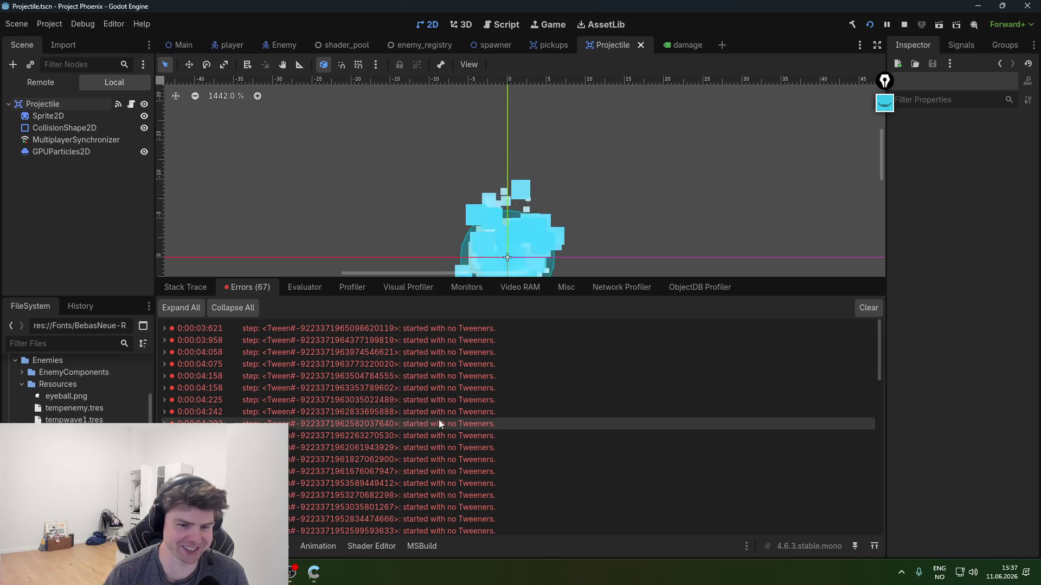
{"action": "key", "text": "alt+Tab"}
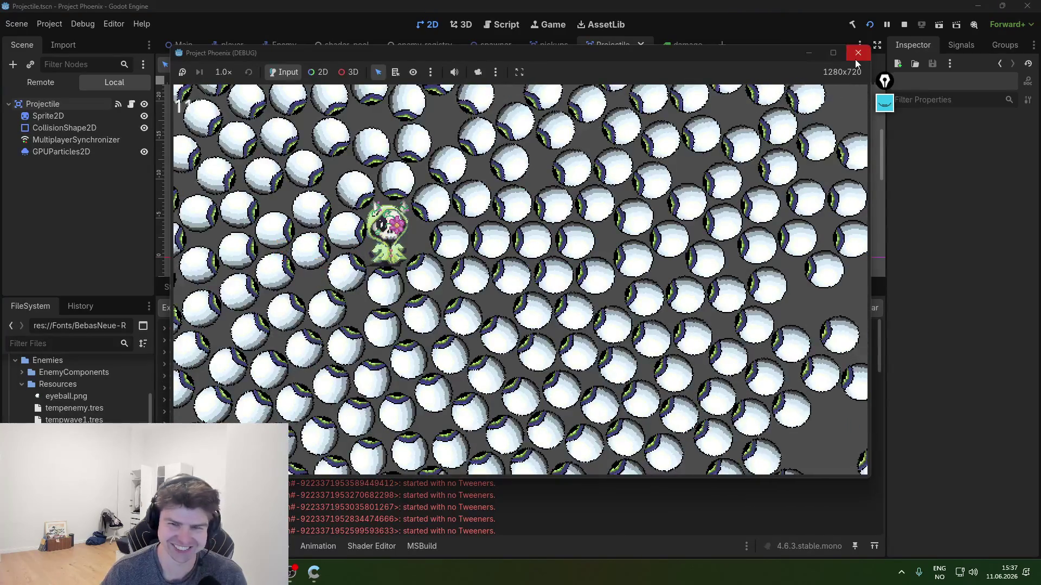
{"action": "left_click", "coordinate": [858, 52]}
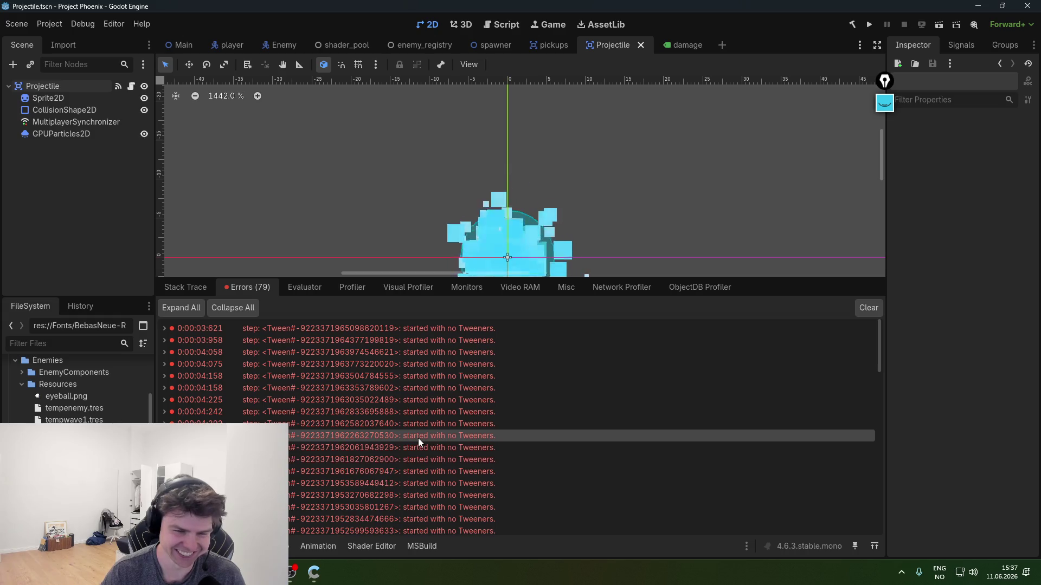
{"action": "double_click", "coordinate": [440, 434]}
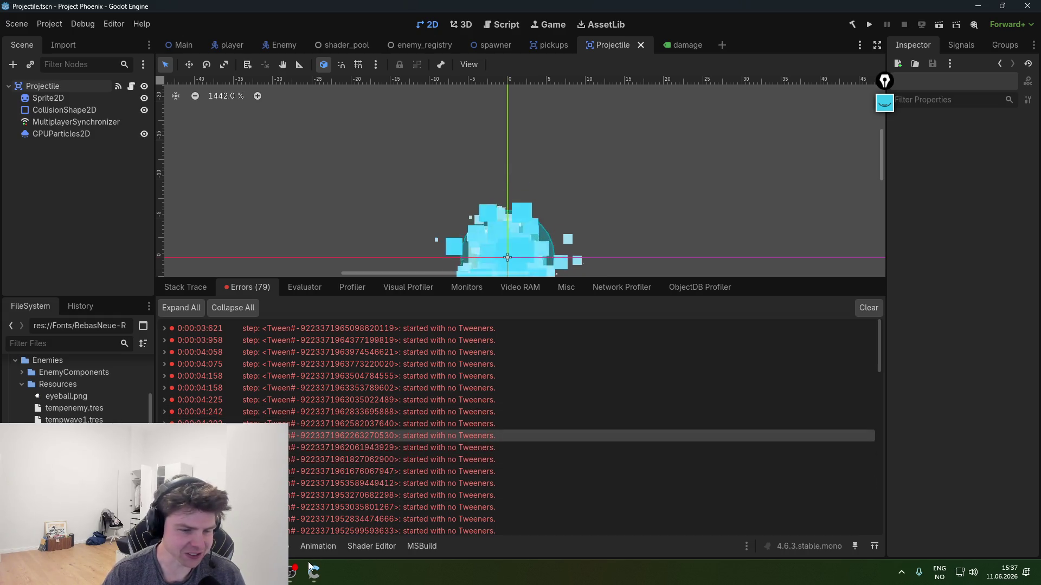
{"action": "mouse_move", "coordinate": [314, 572]}
{"action": "left_click", "coordinate": [291, 522]}
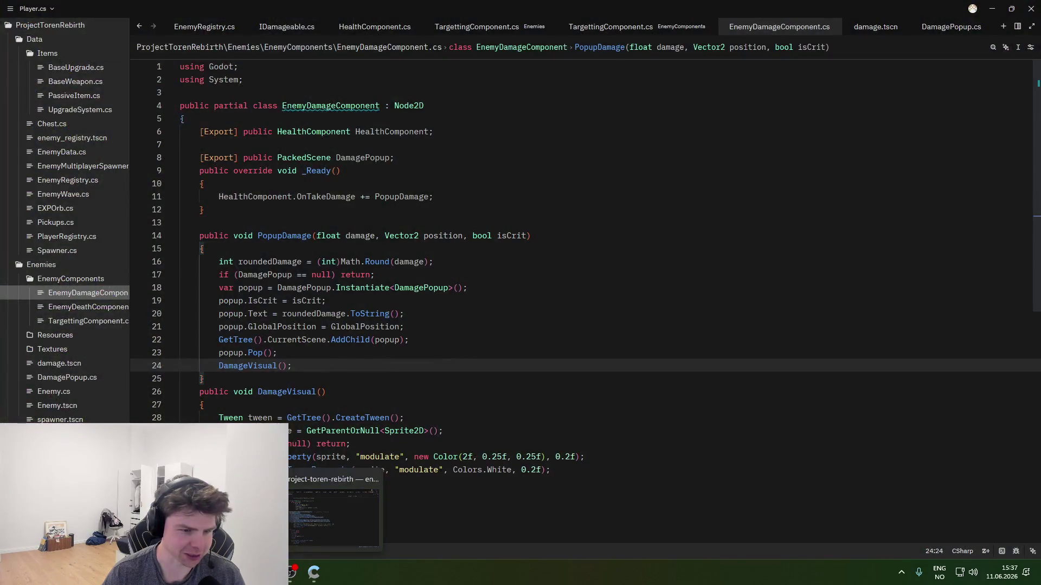
- Select the entire DamageVisual method, lines 26–33, in EnemyDamageComponent.cs
{"action": "left_click", "coordinate": [360, 431]}
{"action": "left_click", "coordinate": [400, 418]}
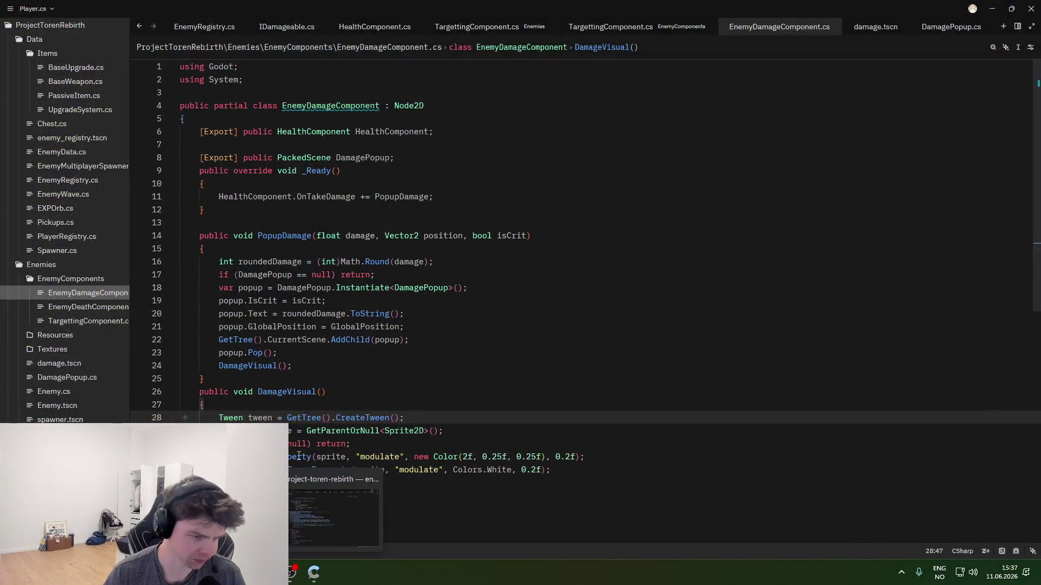
{"action": "left_click", "coordinate": [292, 423]}
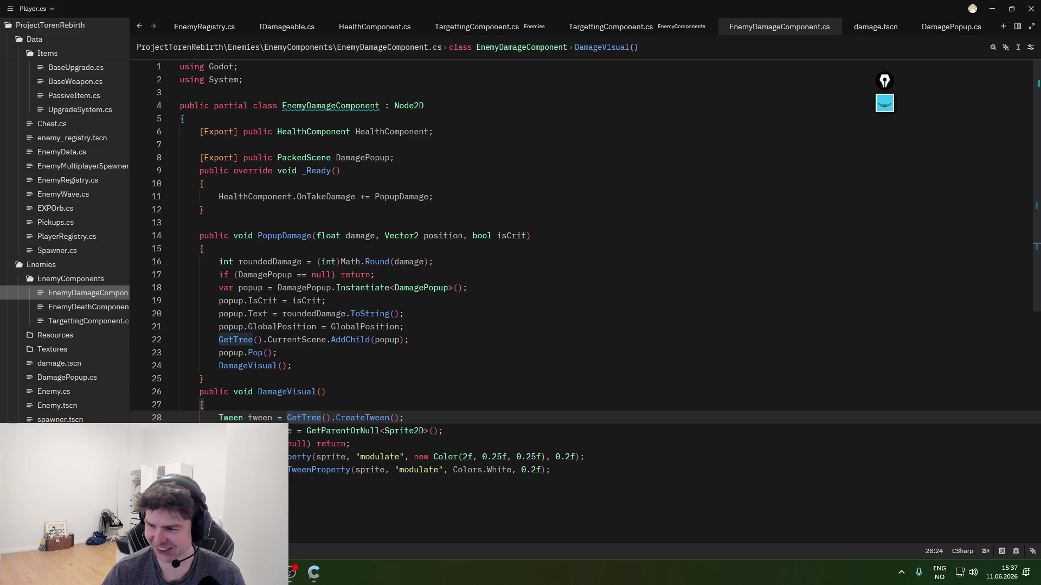
{"action": "key", "text": "alt+Tab"}
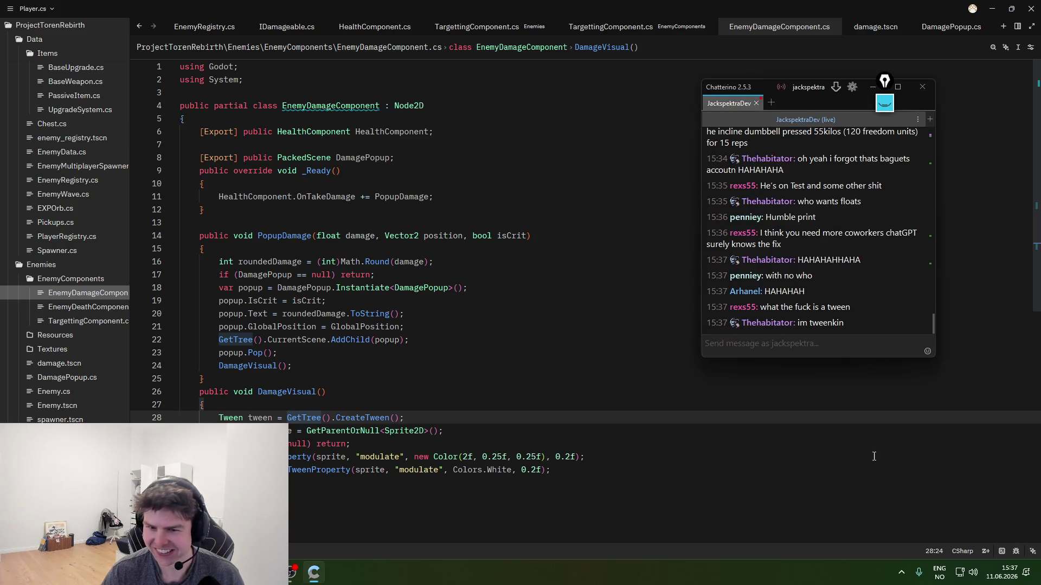
{"action": "left_click", "coordinate": [573, 475]}
{"action": "left_click", "coordinate": [357, 486]}
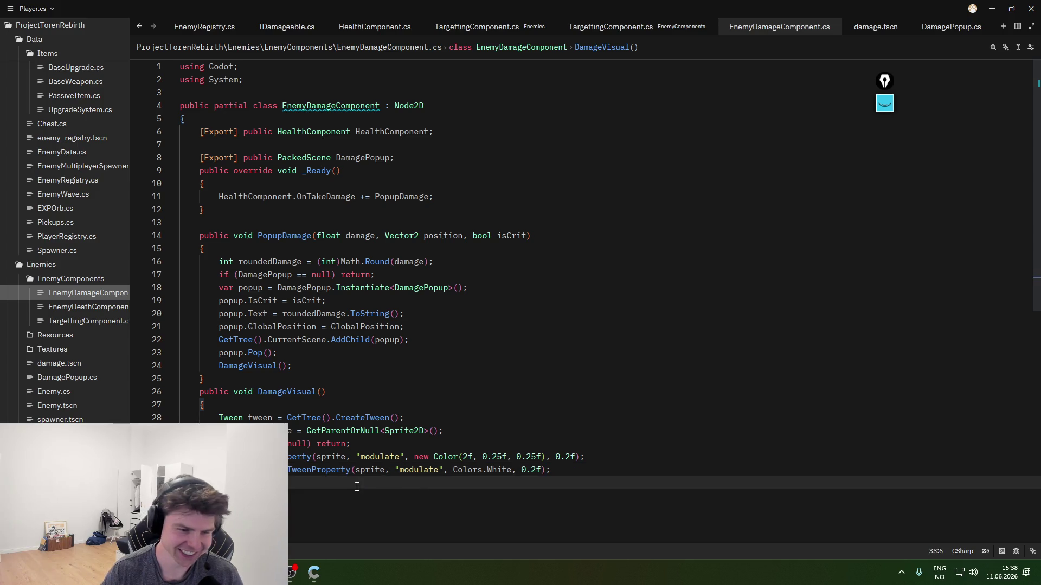
{"action": "left_click", "coordinate": [200, 391], "text": "shift"}
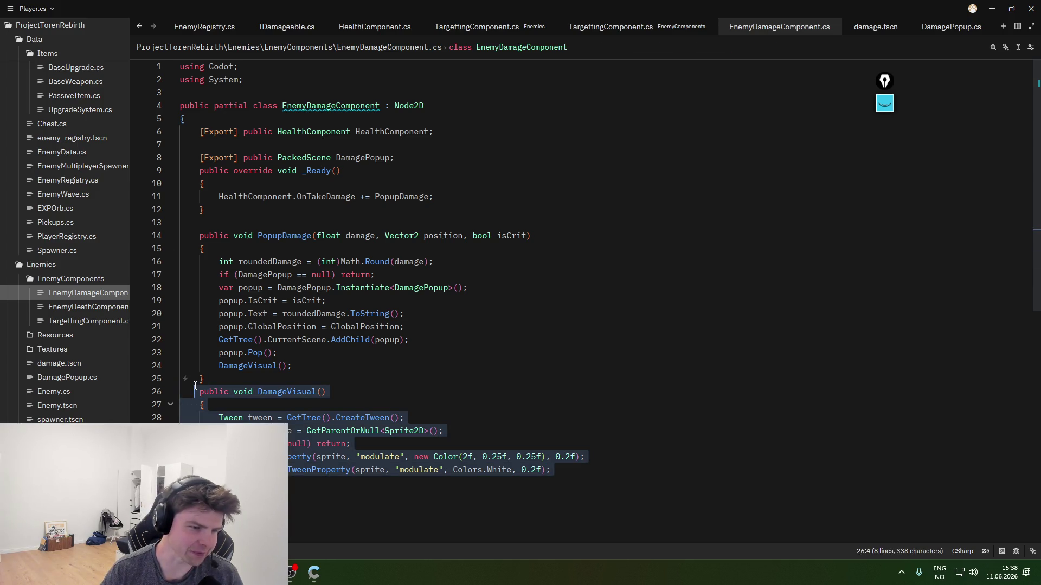
{"action": "left_click", "coordinate": [212, 409]}
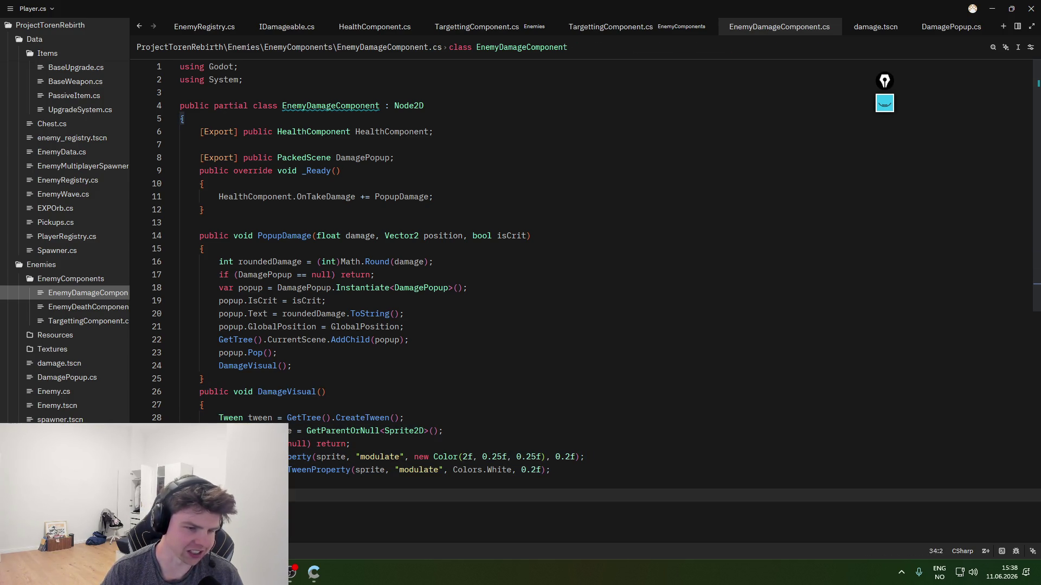
{"action": "left_click", "coordinate": [297, 443]}
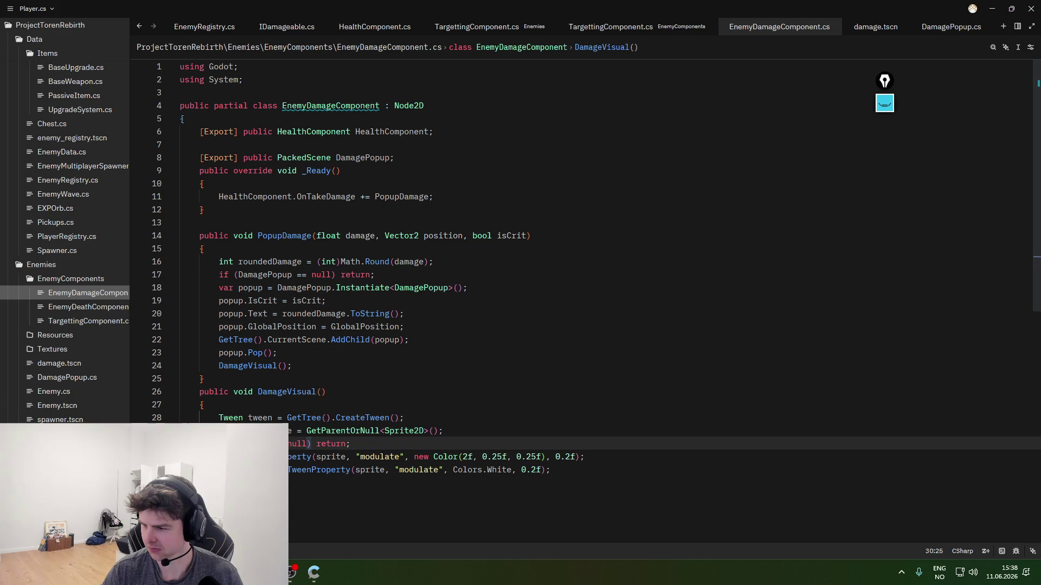
{"action": "left_click_drag", "start_coordinate": [320, 482], "coordinate": [188, 391]}
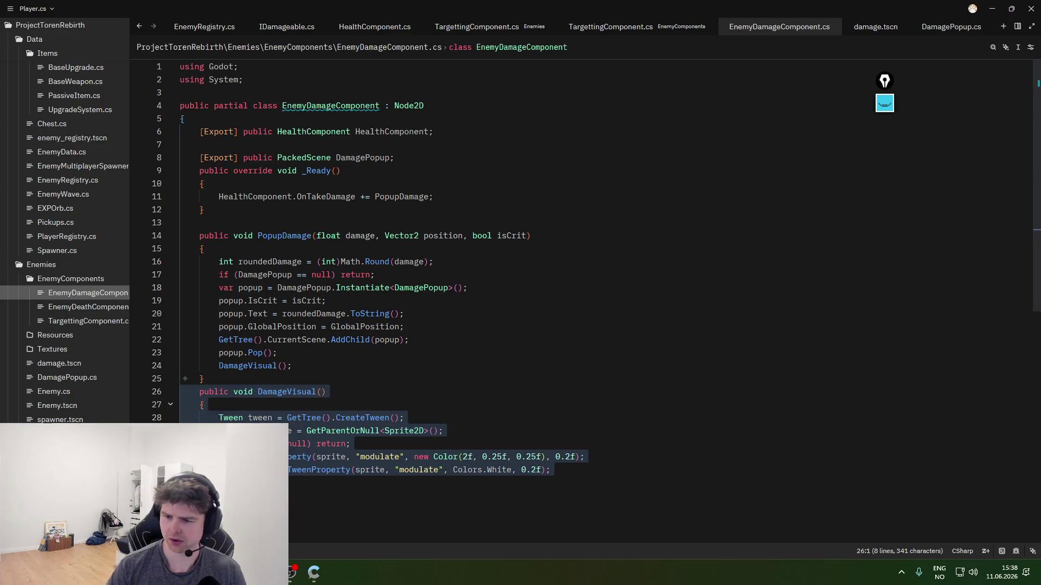
- Copy the 'started with no Tweeners' error text from Godot's error list
{"action": "key", "text": "alt+Tab"}
{"action": "right_click", "coordinate": [486, 441]}
{"action": "left_click", "coordinate": [509, 448]}
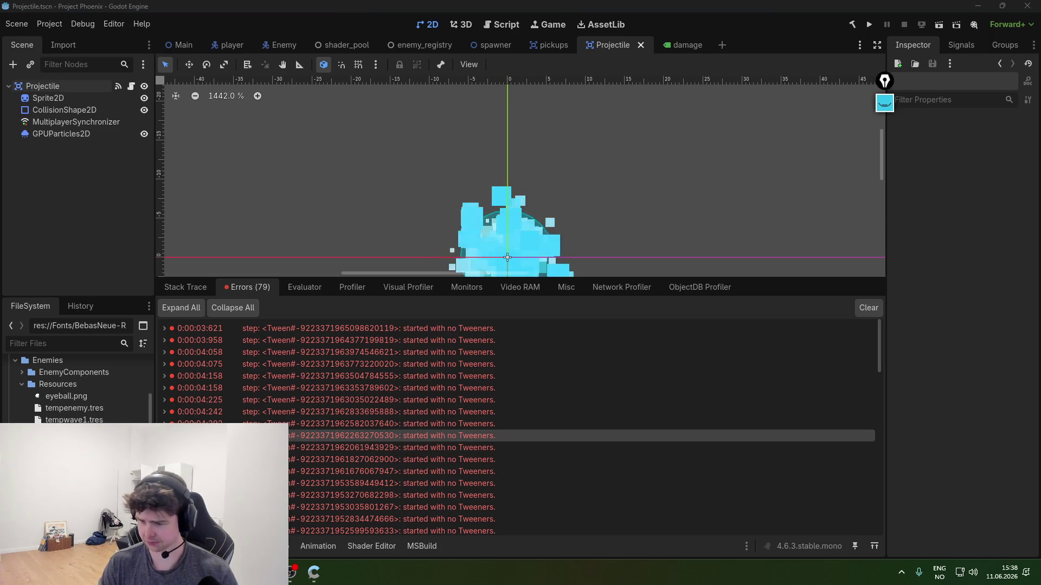
{"action": "key", "text": "alt+Tab"}
{"action": "key", "text": "alt+Tab"}
- Paste the DamageVisual code and tween error into Gemini and send the question
{"action": "key", "text": "ctrl+v"}
{"action": "key", "text": "Return"}
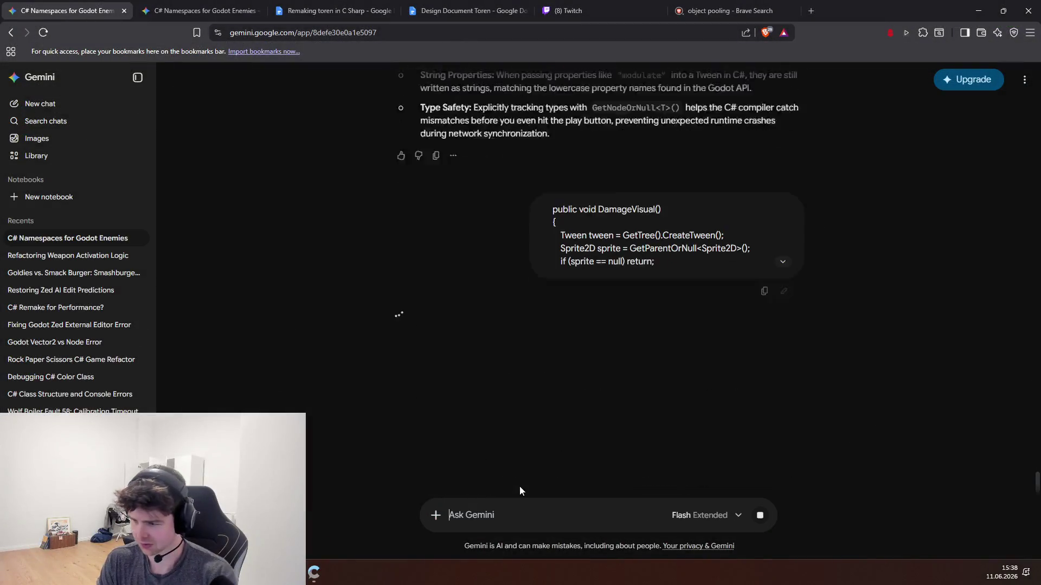
{"action": "scroll", "coordinate": [506, 417], "scroll_direction": "up", "scroll_amount": 5}
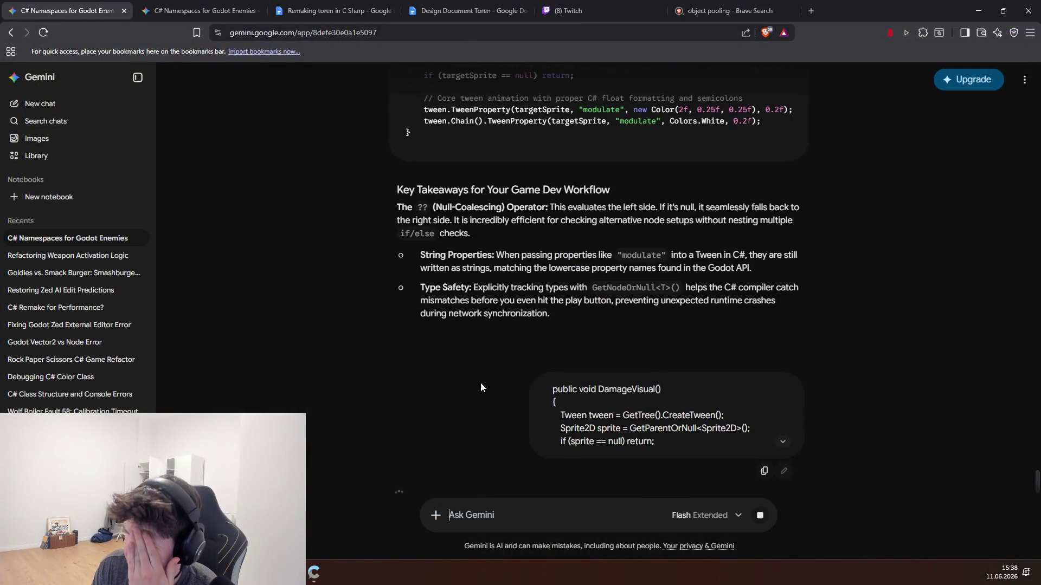
{"action": "scroll", "coordinate": [476, 369], "scroll_direction": "up", "scroll_amount": 4}
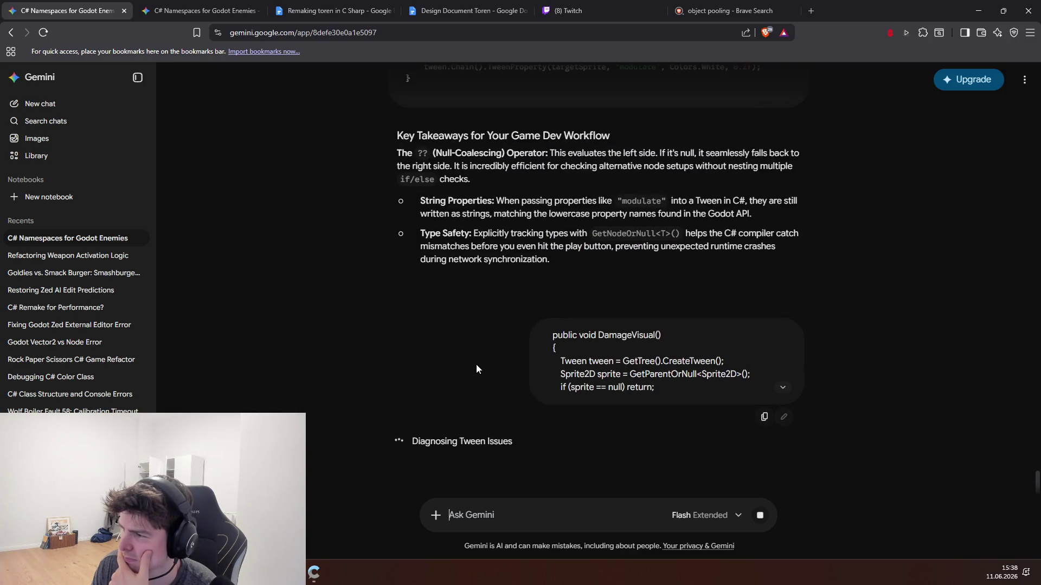
{"action": "left_click_drag", "start_coordinate": [505, 234], "coordinate": [664, 232]}
{"action": "left_click", "coordinate": [606, 233]}
{"action": "left_click", "coordinate": [665, 232]}
- Read Gemini's Zombie Tween explanation: CreateTween runs before the sprite null check returns
{"action": "scroll", "coordinate": [657, 352], "scroll_direction": "up", "scroll_amount": 4}
{"action": "scroll", "coordinate": [651, 397], "scroll_direction": "down", "scroll_amount": 4}
{"action": "scroll", "coordinate": [576, 408], "scroll_direction": "down", "scroll_amount": 2}
{"action": "scroll", "coordinate": [560, 405], "scroll_direction": "up", "scroll_amount": 3}
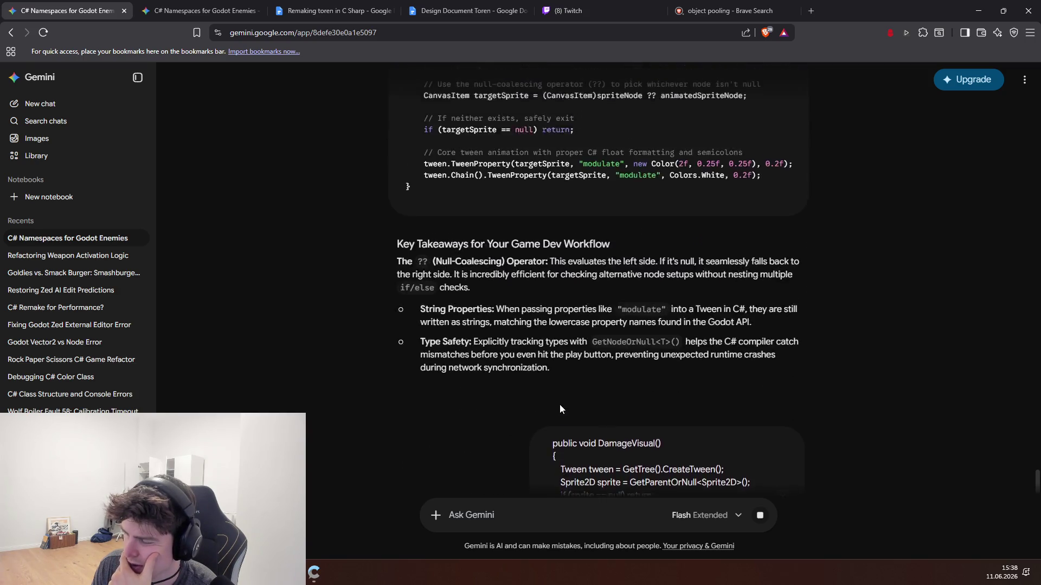
{"action": "scroll", "coordinate": [548, 405], "scroll_direction": "down", "scroll_amount": 4}
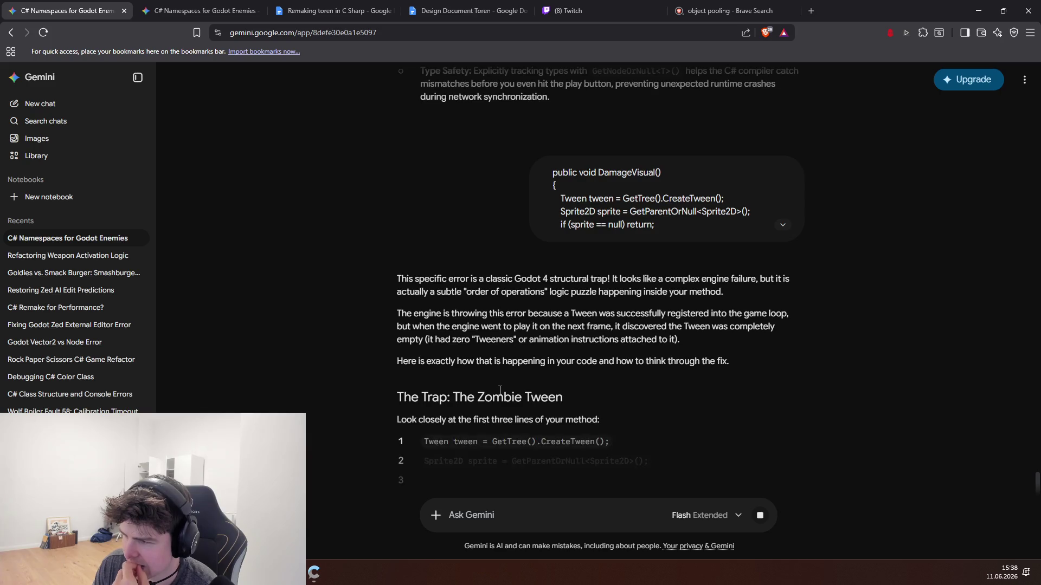
{"action": "left_click_drag", "start_coordinate": [375, 364], "coordinate": [597, 367]}
{"action": "left_click_drag", "start_coordinate": [406, 390], "coordinate": [607, 387]}
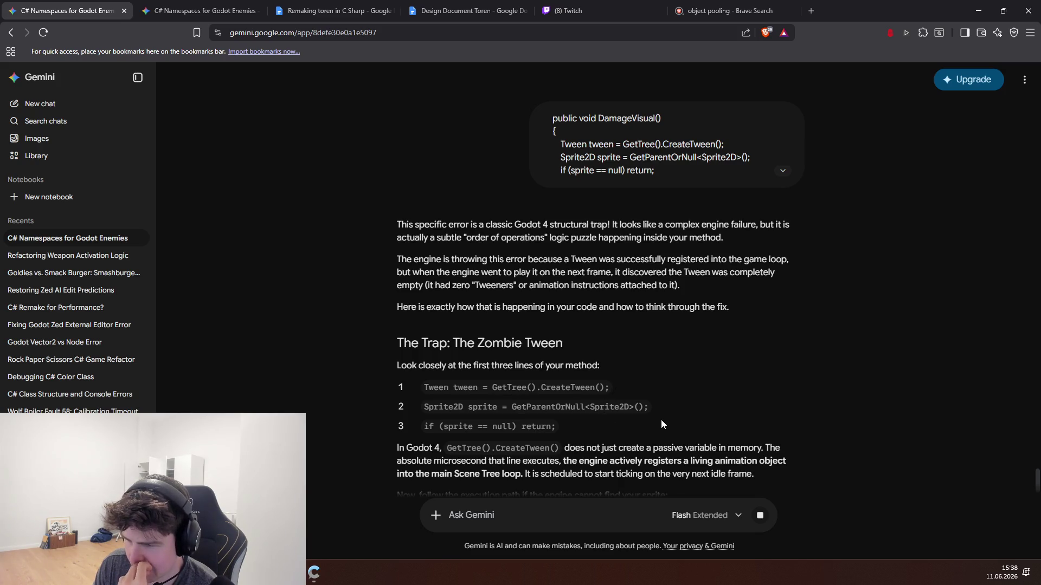
{"action": "scroll", "coordinate": [607, 420], "scroll_direction": "down", "scroll_amount": 2}
{"action": "mouse_move", "coordinate": [565, 339]}
{"action": "left_mouse_down"}
{"action": "mouse_move", "coordinate": [578, 351]}
{"action": "mouse_move", "coordinate": [763, 350]}
{"action": "mouse_move", "coordinate": [769, 360]}
{"action": "left_mouse_up"}
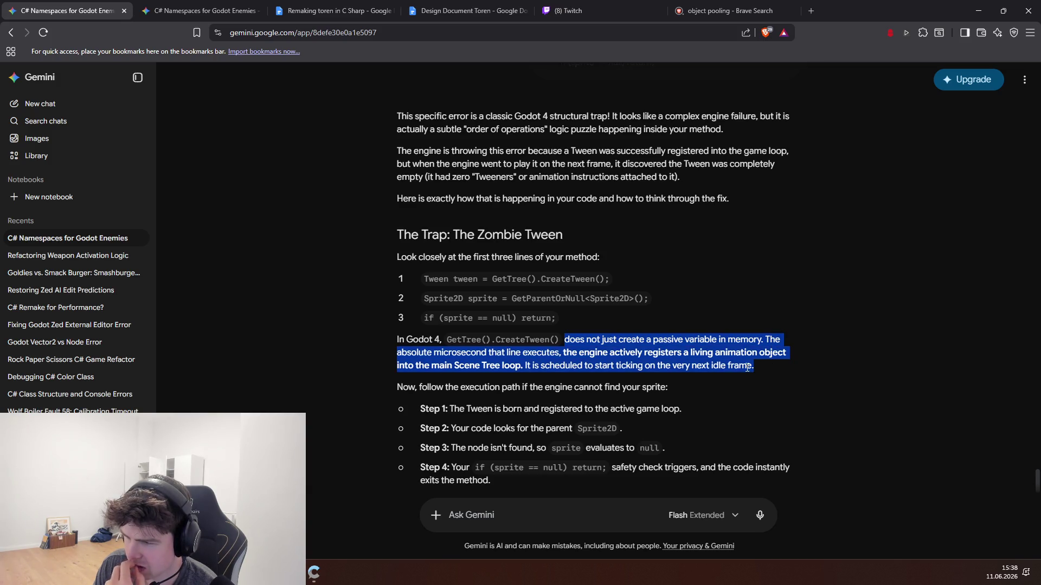
{"action": "left_click", "coordinate": [747, 367]}
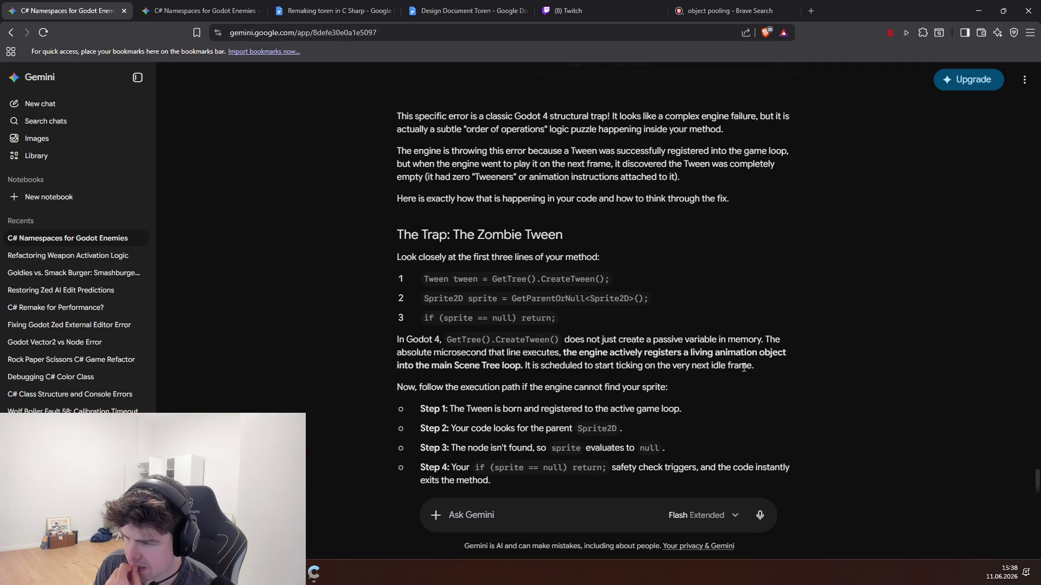
{"action": "scroll", "coordinate": [560, 397], "scroll_direction": "down", "scroll_amount": 2}
{"action": "left_click_drag", "start_coordinate": [475, 359], "coordinate": [648, 360]}
{"action": "left_click", "coordinate": [622, 368]}
{"action": "scroll", "coordinate": [622, 370], "scroll_direction": "down", "scroll_amount": 1}
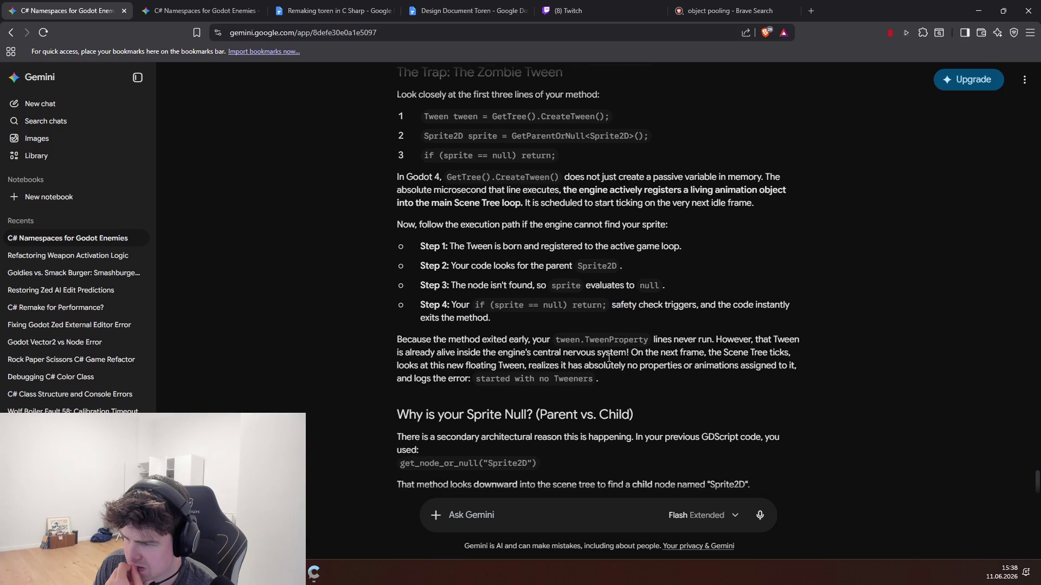
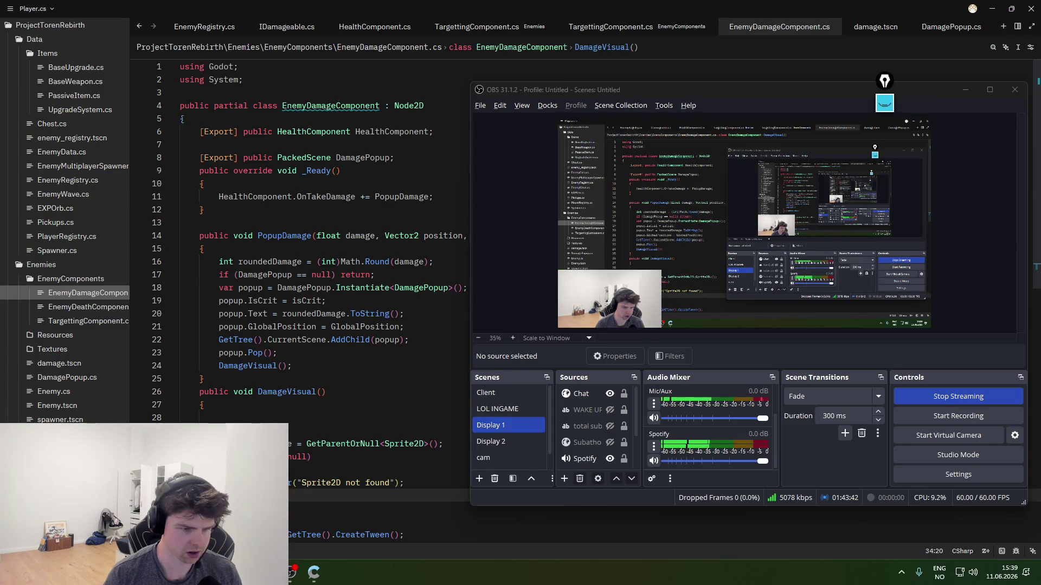
- Launch the game with F5 and move the player among the enemies
{"action": "key", "text": "alt+Tab"}
{"action": "key", "text": "F5"}
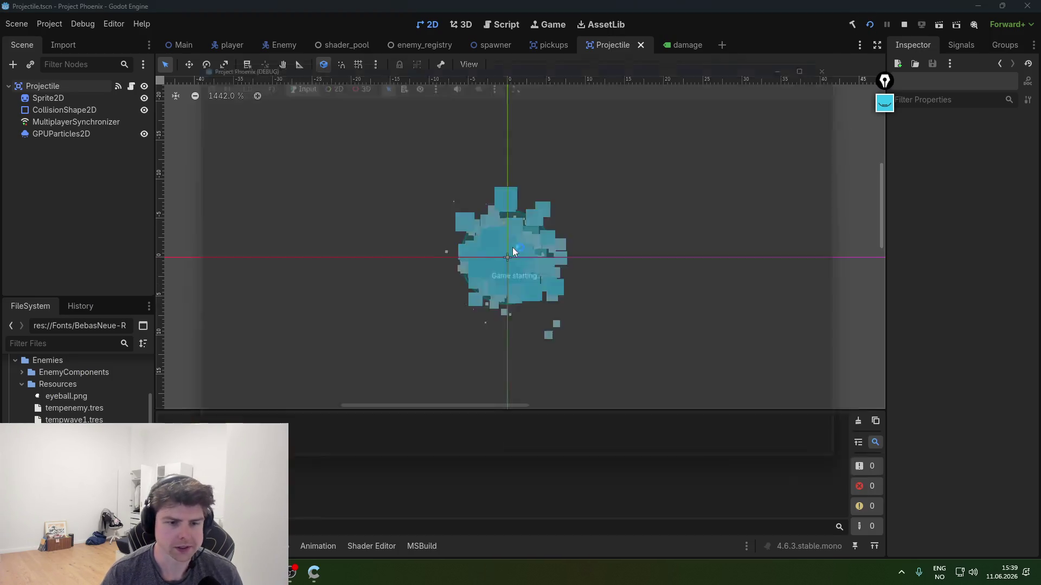
{"action": "key", "text": "s"}
{"action": "key", "text": "d"}
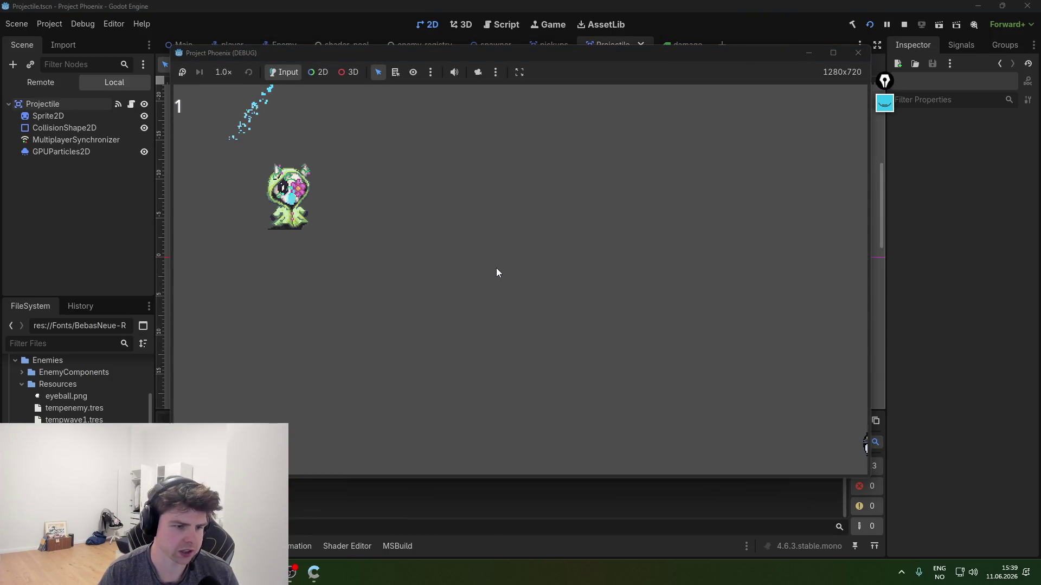
{"action": "key", "text": "d"}
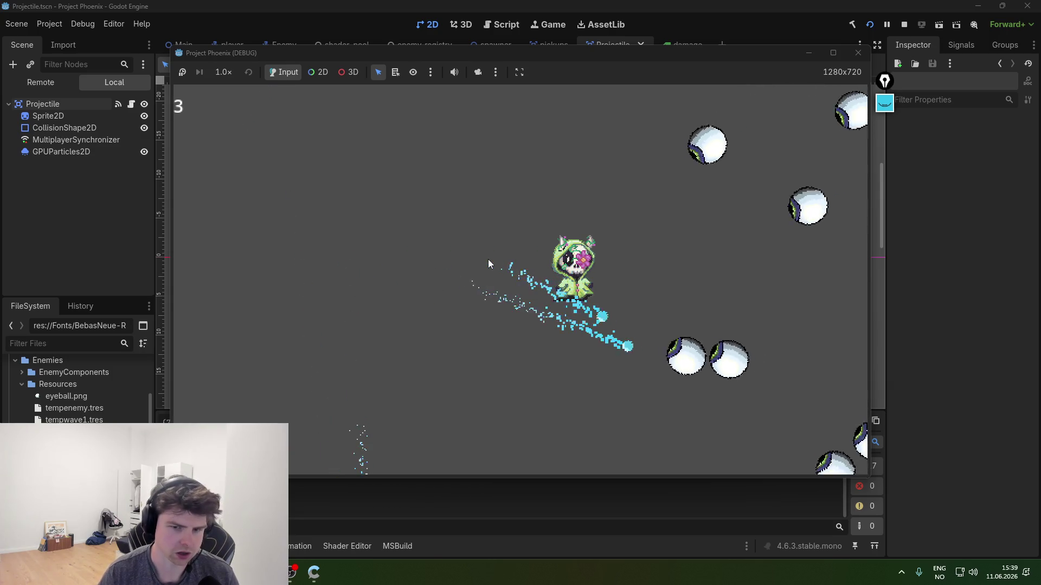
{"action": "key", "text": "a"}
{"action": "key", "text": "F8"}
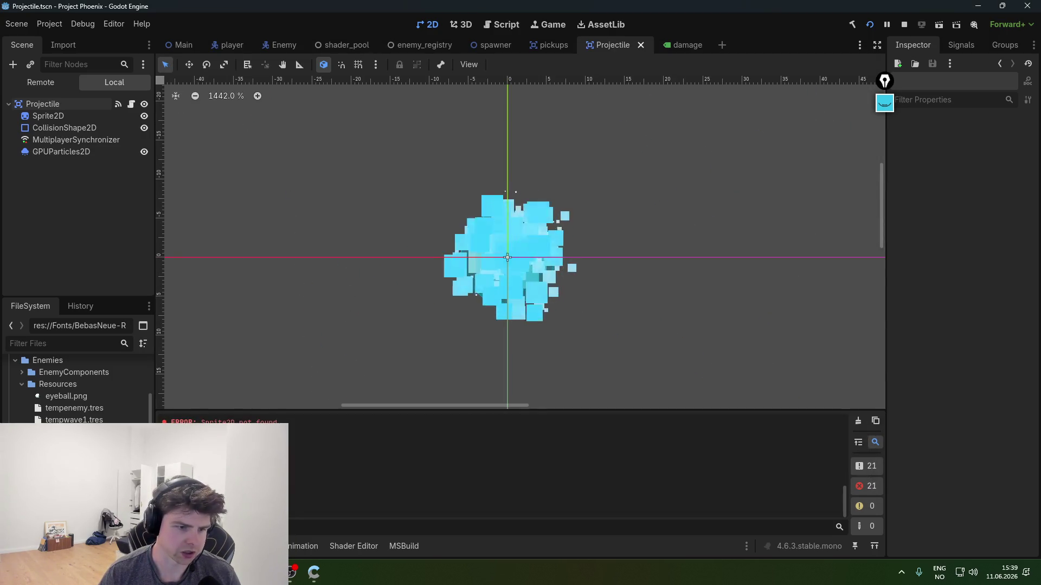
- Close the running game window and return to the Godot editor
{"action": "key", "text": "alt+Tab"}
{"action": "left_click", "coordinate": [856, 53]}
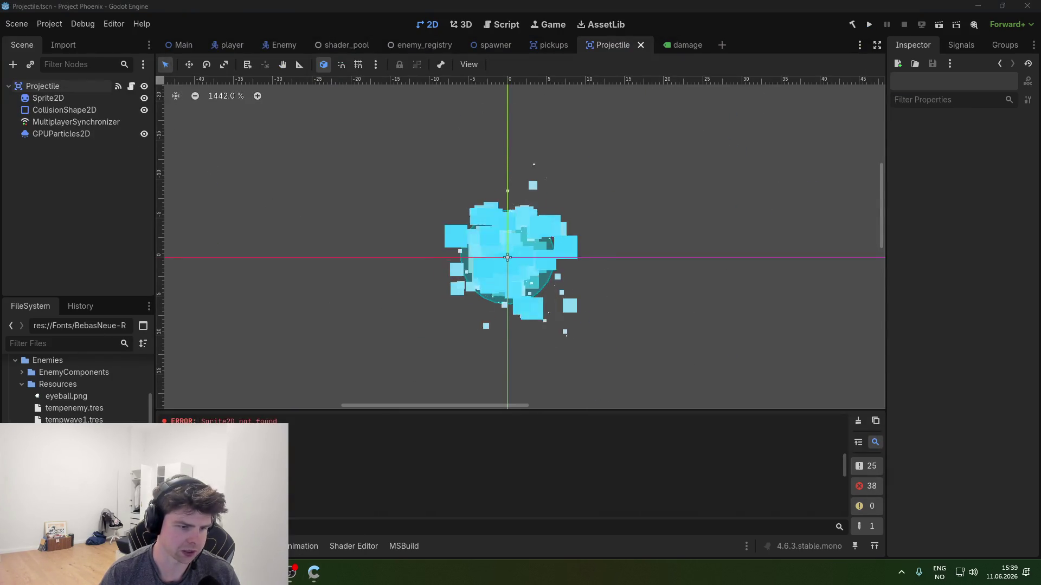
{"action": "key", "text": "alt+Tab"}
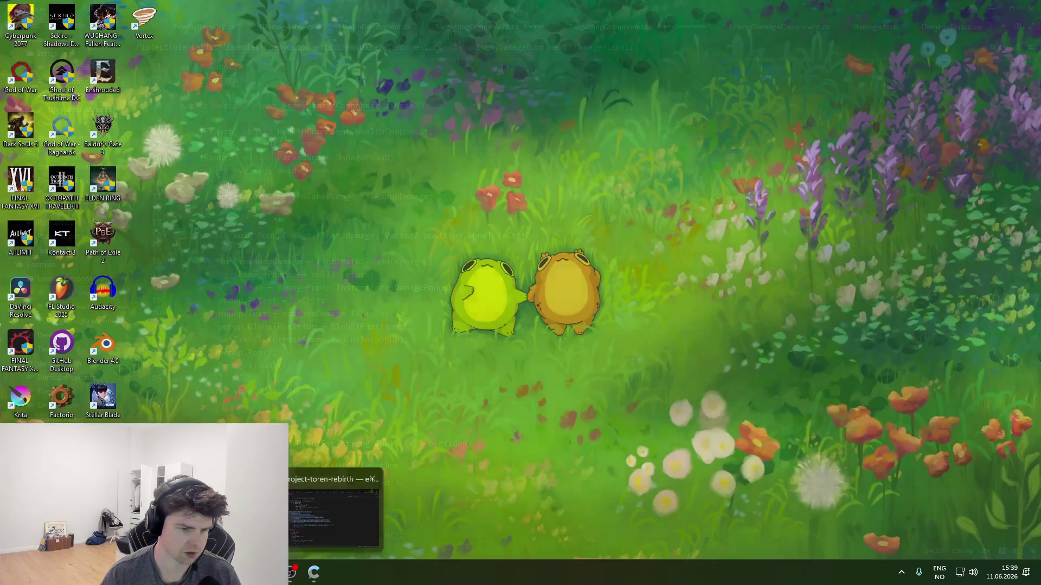
{"action": "left_click", "coordinate": [366, 444]}
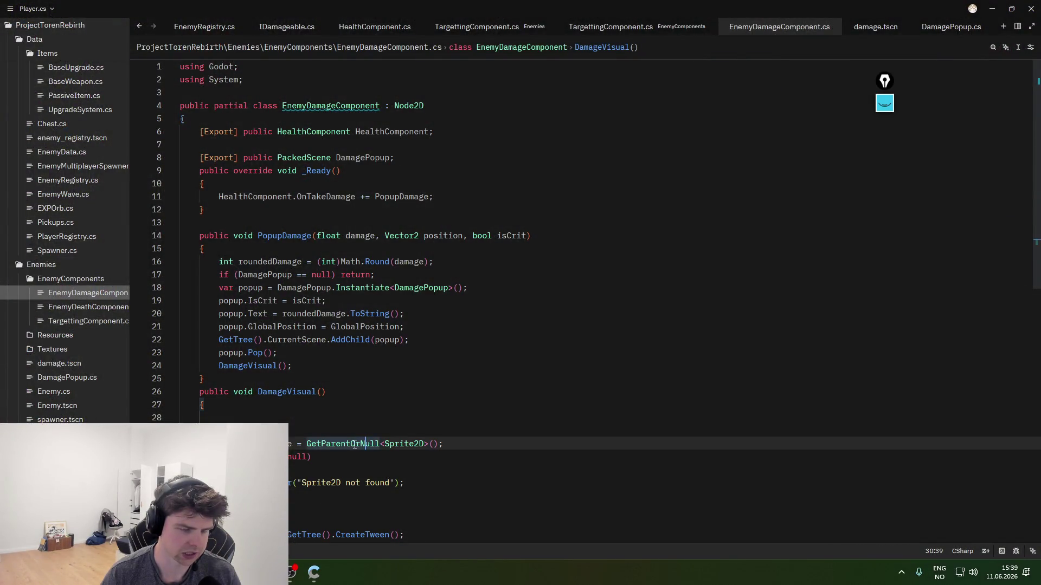
{"action": "mouse_move", "coordinate": [354, 444]}
{"action": "key", "text": "alt+Tab"}
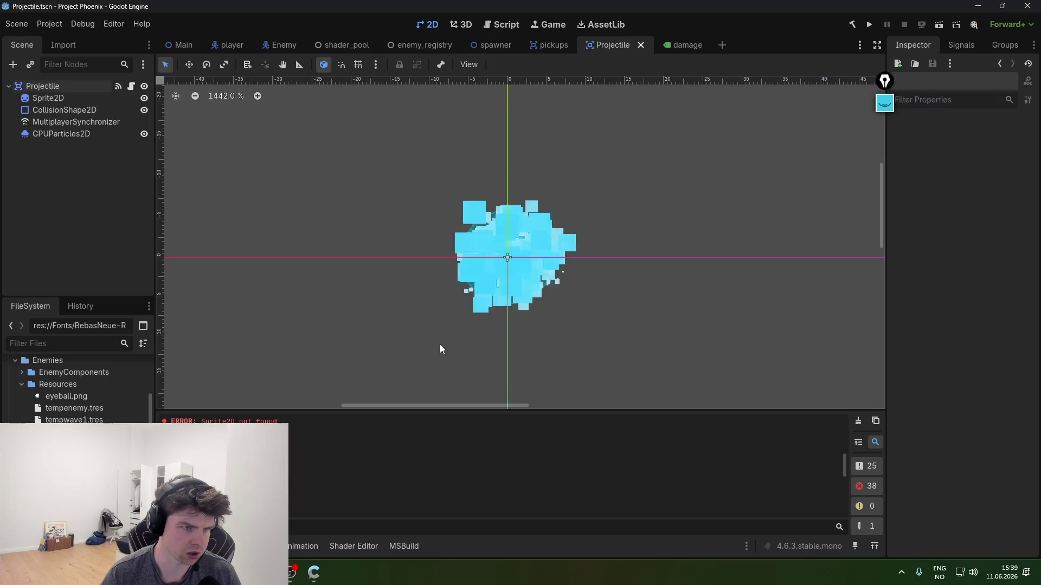
- Select the Enemy scene's root node, then view EnemyDamageComponent's Sprite2D null check in Zed
{"action": "left_click", "coordinate": [271, 41]}
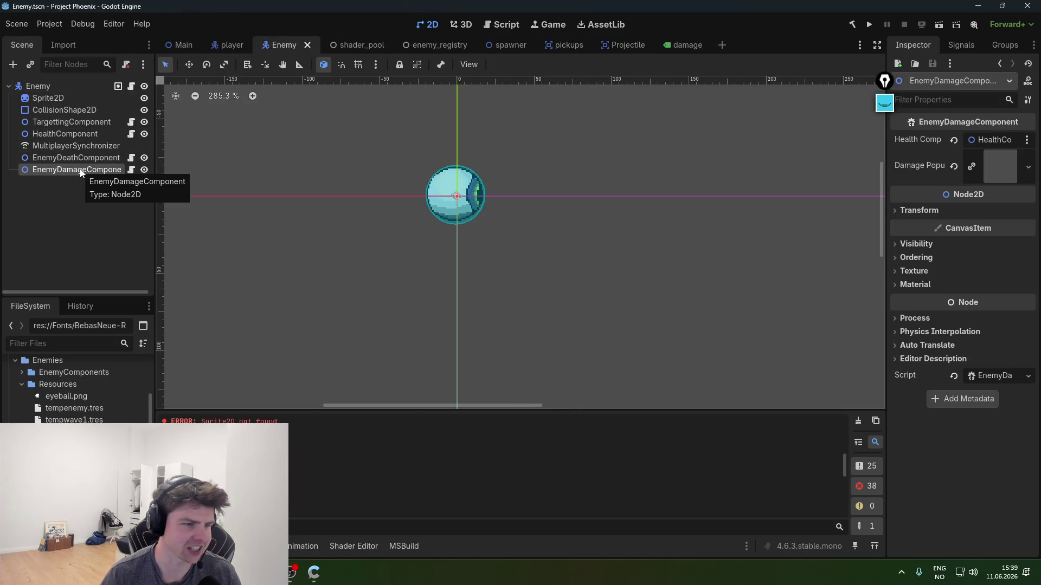
{"action": "left_click", "coordinate": [34, 86]}
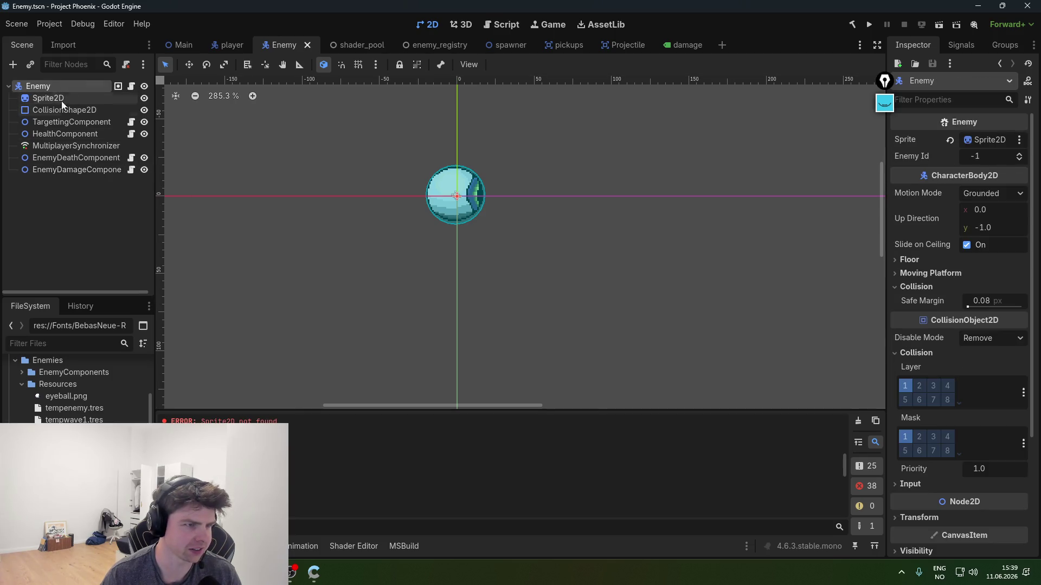
{"action": "key", "text": "alt+Tab"}
{"action": "left_click", "coordinate": [343, 484]}
{"action": "scroll", "coordinate": [345, 485], "scroll_direction": "down", "scroll_amount": 3}
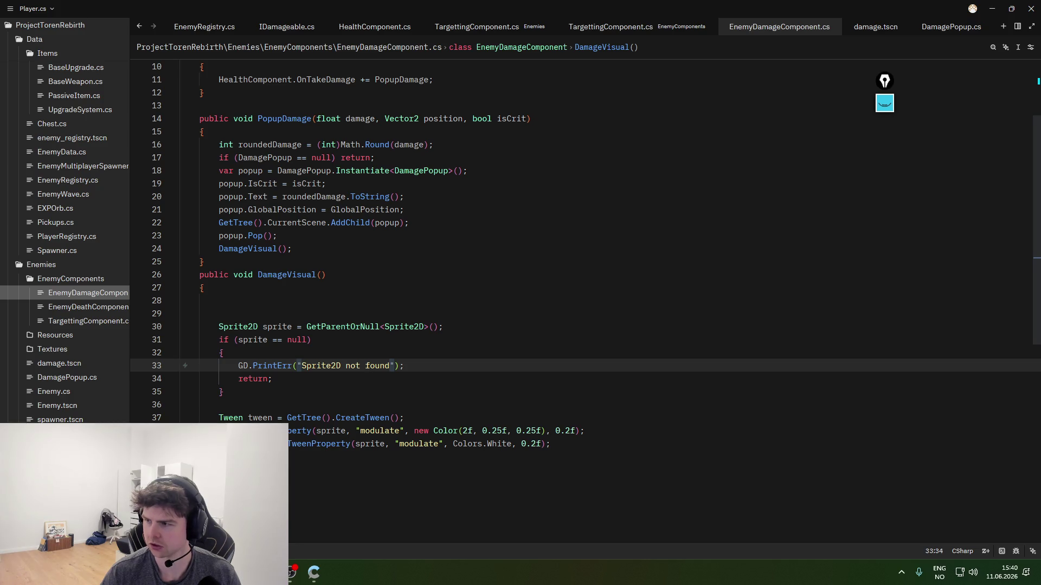
- Select the whole DamageVisual method (lines 26–40) and switch the stream to Gemini's explanation
{"action": "left_click", "coordinate": [630, 482]}
{"action": "key", "text": "Up"}
{"action": "key", "text": "Up"}
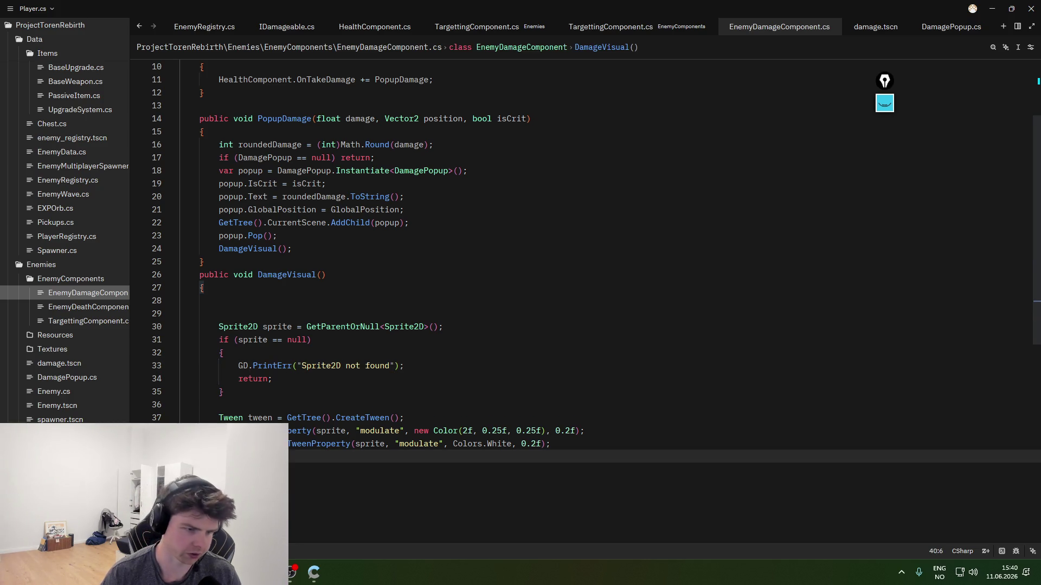
{"action": "left_click_drag", "start_coordinate": [204, 457], "coordinate": [181, 274]}
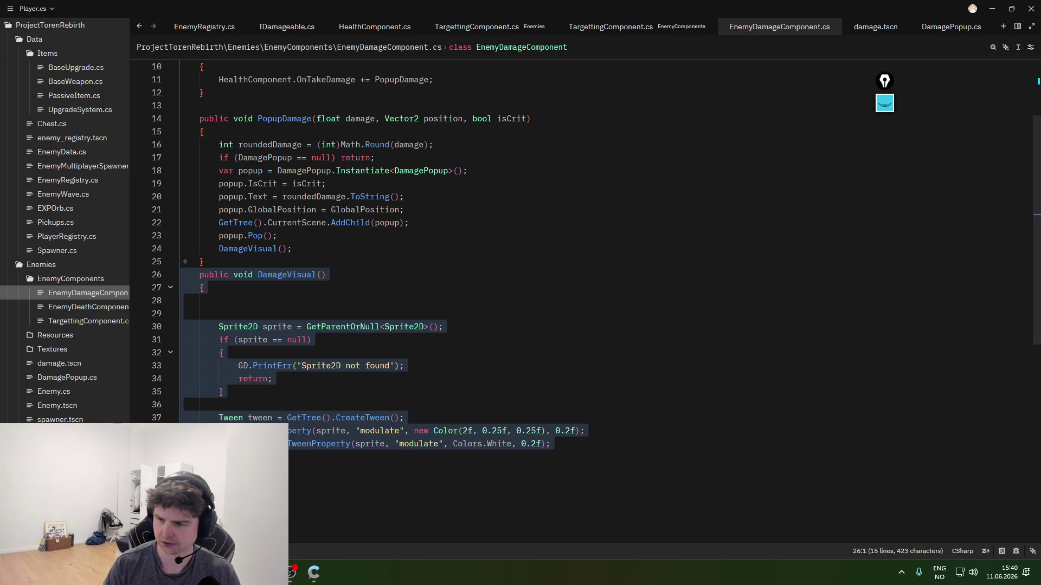
{"action": "key", "text": "alt+Tab"}
{"action": "left_click", "coordinate": [506, 445]}
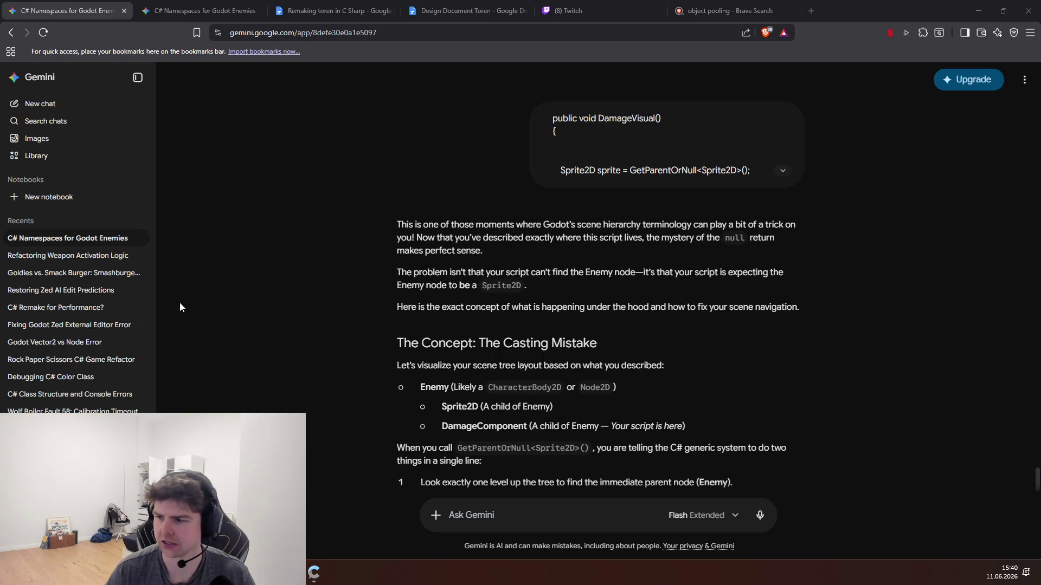
- Highlight Gemini's scene-tree lines showing Sprite2D and DamageComponent as siblings under Enemy
{"action": "scroll", "coordinate": [219, 311], "scroll_direction": "down", "scroll_amount": 2}
{"action": "left_click_drag", "start_coordinate": [465, 261], "coordinate": [563, 278]}
{"action": "left_click", "coordinate": [631, 278]}
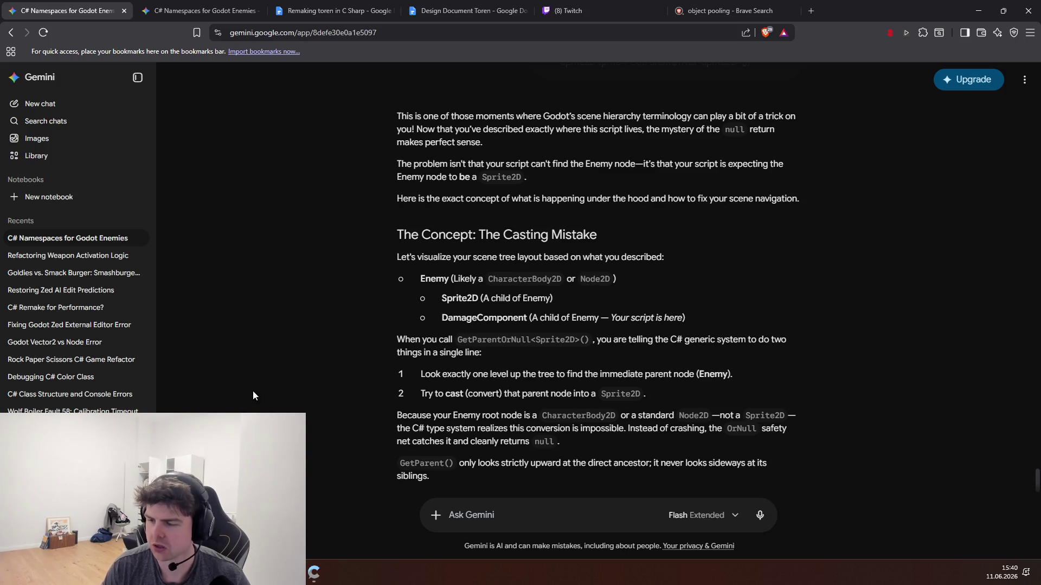
{"action": "left_click", "coordinate": [309, 573]}
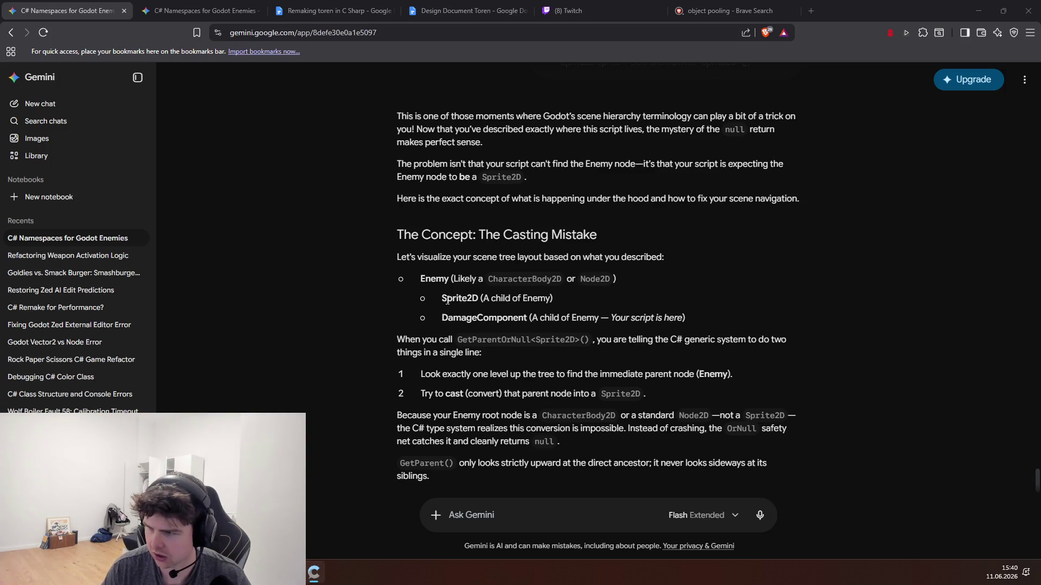
{"action": "left_click_drag", "start_coordinate": [407, 283], "coordinate": [624, 281]}
{"action": "left_click", "coordinate": [642, 282]}
{"action": "mouse_move", "coordinate": [569, 317]}
{"action": "left_mouse_down"}
{"action": "mouse_move", "coordinate": [440, 319]}
{"action": "mouse_move", "coordinate": [410, 294]}
{"action": "left_mouse_up"}
{"action": "left_click", "coordinate": [411, 292]}
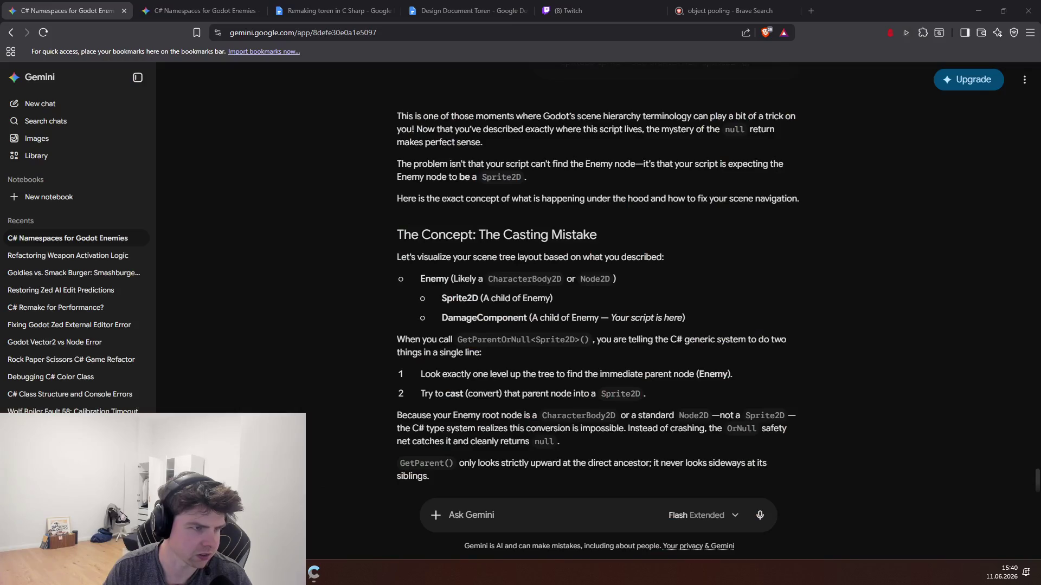
{"action": "key", "text": "alt+Tab"}
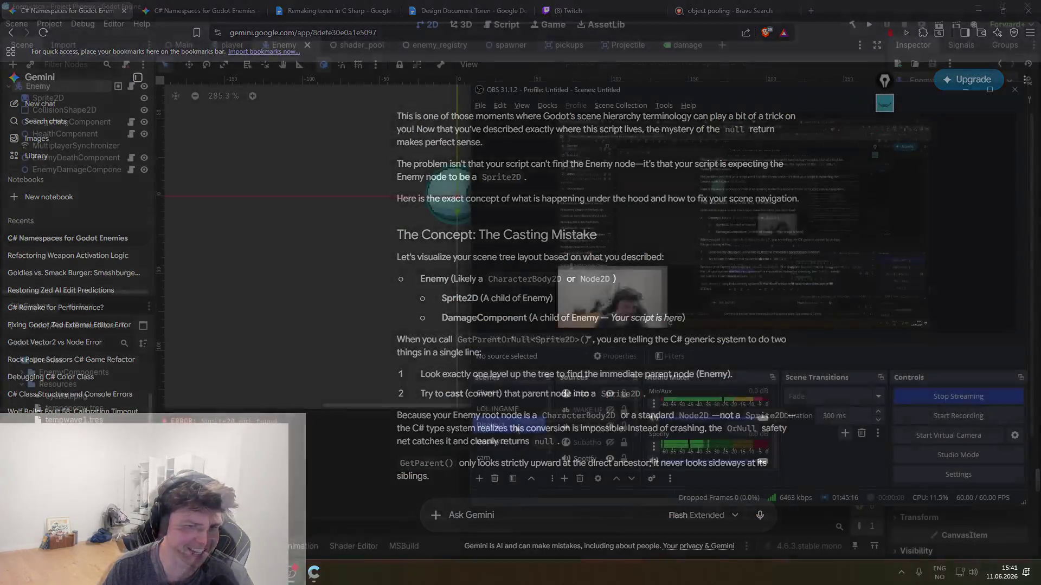
- Select Sprite2D, EnemyDamageComponent and EnemyDeathComponent in the Scene dock to compare them
{"action": "left_click", "coordinate": [49, 98]}
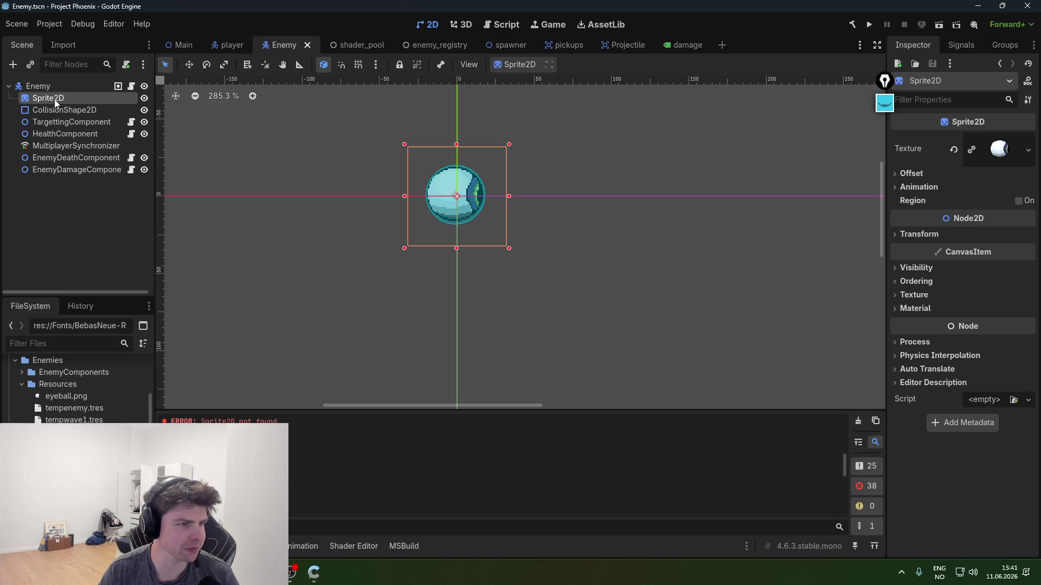
{"action": "left_click", "coordinate": [70, 172]}
{"action": "left_click", "coordinate": [63, 160]}
{"action": "left_click", "coordinate": [67, 171]}
{"action": "left_click", "coordinate": [62, 159]}
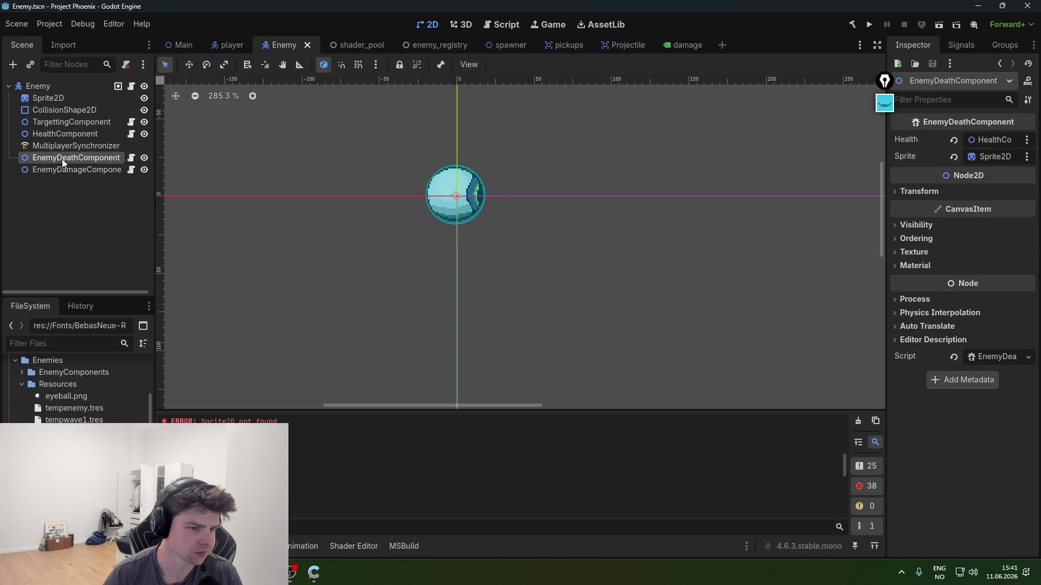
{"action": "mouse_move", "coordinate": [295, 568]}
{"action": "left_click", "coordinate": [331, 529]}
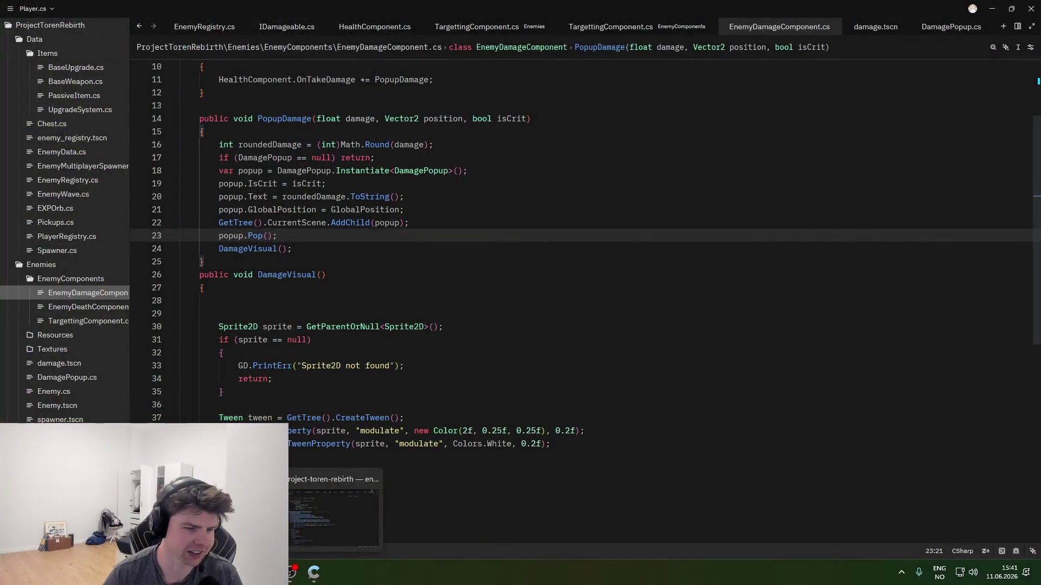
- Replace GetParentOrNull with GetNodeOrNull in the sprite lookup, cleaning up duplicated text
{"action": "left_click", "coordinate": [303, 340]}
{"action": "left_click_drag", "start_coordinate": [380, 327], "coordinate": [322, 325]}
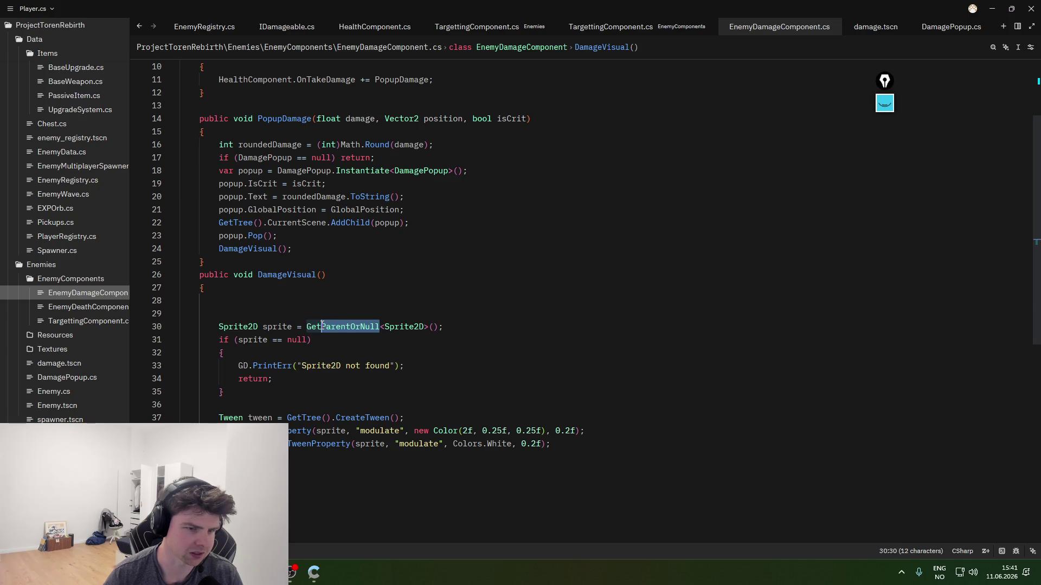
{"action": "type", "text": "NodeorN"}
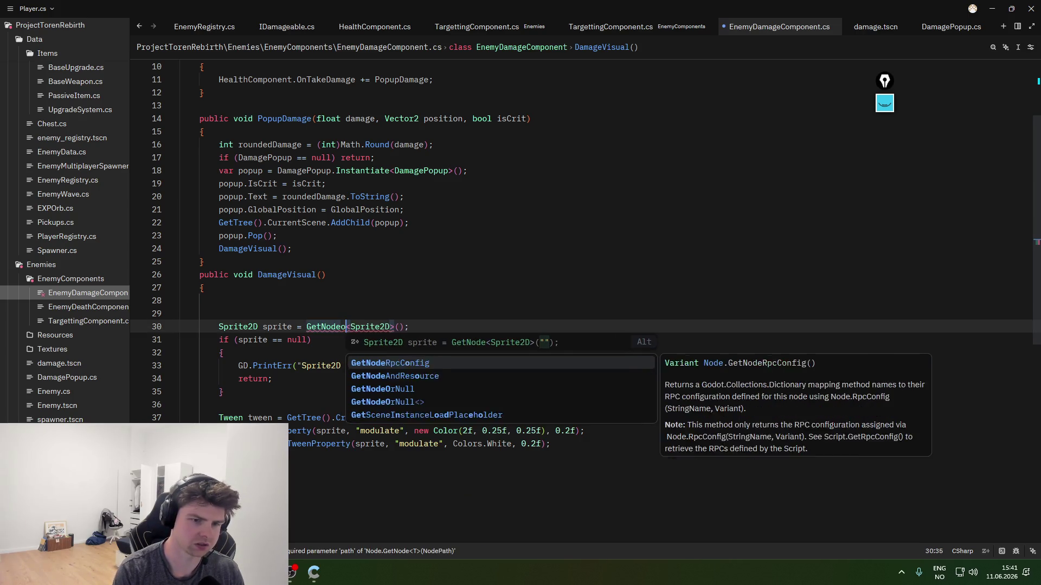
{"action": "type", "text": "ull"}
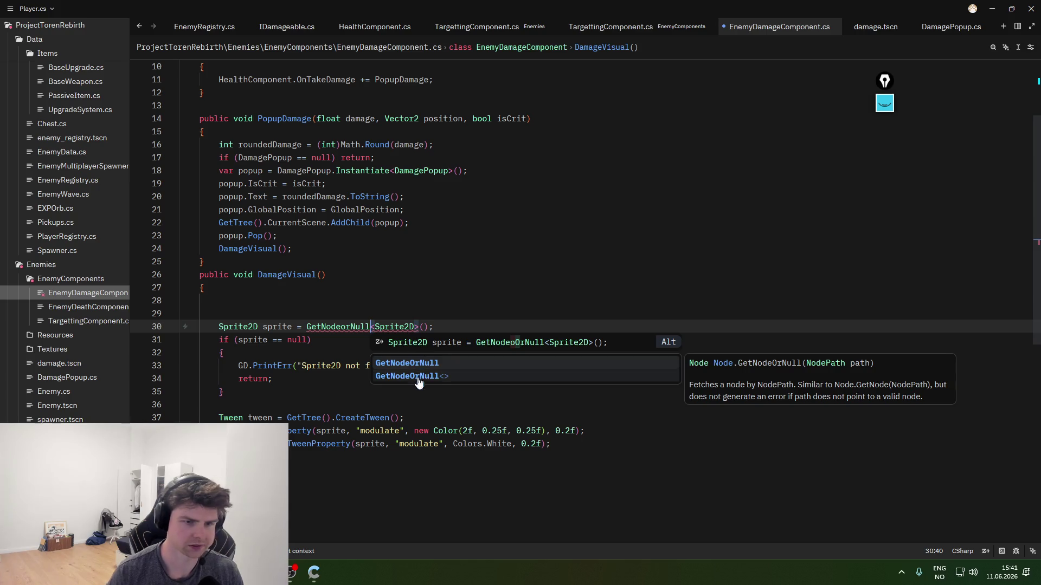
{"action": "left_click", "coordinate": [325, 378]}
{"action": "left_click", "coordinate": [372, 327]}
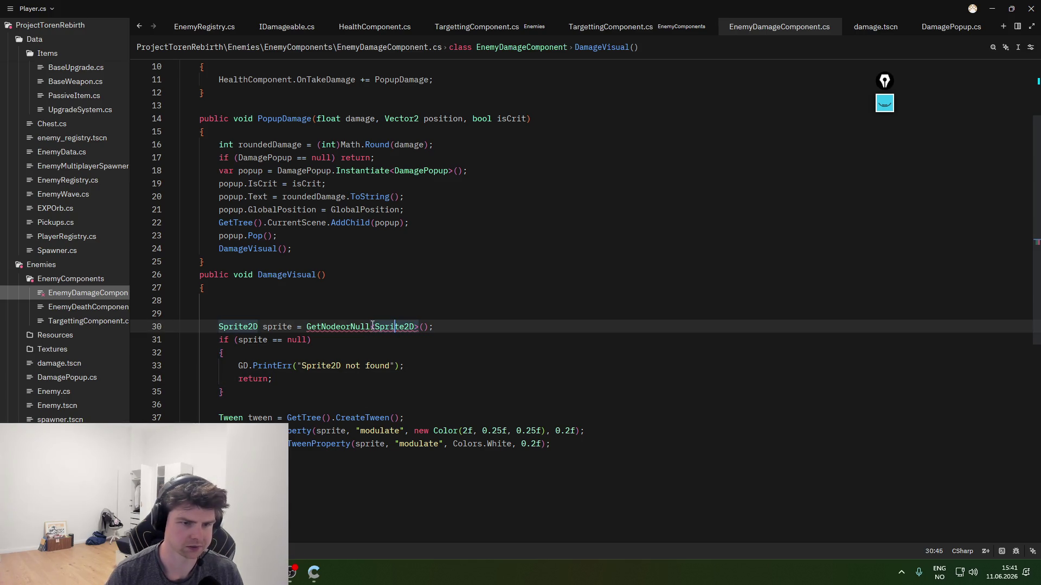
{"action": "left_click", "coordinate": [346, 326]}
{"action": "key", "text": "shift+Left"}
{"action": "type", "text": "O"}
{"action": "key", "text": "Return"}
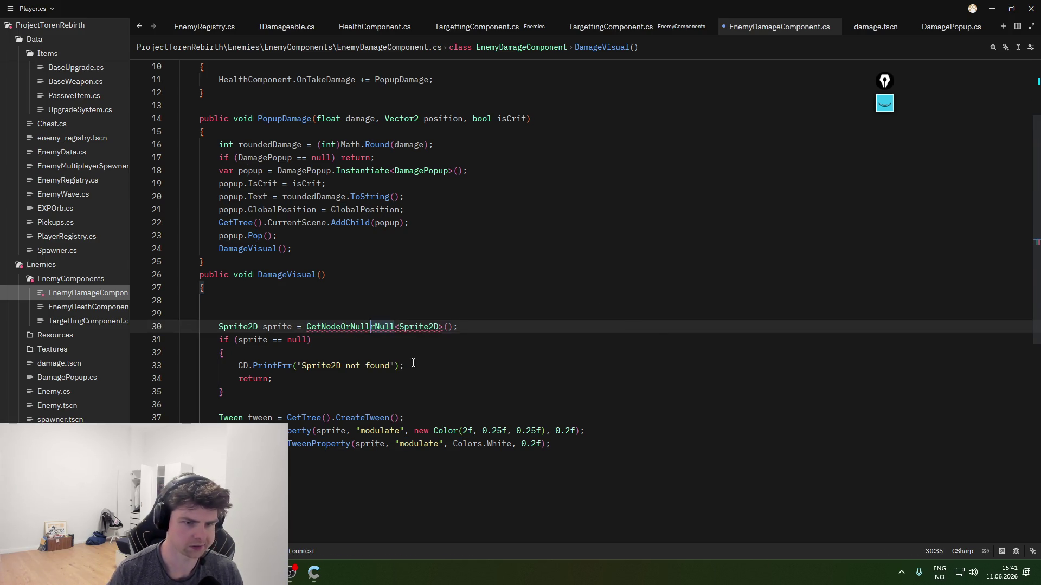
{"action": "left_click", "coordinate": [395, 327]}
{"action": "key", "text": "BackSpace"}
{"action": "key", "text": "BackSpace"}
{"action": "key", "text": "BackSpace"}
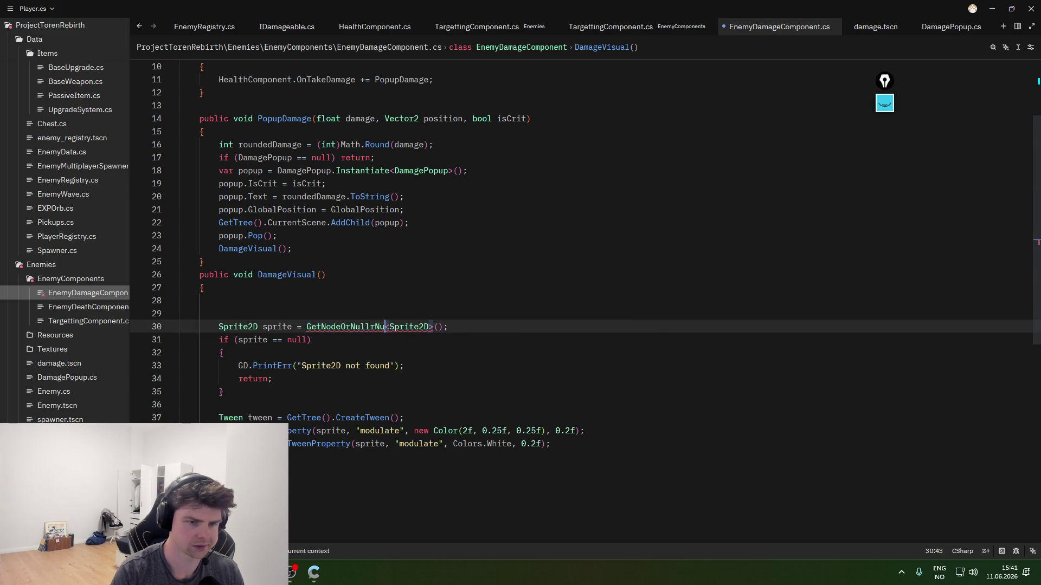
{"action": "key", "text": "Down"}
- Rewrite the sprite lookup as GetNodeOrNull<Sprite2D>("Sprite2D")
{"action": "mouse_move", "coordinate": [353, 327]}
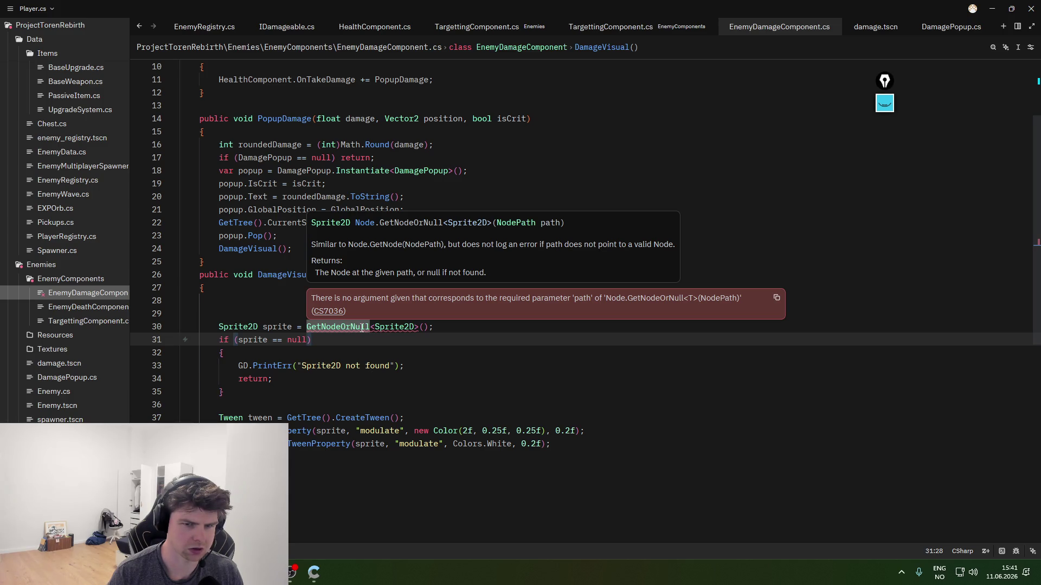
{"action": "double_click", "coordinate": [362, 328]}
{"action": "key", "text": "shift+End"}
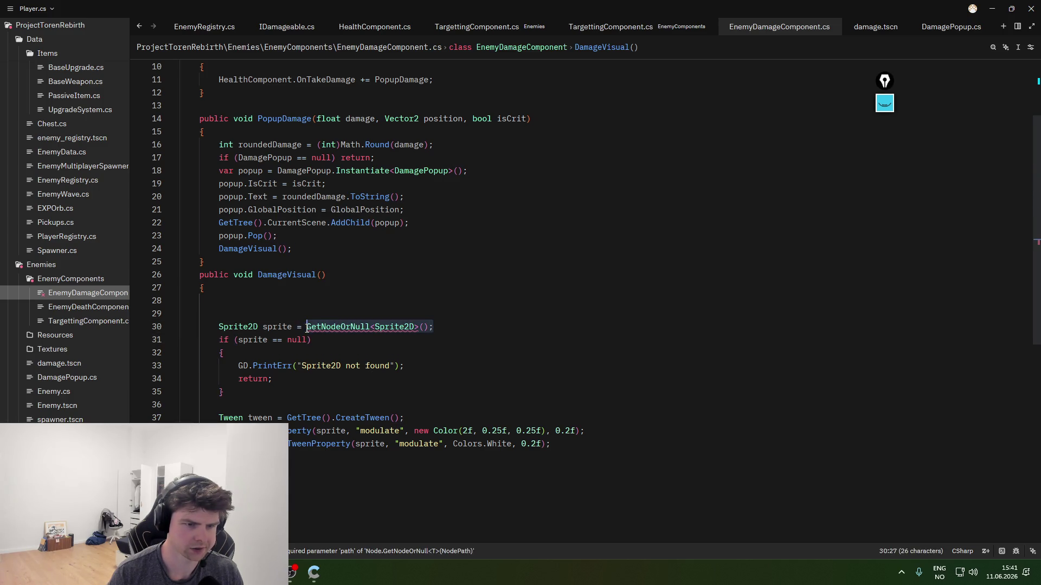
{"action": "type", "text": "GetNode"}
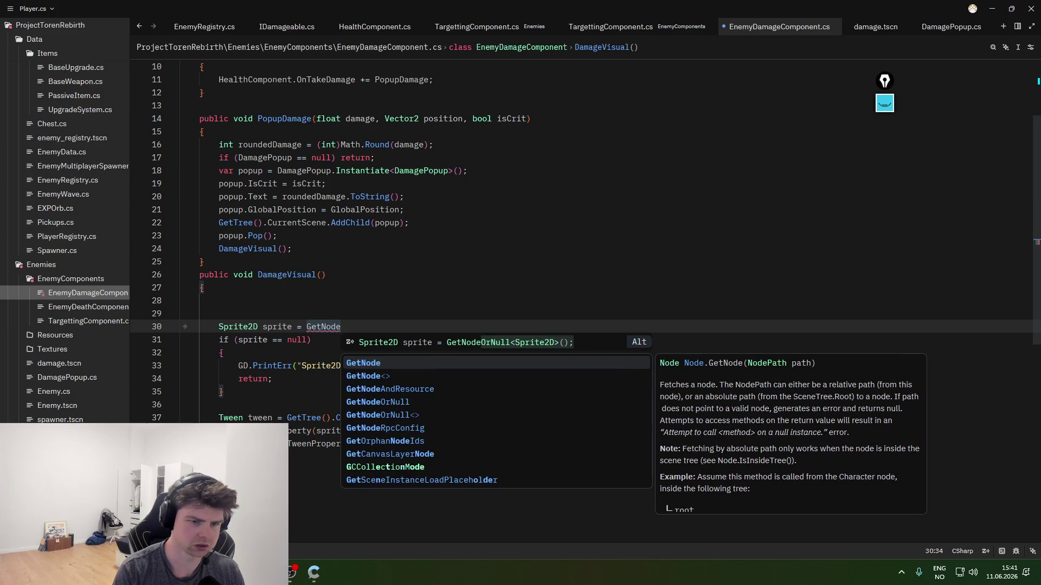
{"action": "type", "text": "Or"}
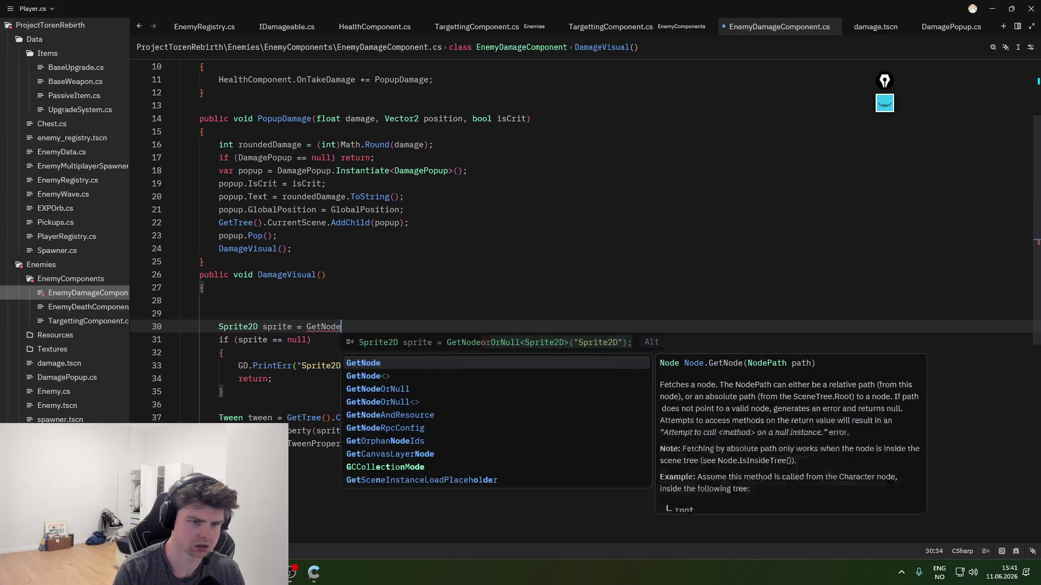
{"action": "type", "text": "Null"}
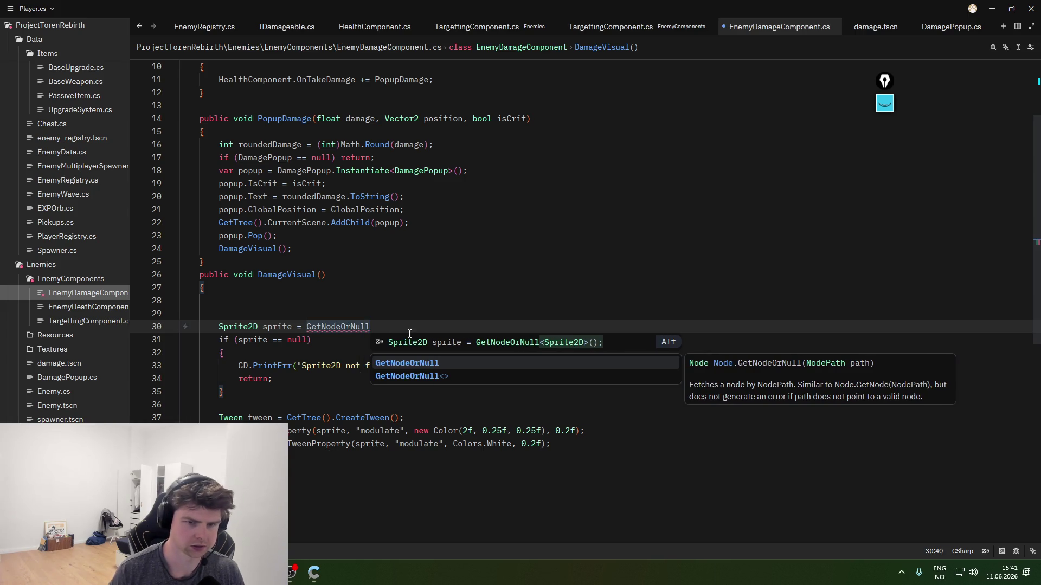
{"action": "key", "text": "Tab"}
{"action": "type", "text": "\"Sprite2D\""}
{"action": "key", "text": "Down"}
{"action": "key", "text": "Down"}
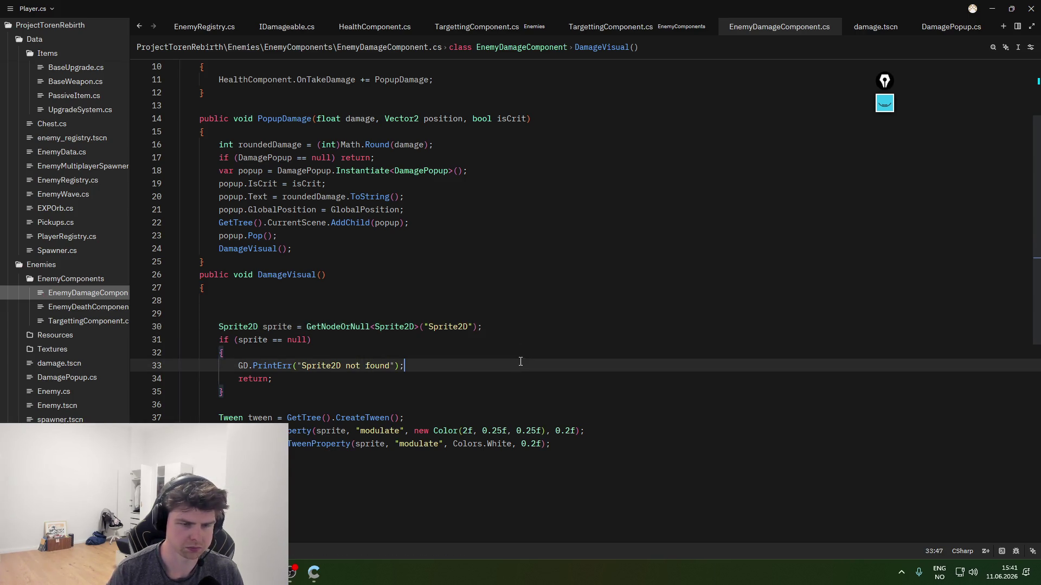
{"action": "key", "text": "alt+Tab"}
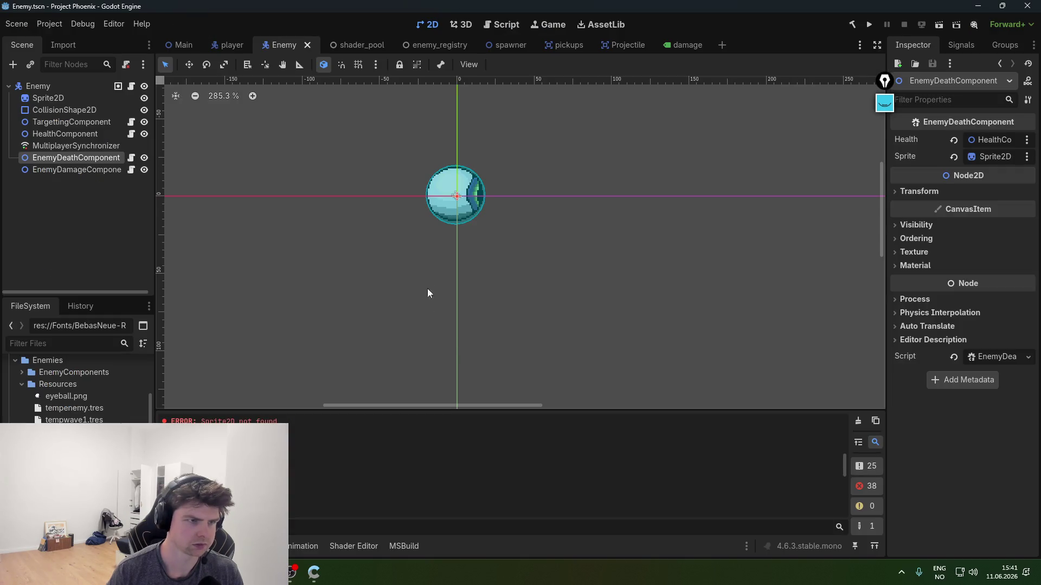
- Run the project, move the player with S and D, then close the game
{"action": "left_click", "coordinate": [868, 24]}
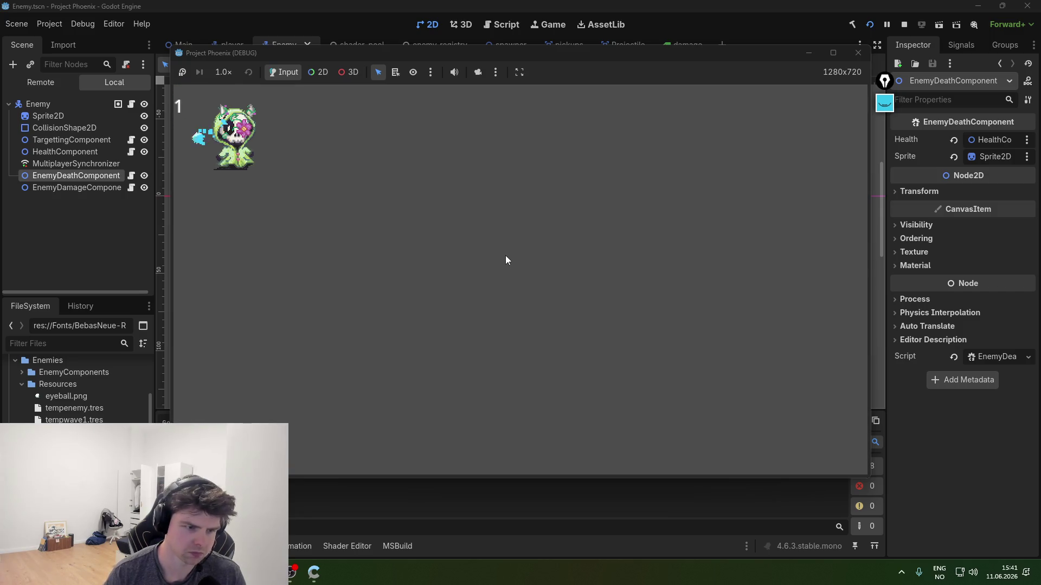
{"action": "key", "text": "s"}
{"action": "key", "text": "d"}
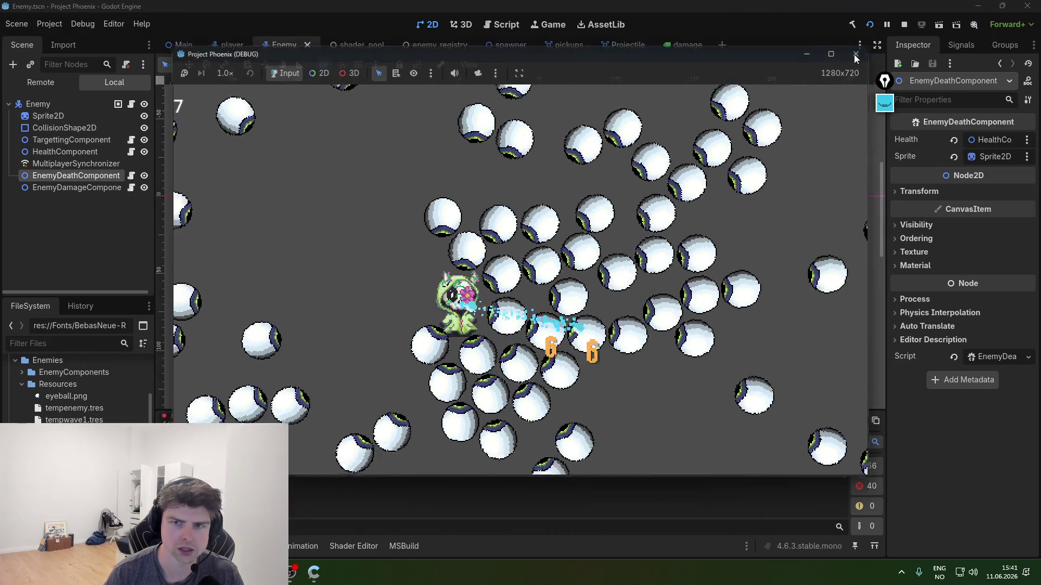
{"action": "left_click", "coordinate": [853, 54]}
{"action": "key", "text": "alt+Tab"}
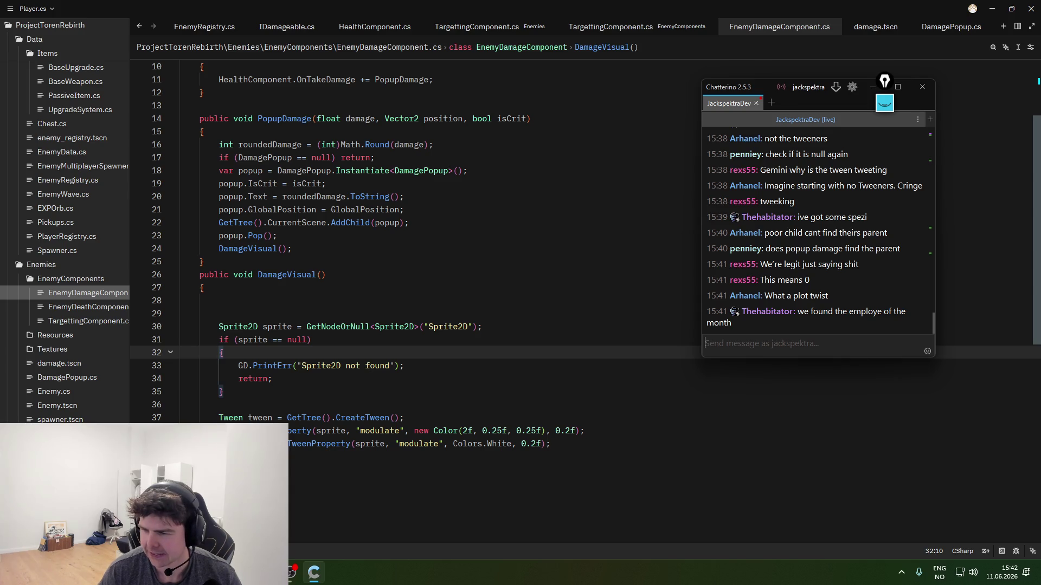
- Read Gemini's GetNodeOrNull("../Sprite2D") suggestion, highlighting the example lines
{"action": "key", "text": "alt+Tab"}
{"action": "key", "text": "alt+Tab"}
{"action": "left_click_drag", "start_coordinate": [434, 449], "coordinate": [759, 450]}
{"action": "left_click", "coordinate": [771, 459]}
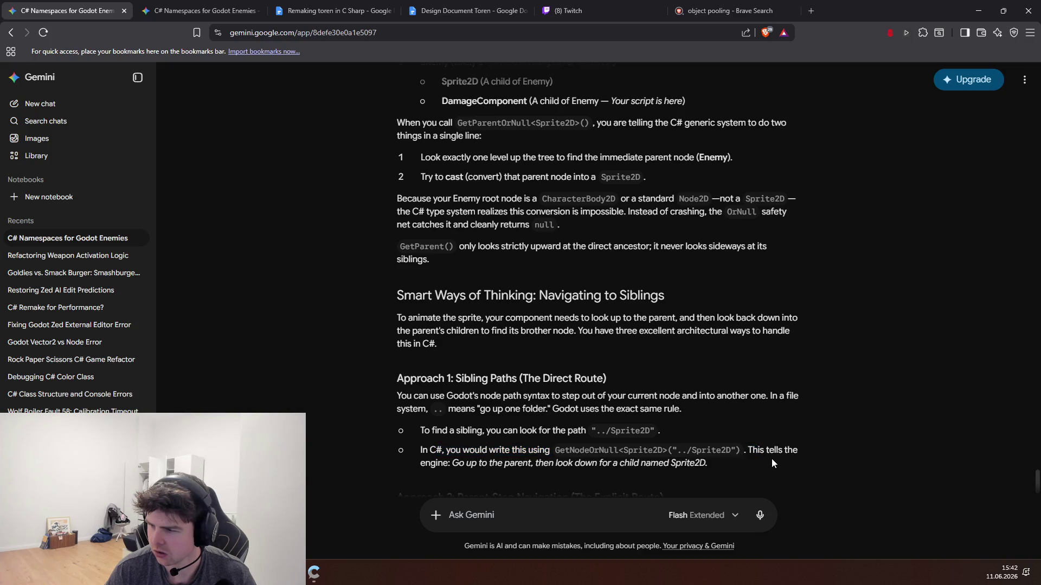
{"action": "scroll", "coordinate": [475, 478], "scroll_direction": "down", "scroll_amount": 1}
{"action": "left_click_drag", "start_coordinate": [478, 410], "coordinate": [660, 416]}
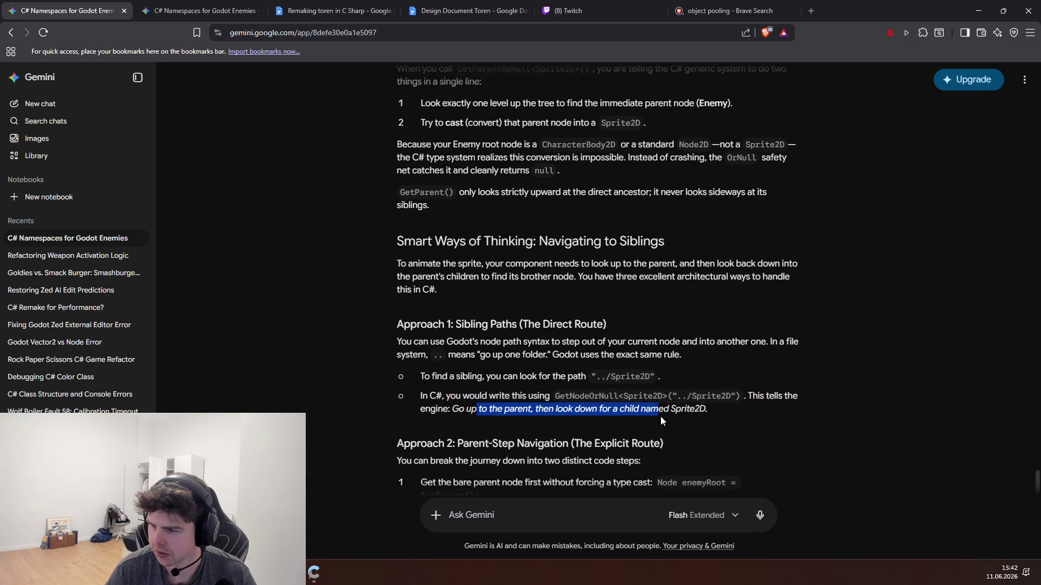
{"action": "left_click", "coordinate": [711, 413]}
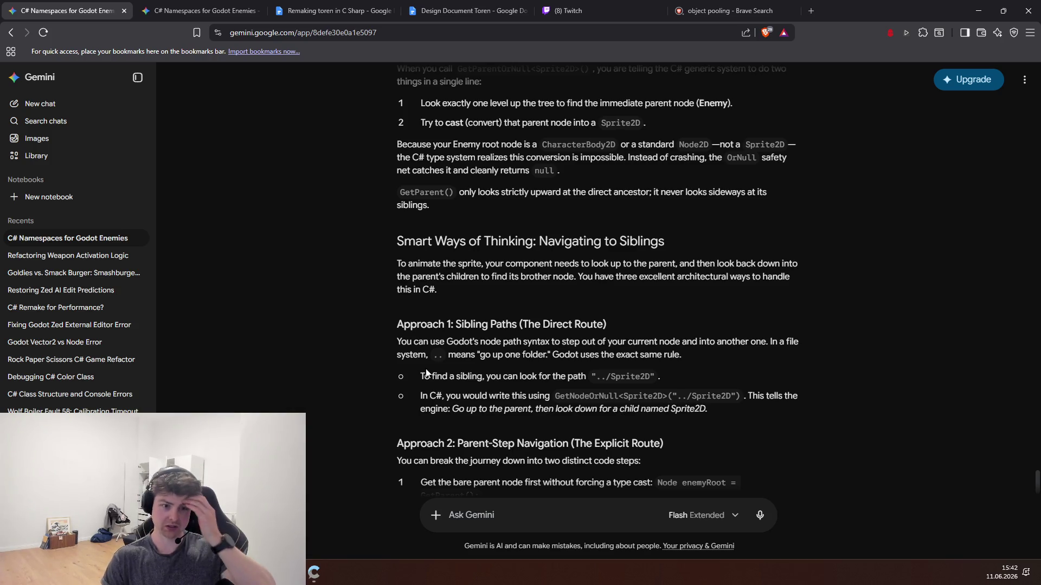
- Scroll to Approach 3 and select the [Export] public Sprite2D TargetSprite line
{"action": "scroll", "coordinate": [531, 382], "scroll_direction": "down", "scroll_amount": 2}
{"action": "scroll", "coordinate": [576, 415], "scroll_direction": "down", "scroll_amount": 1}
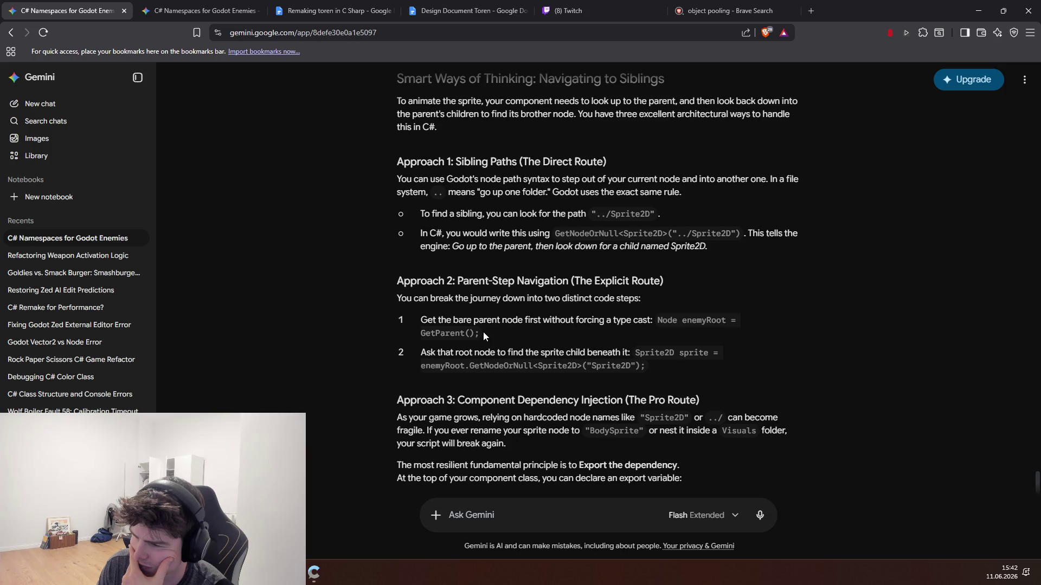
{"action": "scroll", "coordinate": [483, 332], "scroll_direction": "down", "scroll_amount": 3}
{"action": "left_click_drag", "start_coordinate": [435, 263], "coordinate": [542, 263]}
{"action": "left_click", "coordinate": [542, 263]}
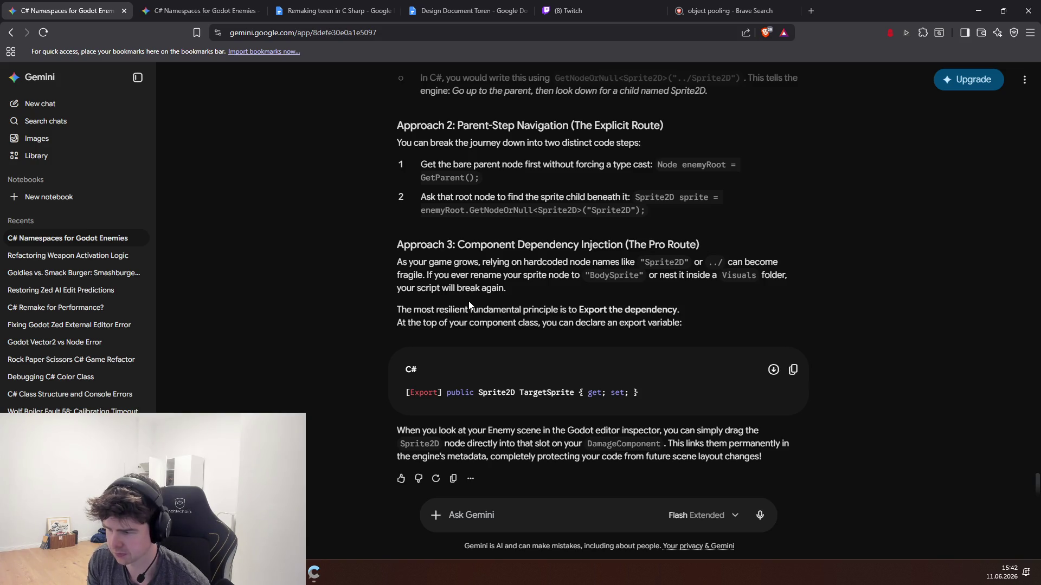
{"action": "left_click_drag", "start_coordinate": [646, 393], "coordinate": [498, 381]}
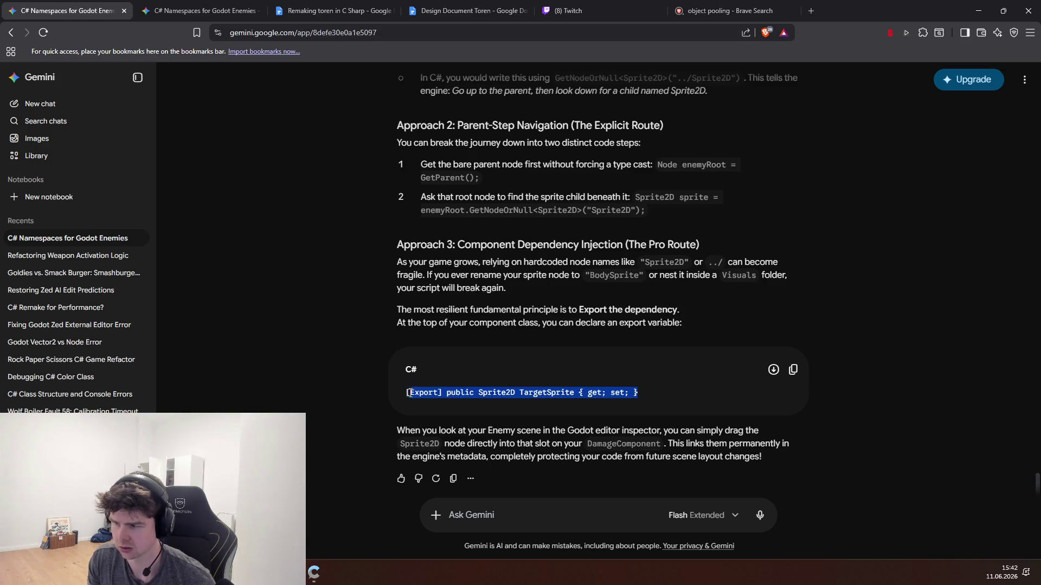
{"action": "key", "text": "alt+Tab"}
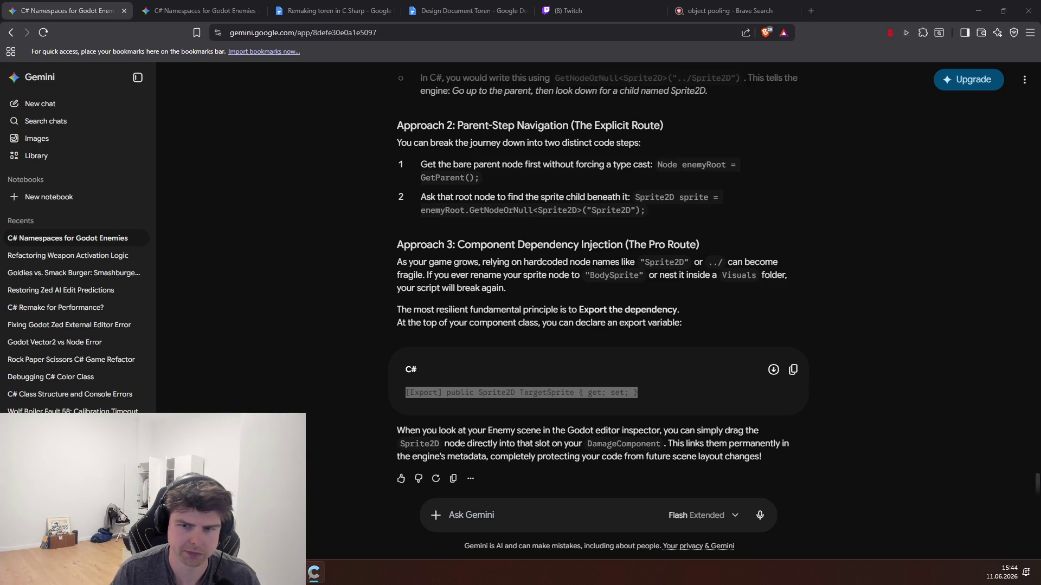
{"action": "key", "text": "alt+Tab"}
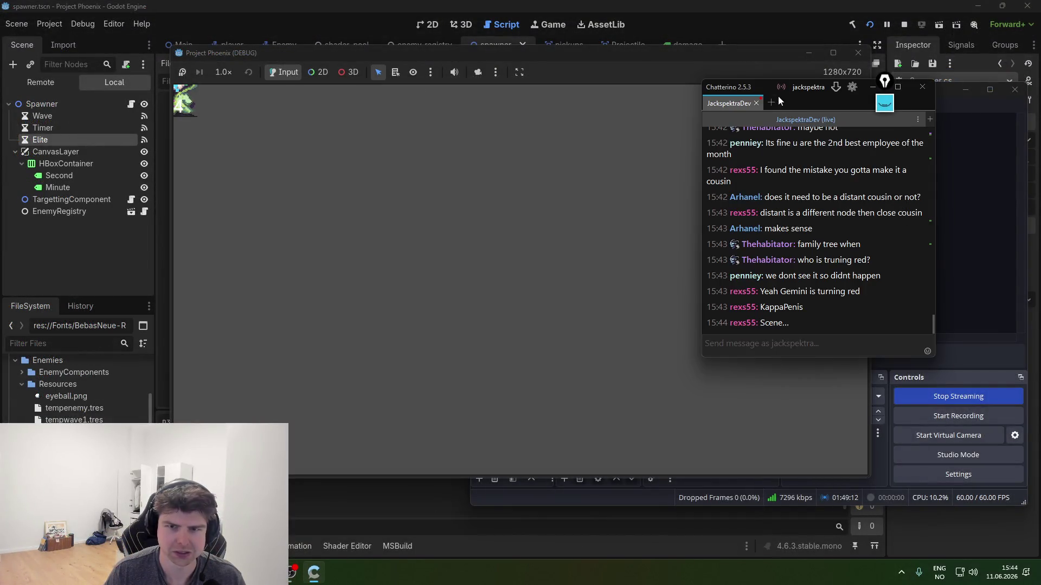
- Steer the player with WASD through waves 6 to 22 while eyeball enemies spawn
{"action": "left_click", "coordinate": [694, 228]}
{"action": "key", "text": "s"}
{"action": "key", "text": "d"}
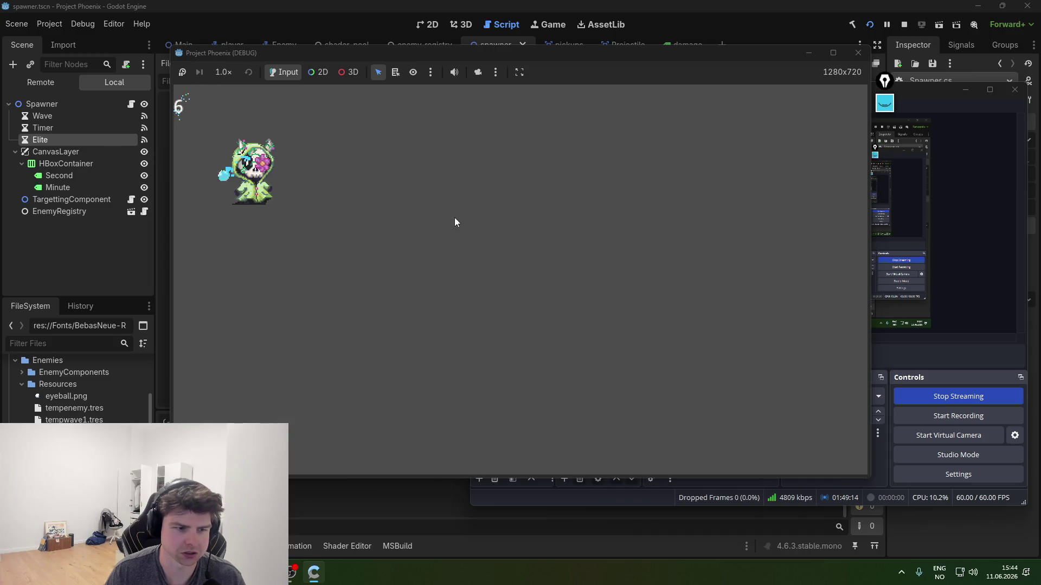
{"action": "key", "text": "d"}
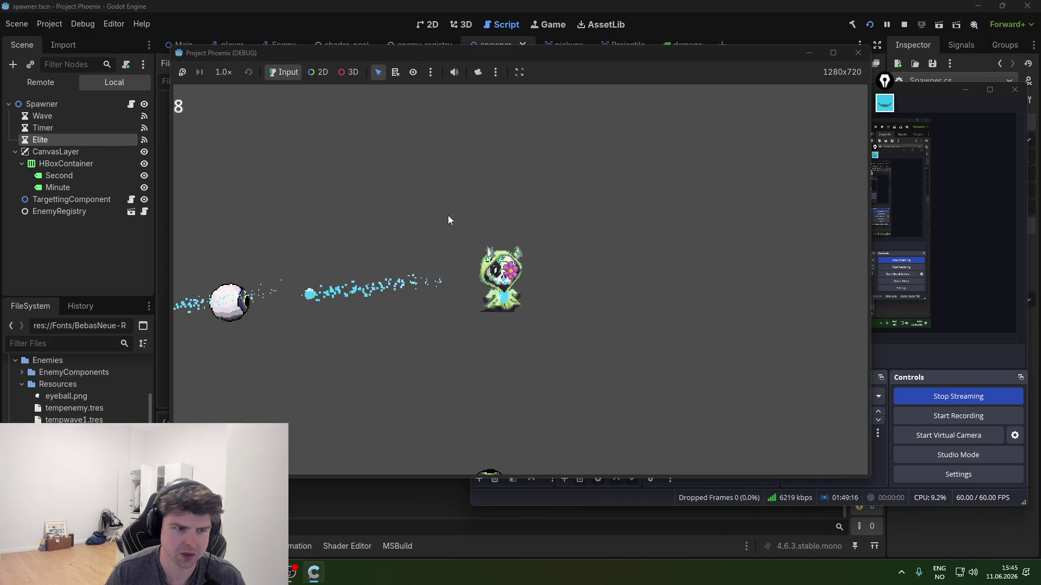
{"action": "key", "text": "w"}
{"action": "key", "text": "d"}
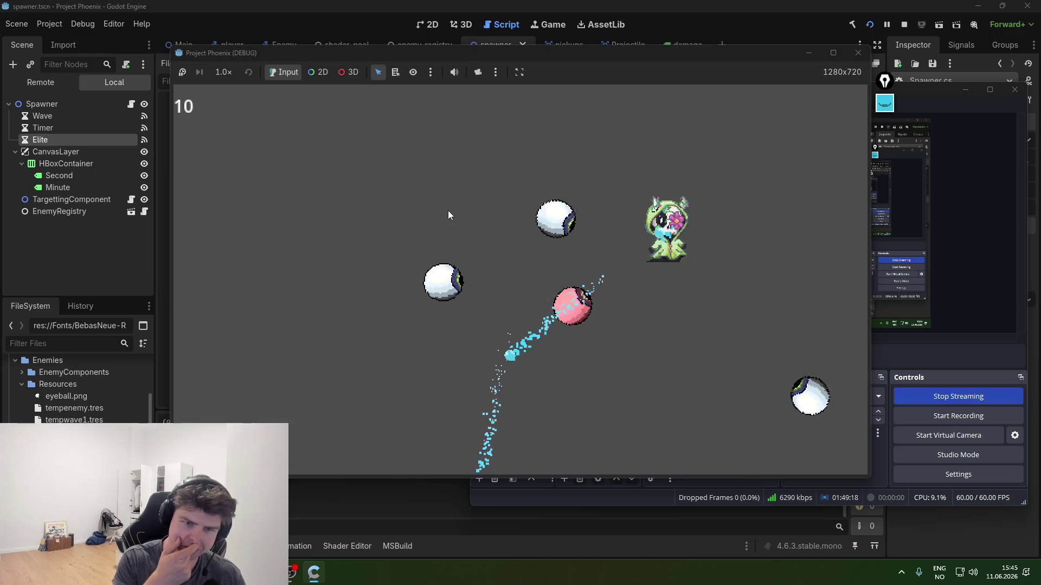
{"action": "key", "text": "s"}
{"action": "key", "text": "s"}
{"action": "key", "text": "a"}
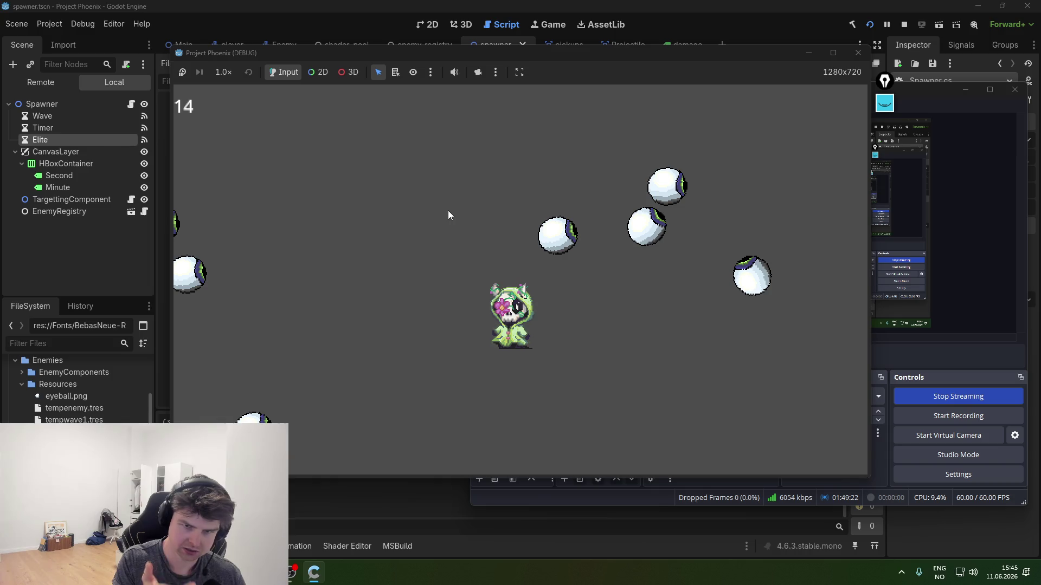
{"action": "key", "text": "w"}
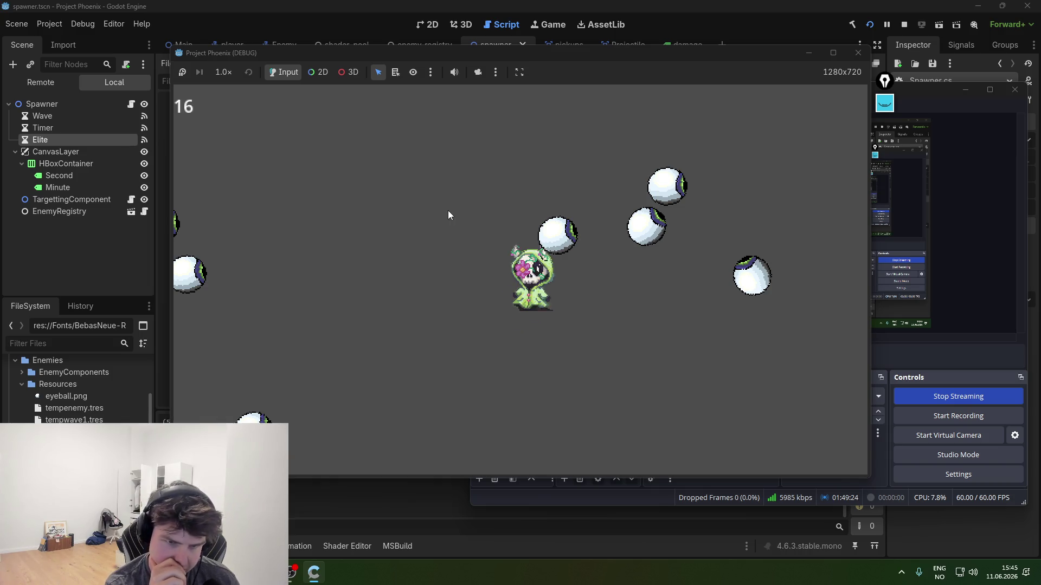
{"action": "key", "text": "w"}
{"action": "key", "text": "d"}
{"action": "key", "text": "a"}
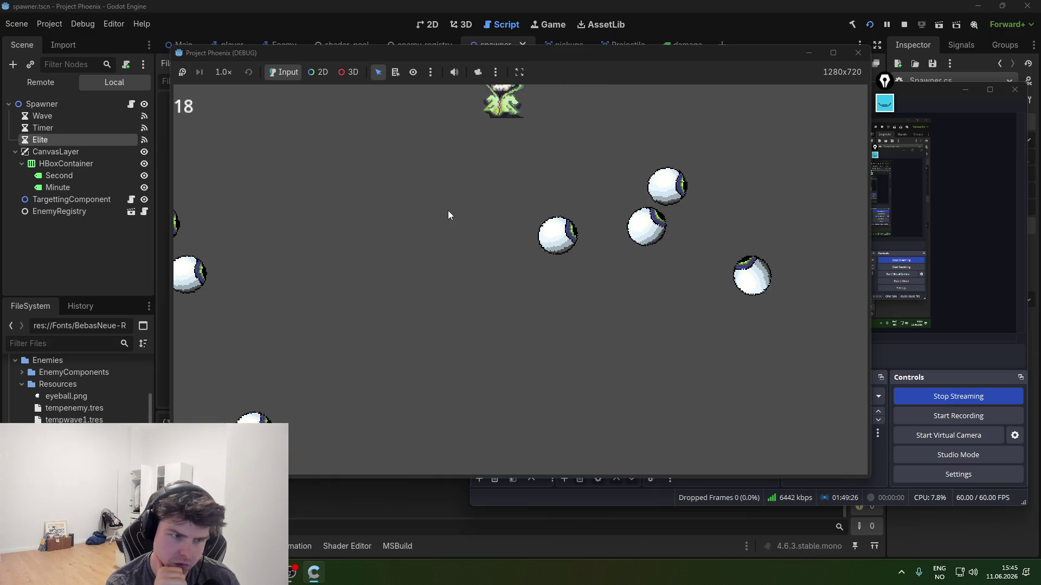
{"action": "key", "text": "s"}
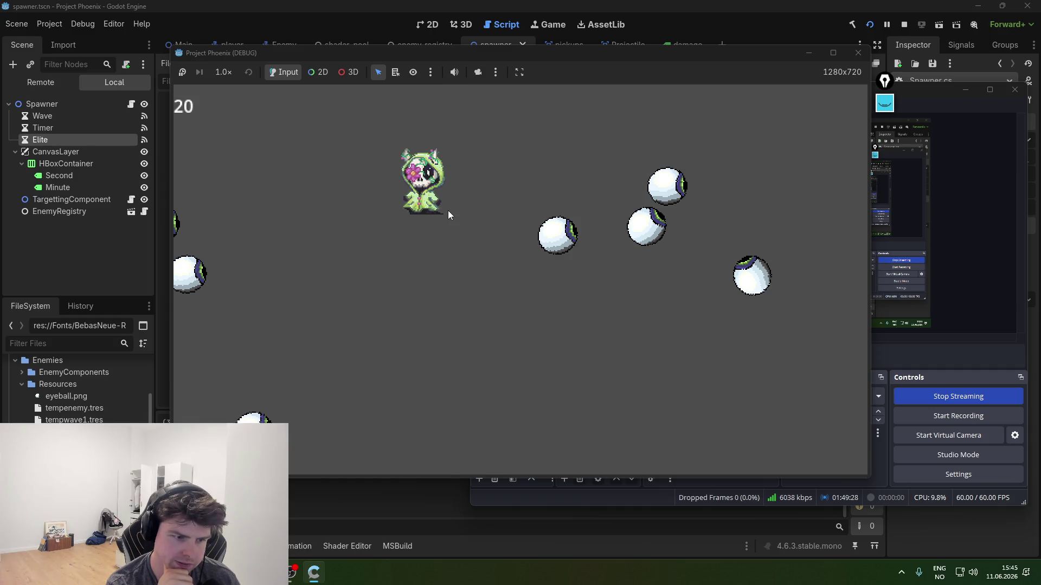
{"action": "key", "text": "s"}
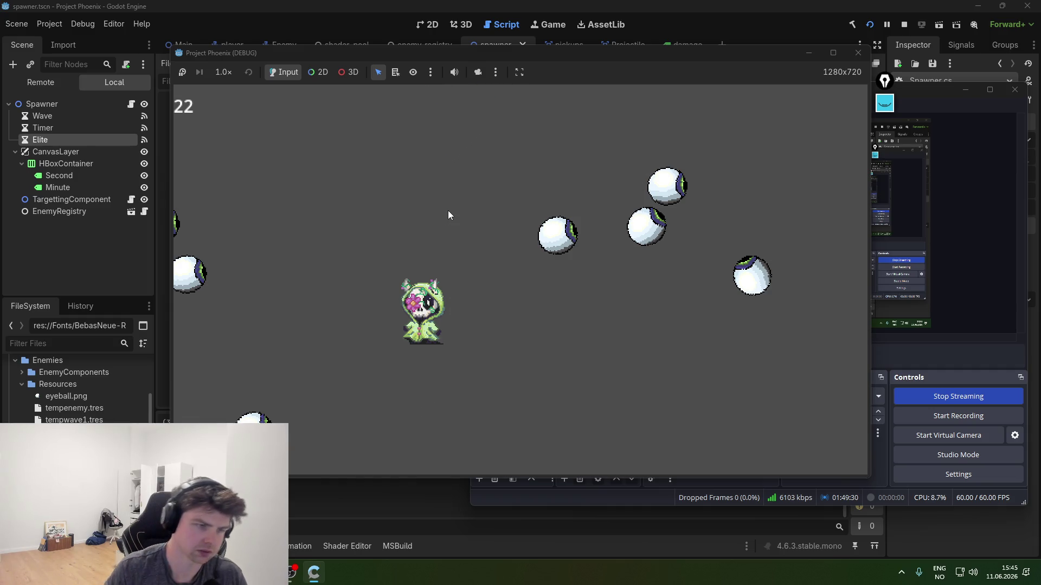
{"action": "left_click", "coordinate": [74, 44]}
- Open the Debugger's Profiler, start profiling, and move the player around the running game
{"action": "left_click", "coordinate": [82, 23]}
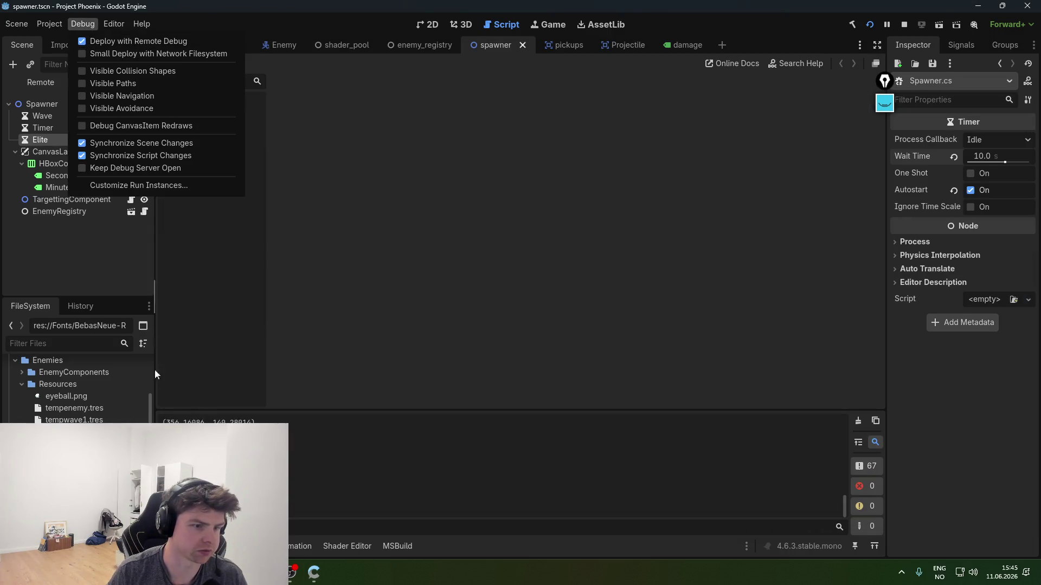
{"action": "left_click", "coordinate": [214, 546]}
{"action": "left_click", "coordinate": [327, 287]}
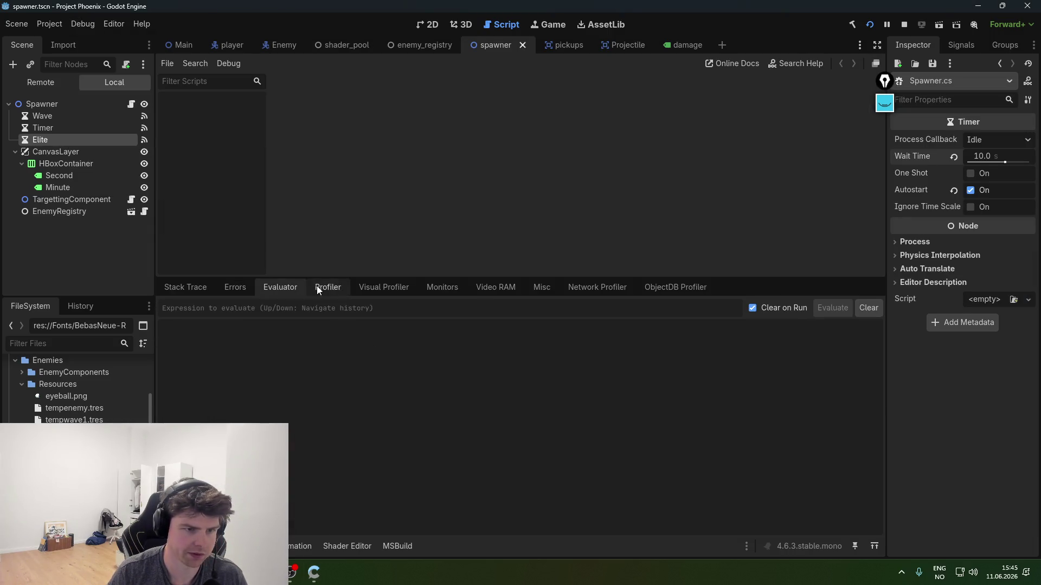
{"action": "left_click", "coordinate": [179, 308]}
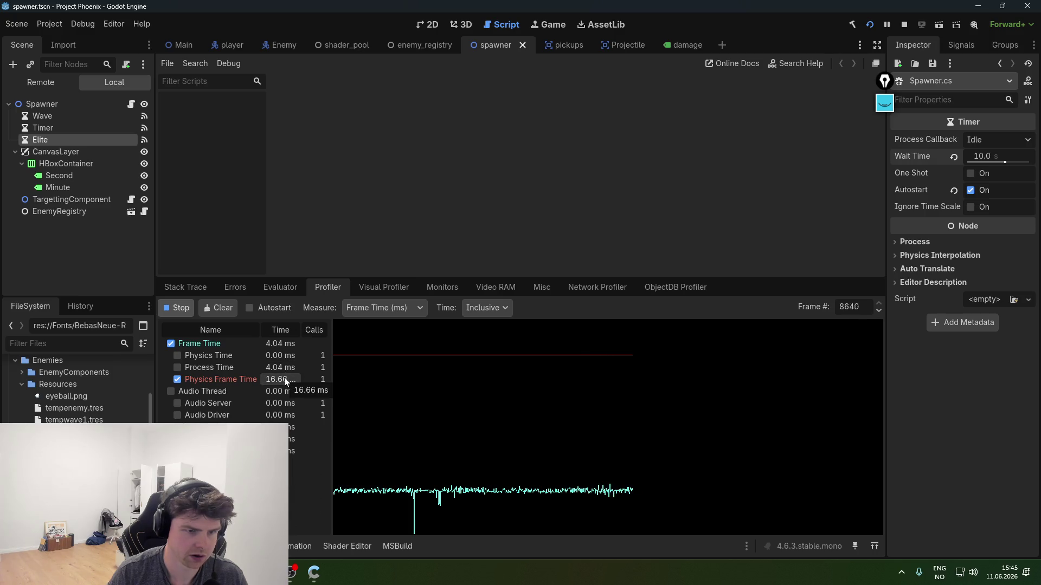
{"action": "key", "text": "alt+Tab"}
{"action": "key", "text": "w"}
{"action": "key", "text": "d"}
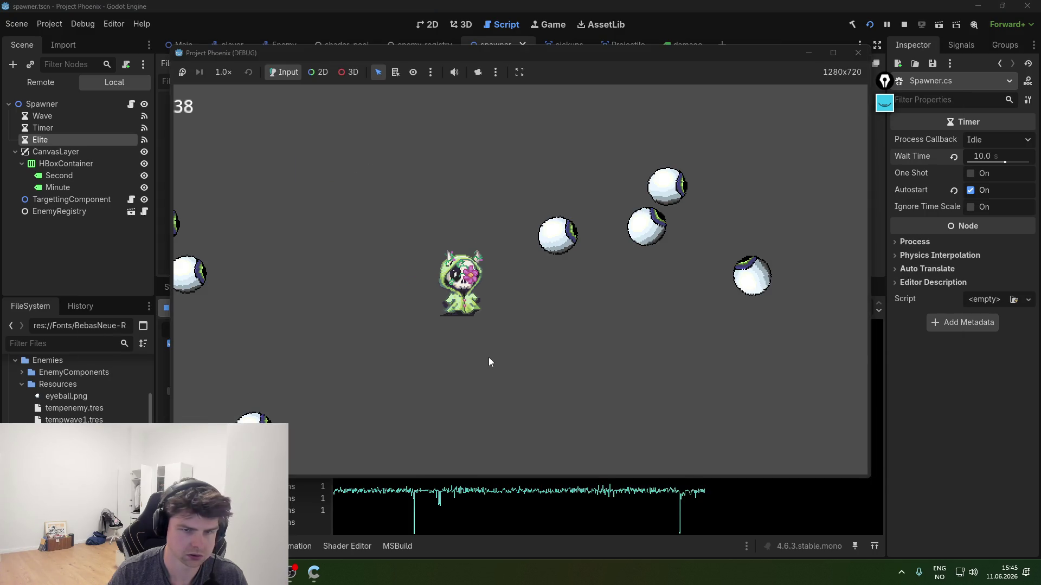
{"action": "key", "text": "a"}
{"action": "key", "text": "s"}
{"action": "key", "text": "s"}
{"action": "key", "text": "d"}
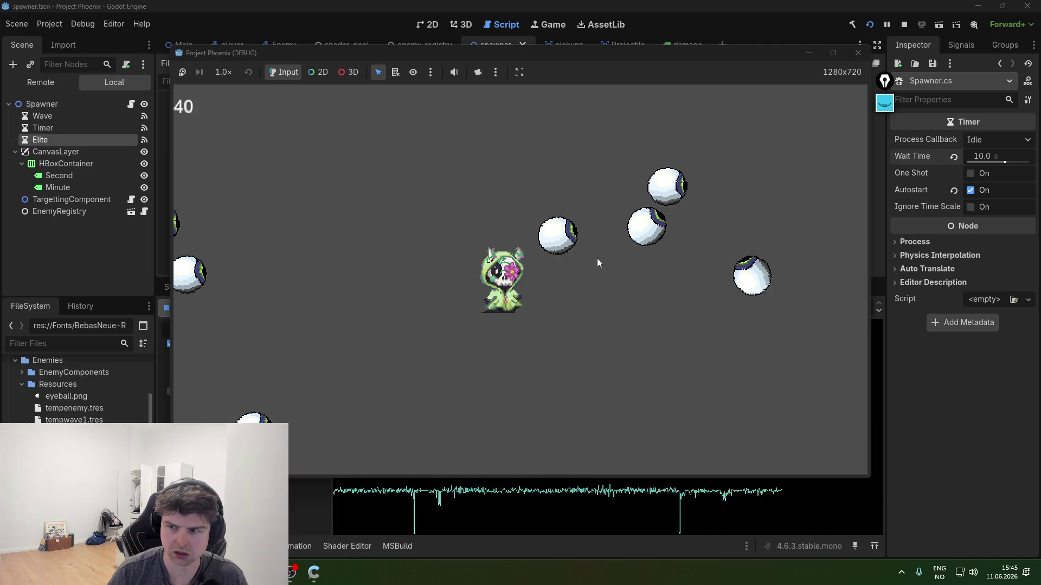
{"action": "key", "text": "w"}
{"action": "key", "text": "a"}
{"action": "key", "text": "s"}
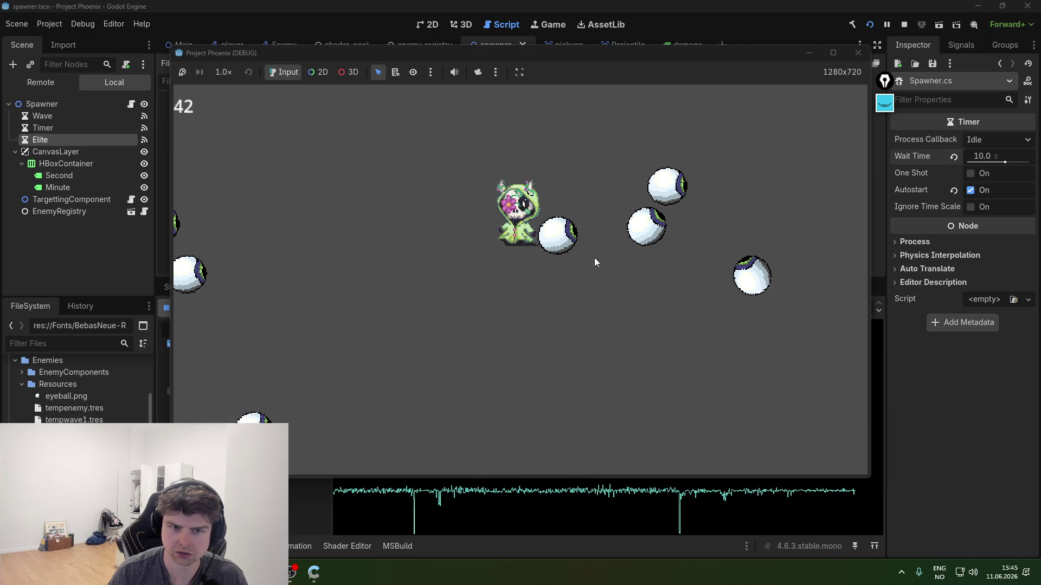
- Check profiler frame times between bursts of play, then stop the game and relaunch it
{"action": "key", "text": "alt+Tab"}
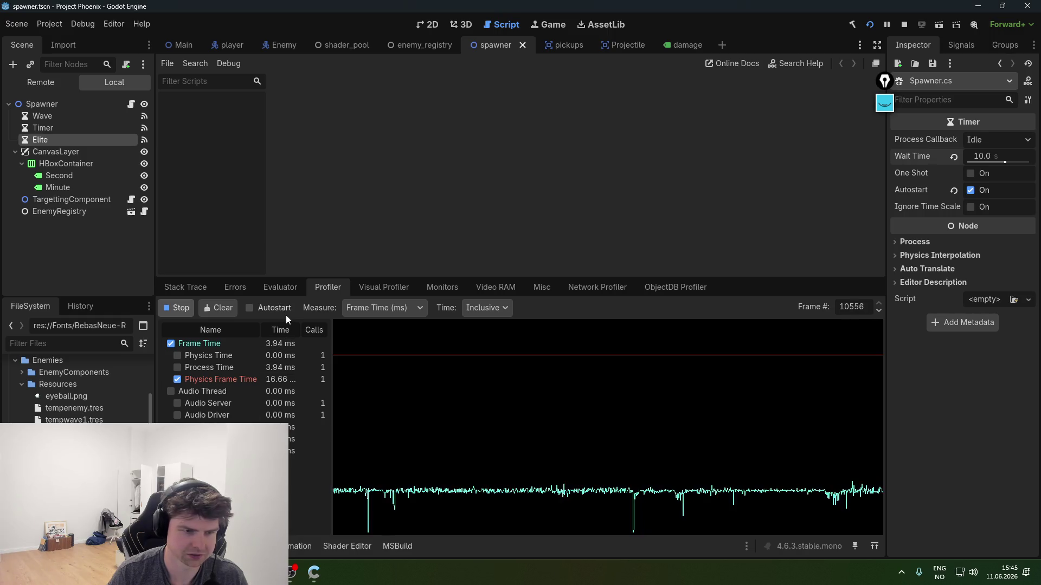
{"action": "key", "text": "alt+Tab"}
{"action": "key", "text": "w"}
{"action": "key", "text": "a"}
{"action": "key", "text": "s"}
{"action": "key", "text": "alt+Tab"}
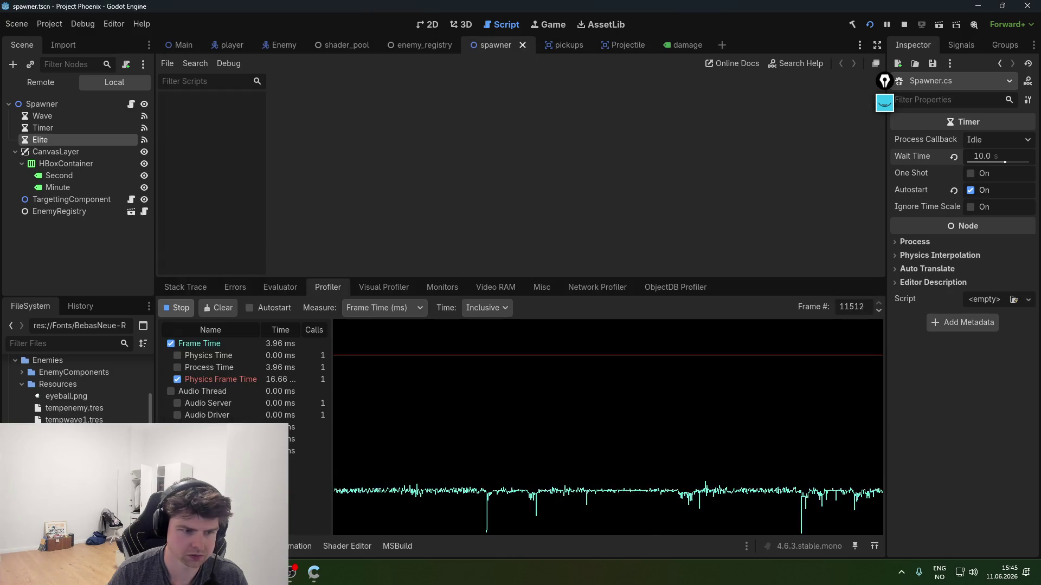
{"action": "key", "text": "alt+Tab"}
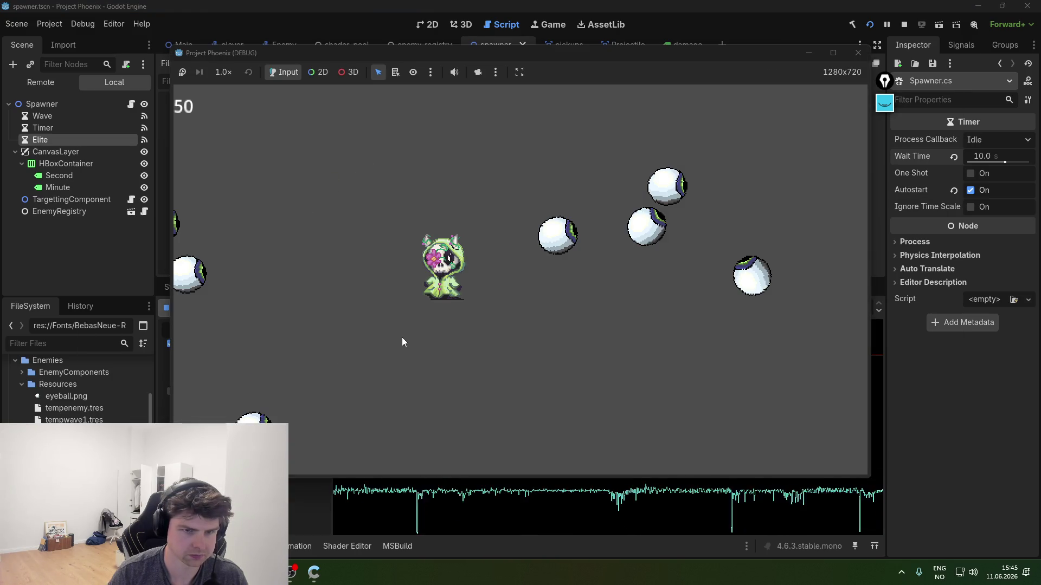
{"action": "key", "text": "d"}
{"action": "key", "text": "s"}
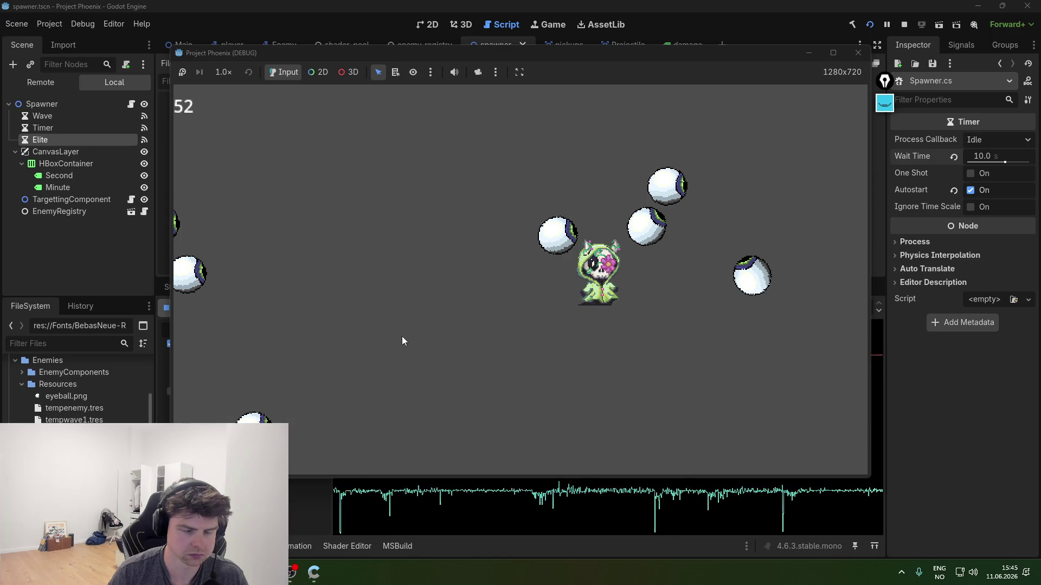
{"action": "left_click", "coordinate": [860, 54]}
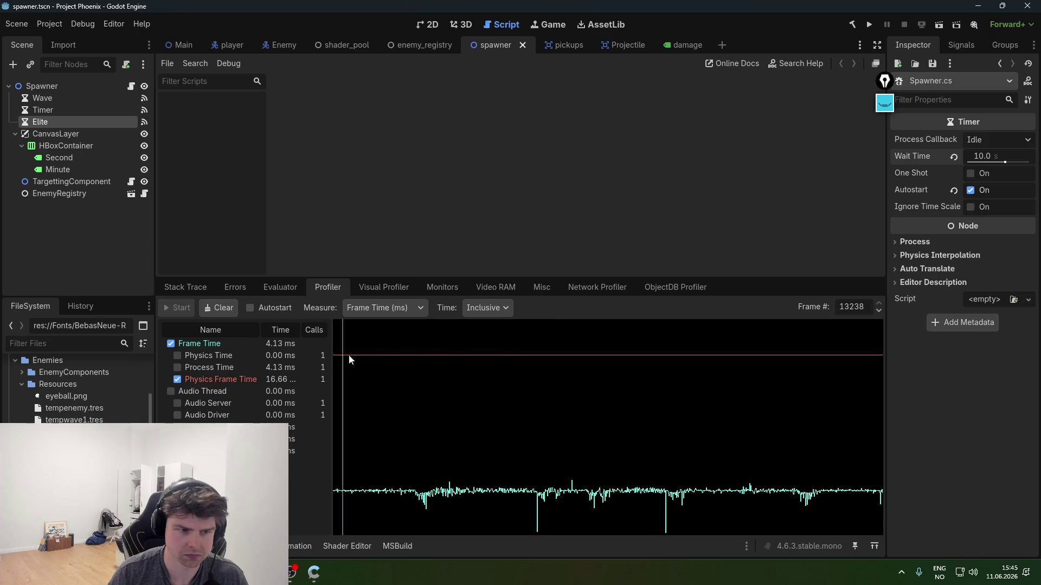
{"action": "left_click", "coordinate": [869, 24]}
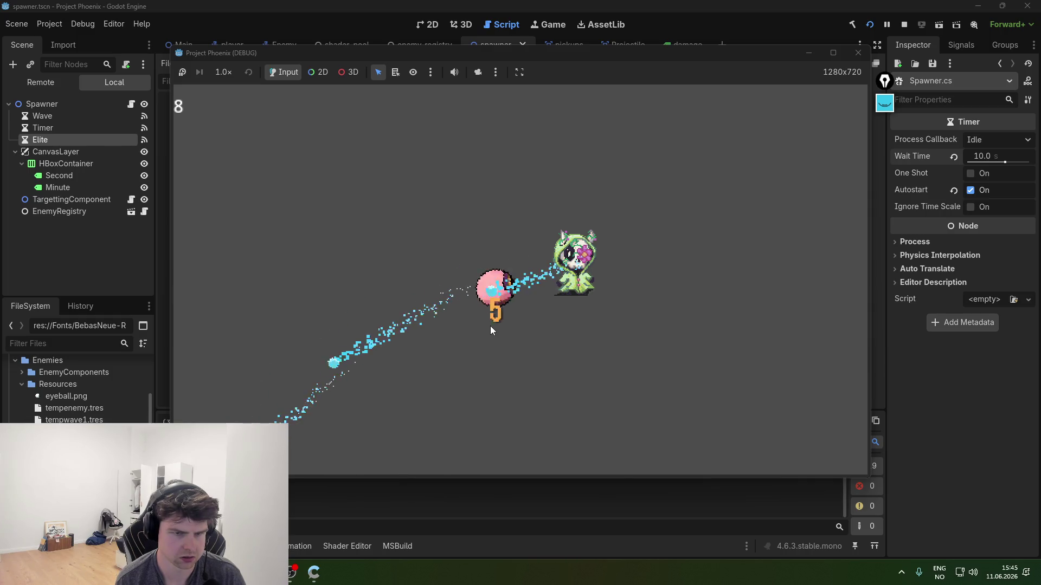
- Run the game and record profiler frame times, selecting the latest recorded frames
{"action": "key", "text": "F8"}
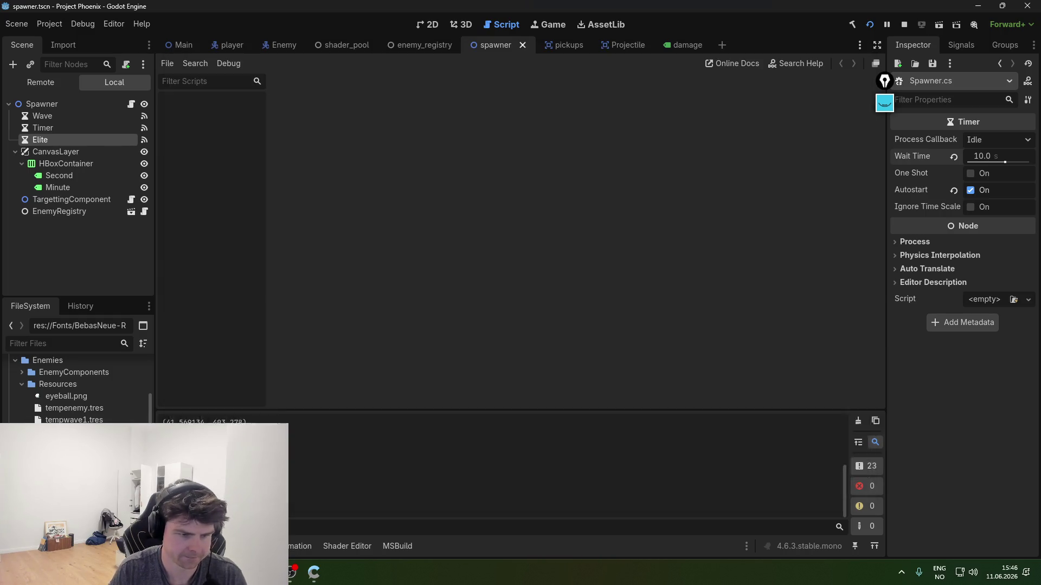
{"action": "left_click", "coordinate": [180, 308]}
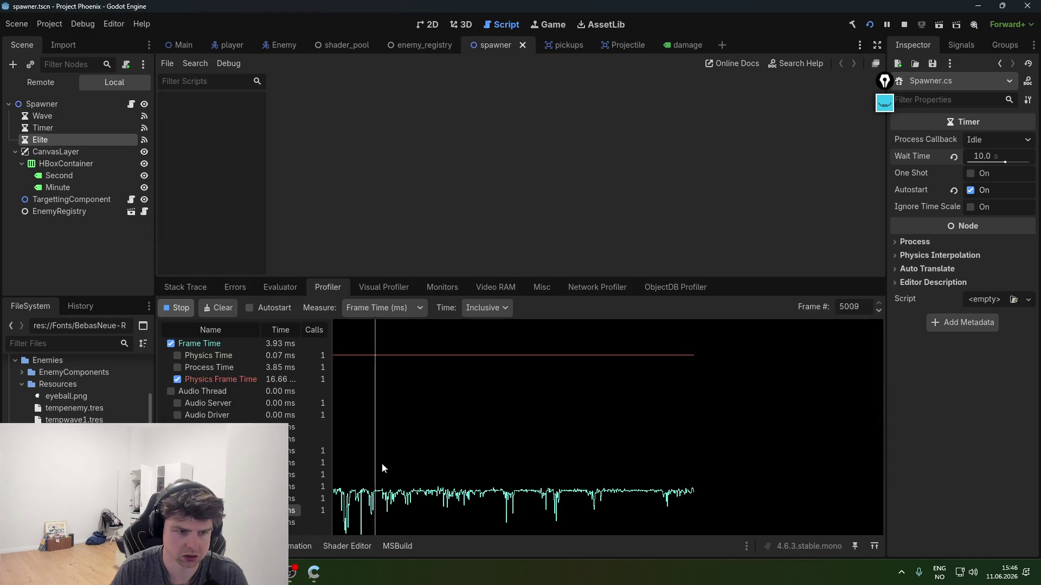
{"action": "left_click", "coordinate": [420, 484]}
{"action": "left_click", "coordinate": [504, 496]}
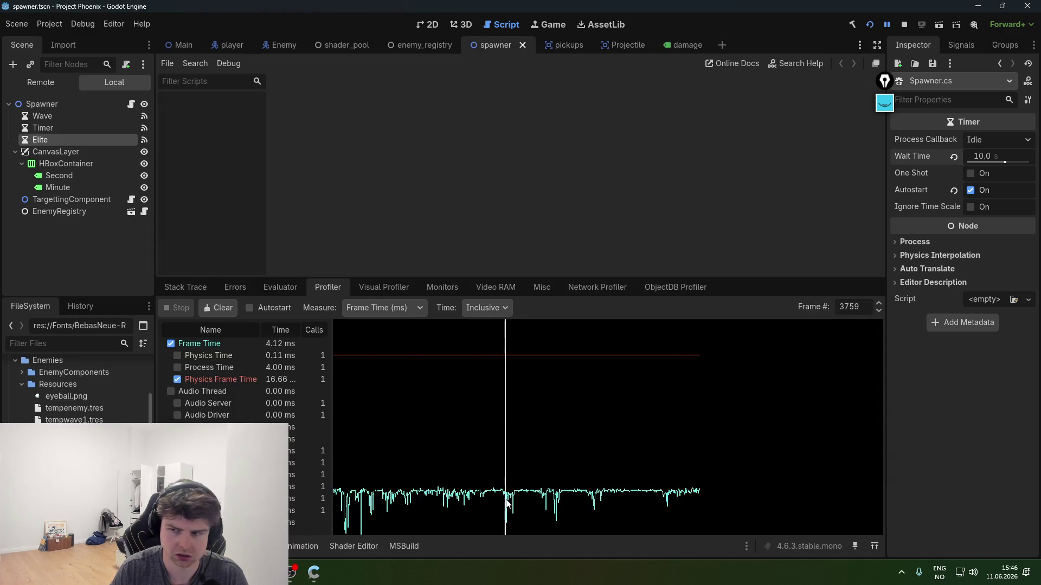
{"action": "left_click", "coordinate": [557, 496]}
- Return to the running game, stop it, and go back to the code editor
{"action": "key", "text": "alt+Tab"}
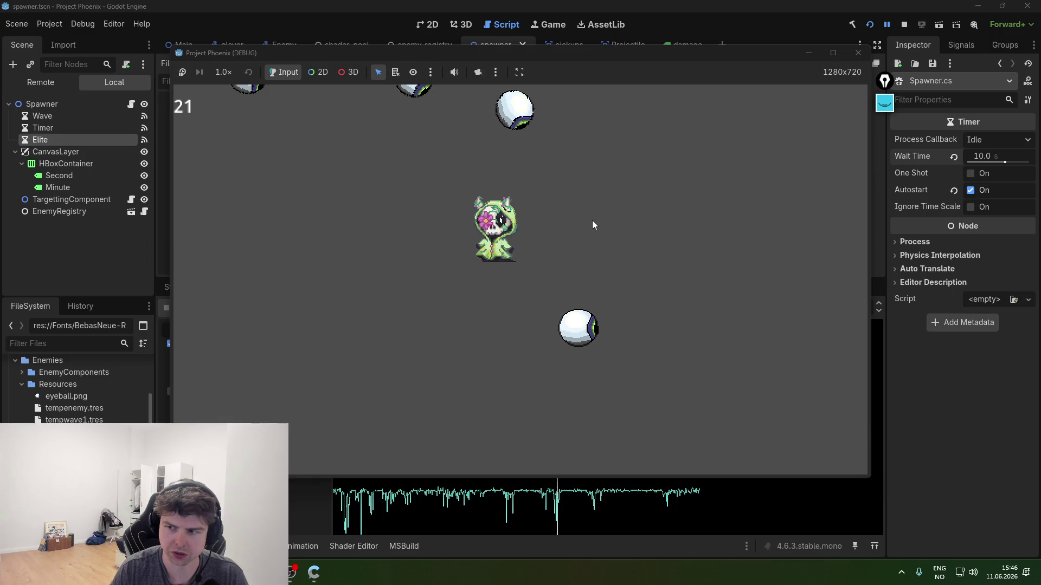
{"action": "left_click", "coordinate": [859, 53]}
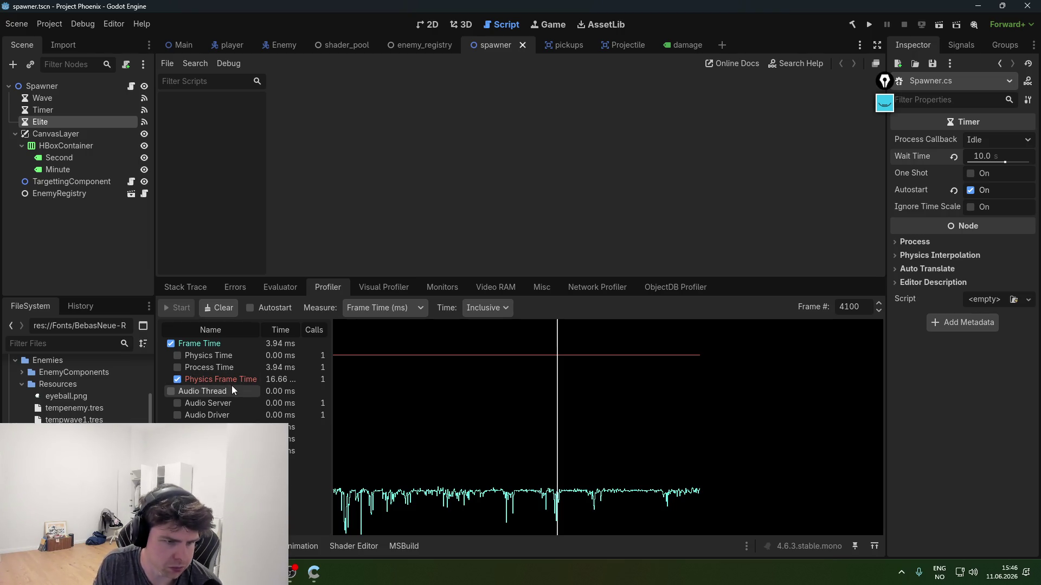
{"action": "left_click", "coordinate": [293, 572]}
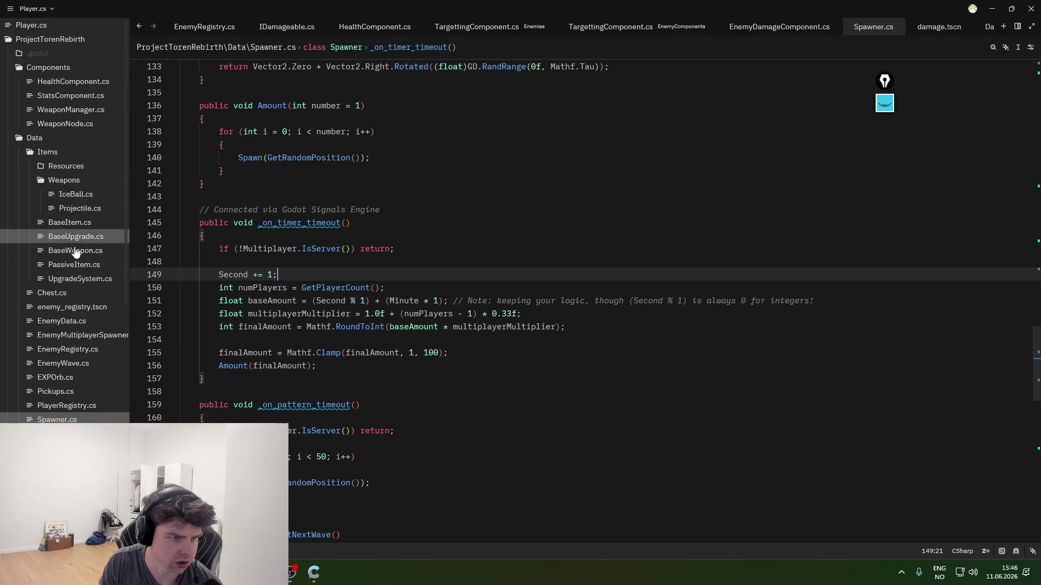
- Open EnemyDeathComponent.cs and locate HandleDeath and where it is hooked to OnDied
{"action": "scroll", "coordinate": [76, 326], "scroll_direction": "down", "scroll_amount": 2}
{"action": "left_click", "coordinate": [88, 391]}
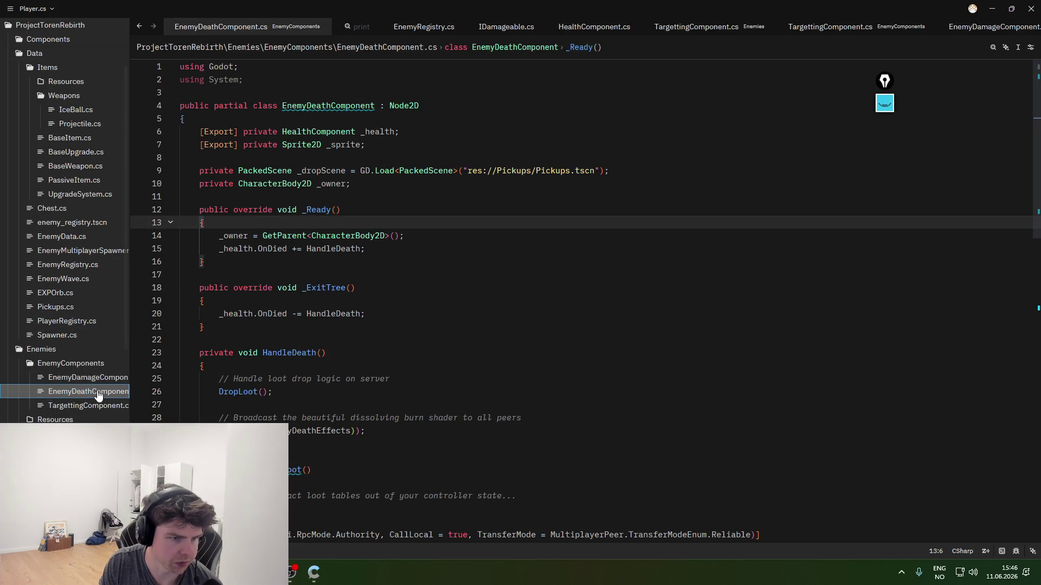
{"action": "scroll", "coordinate": [341, 396], "scroll_direction": "down", "scroll_amount": 2}
{"action": "left_click", "coordinate": [374, 318]}
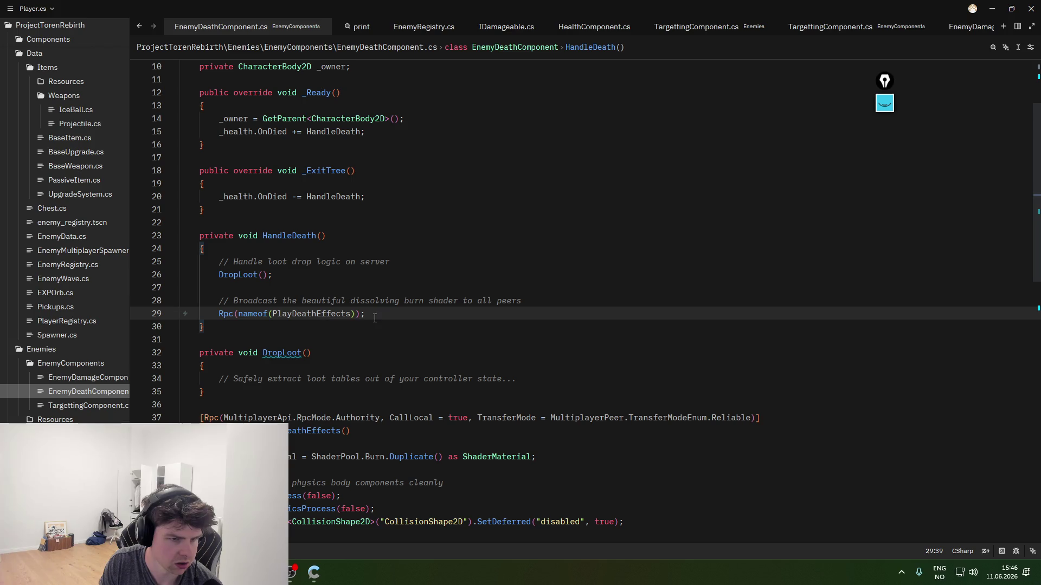
{"action": "scroll", "coordinate": [352, 277], "scroll_direction": "up", "scroll_amount": 3}
{"action": "left_click", "coordinate": [319, 353]}
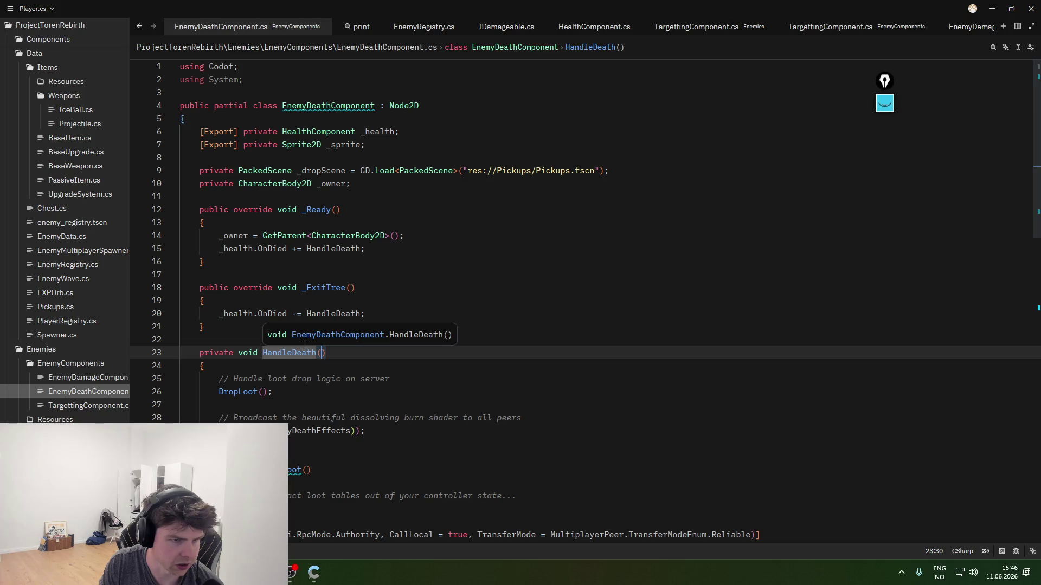
{"action": "left_click", "coordinate": [313, 250]}
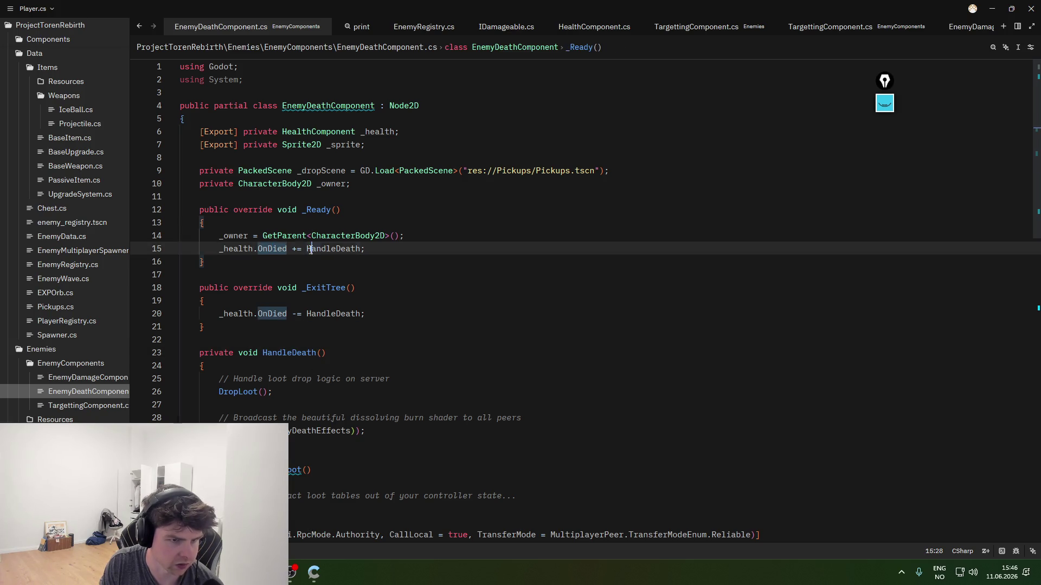
- Replace the loot comment in HandleDeath with a partial GD.Print("my call, then build in Godot
{"action": "left_click_drag", "start_coordinate": [390, 379], "coordinate": [222, 375]}
{"action": "key", "text": "BackSpace"}
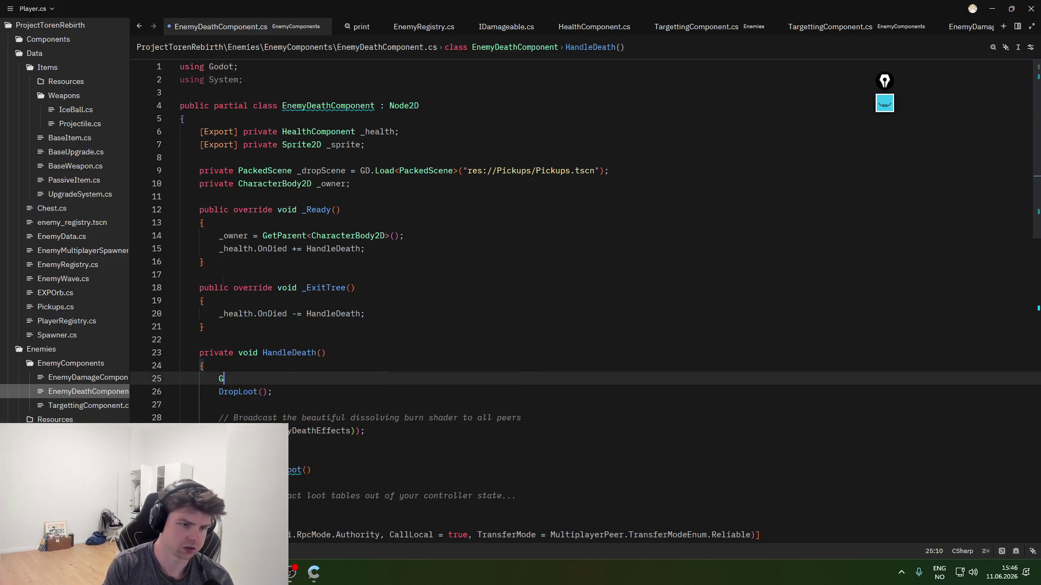
{"action": "type", "text": "GD.PR"}
{"action": "type", "text": "int(\""}
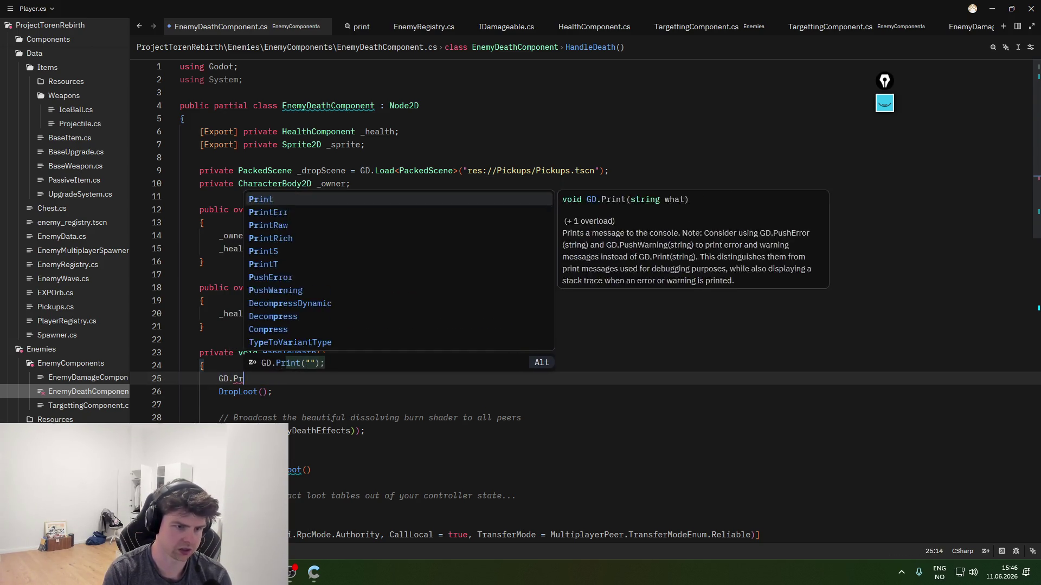
{"action": "type", "text": "Enemy died!"}
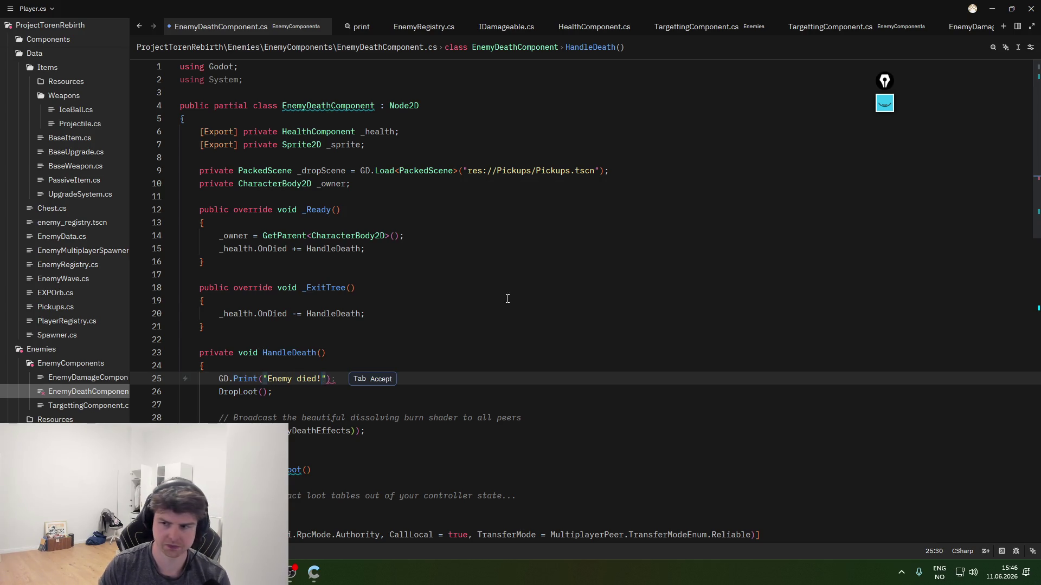
{"action": "key", "text": "alt+Tab"}
{"action": "left_click", "coordinate": [870, 25]}
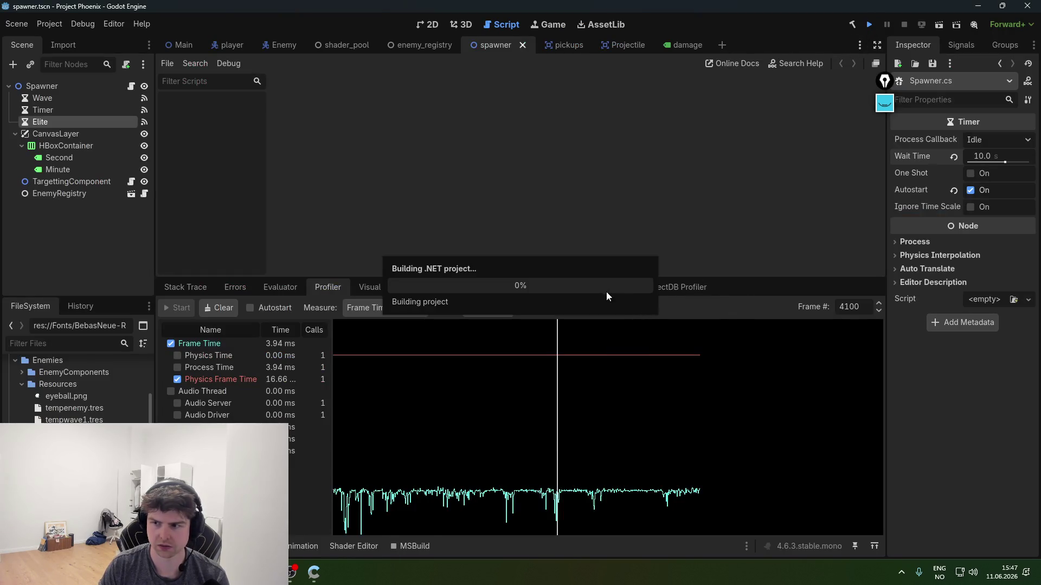
- Dismiss the build error, complete the "Enemy died!" print, and rebuild and run the game
{"action": "left_click", "coordinate": [521, 305]}
{"action": "key", "text": "alt+Tab"}
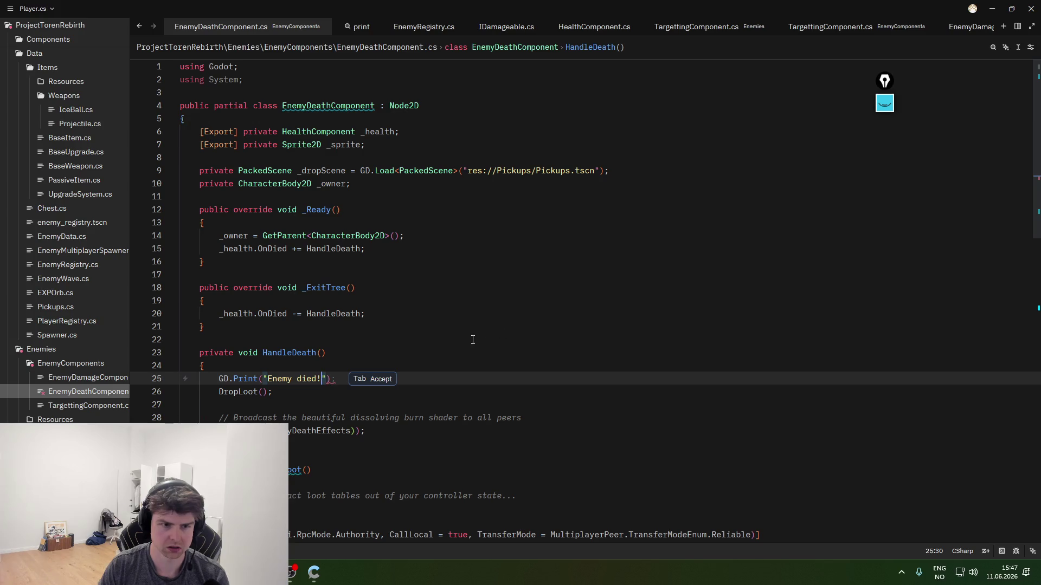
{"action": "key", "text": "Tab"}
{"action": "key", "text": "alt+Tab"}
{"action": "left_click", "coordinate": [866, 25]}
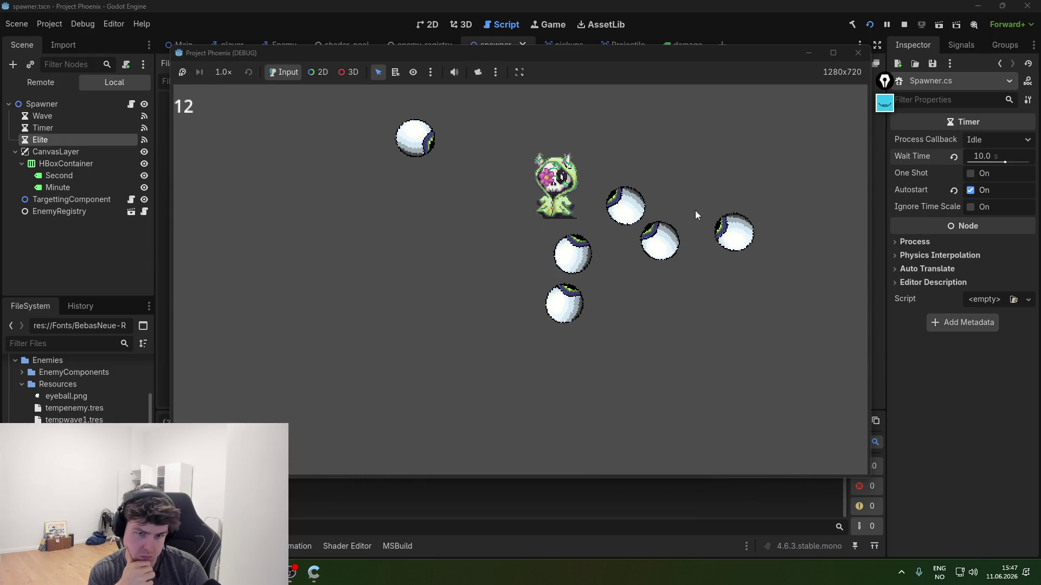
- Inspect the console output, filtering it by text
{"action": "key", "text": "Escape"}
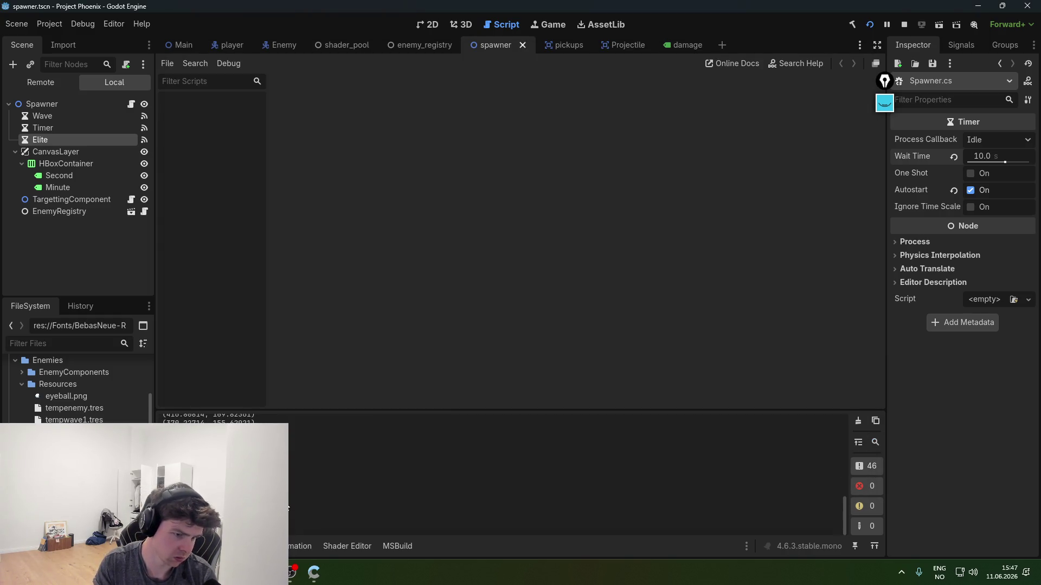
{"action": "scroll", "coordinate": [438, 454], "scroll_direction": "up", "scroll_amount": 3}
{"action": "key", "text": "ctrl+f"}
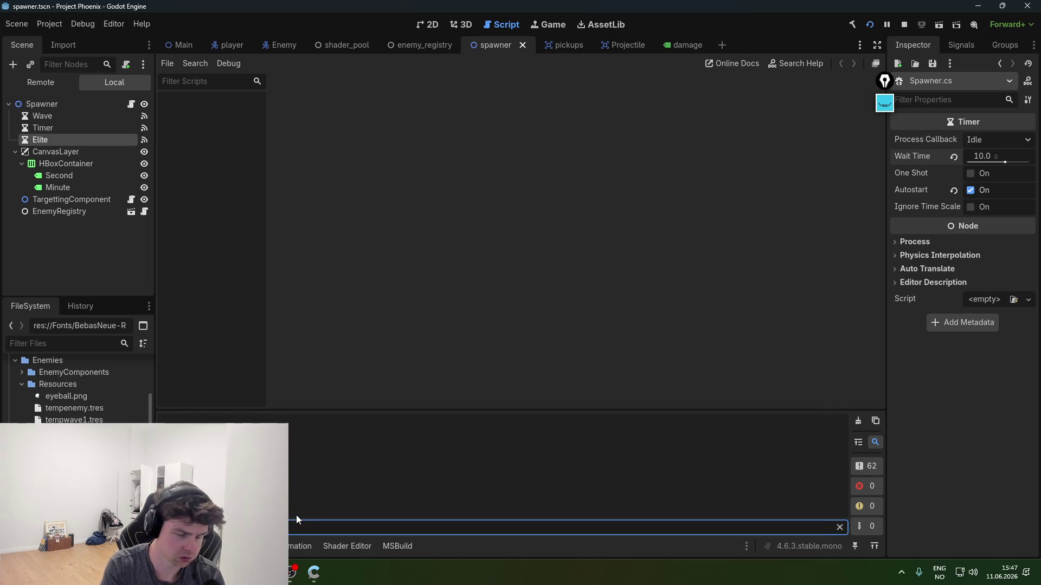
- Move the player around with W, D, A and S, then close the running game
{"action": "key", "text": "alt+Tab"}
{"action": "key", "text": "w"}
{"action": "key", "text": "d"}
{"action": "key", "text": "a"}
{"action": "key", "text": "s"}
{"action": "key", "text": "s"}
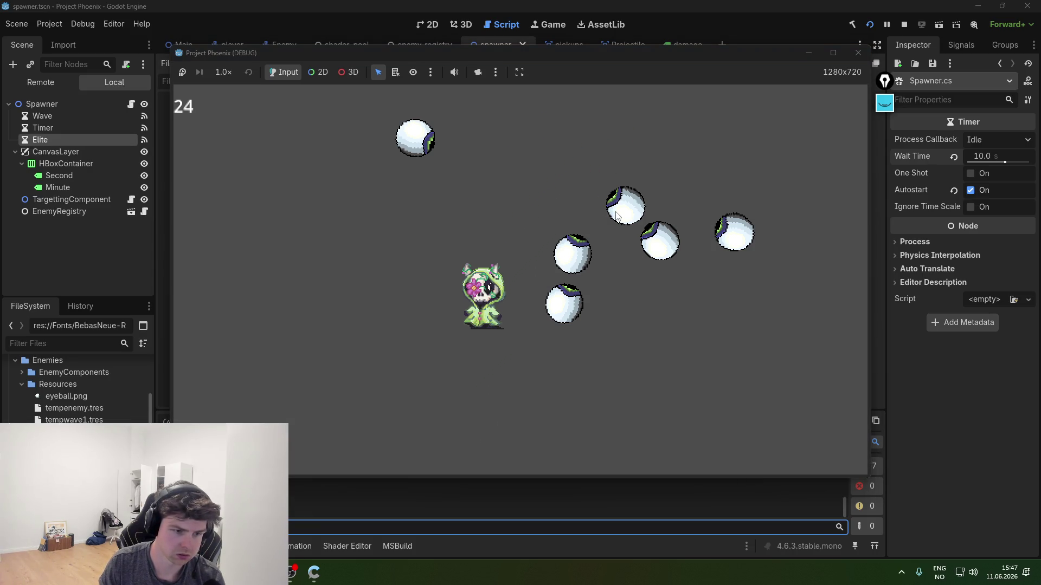
{"action": "left_click", "coordinate": [857, 52]}
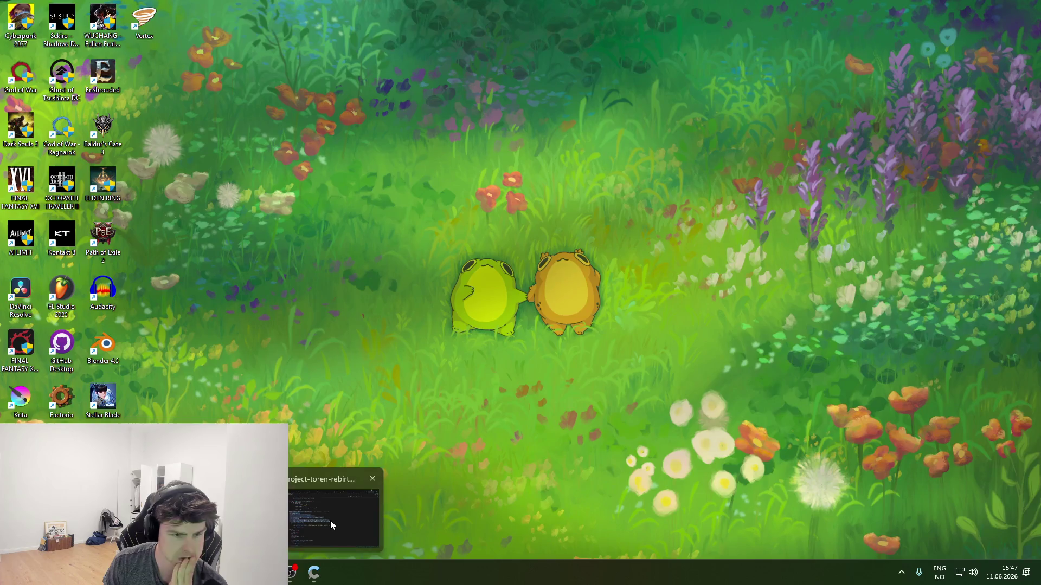
- Return to Zed and read through HandleDeath after the new print line
{"action": "left_click", "coordinate": [330, 520]}
{"action": "left_click", "coordinate": [373, 380]}
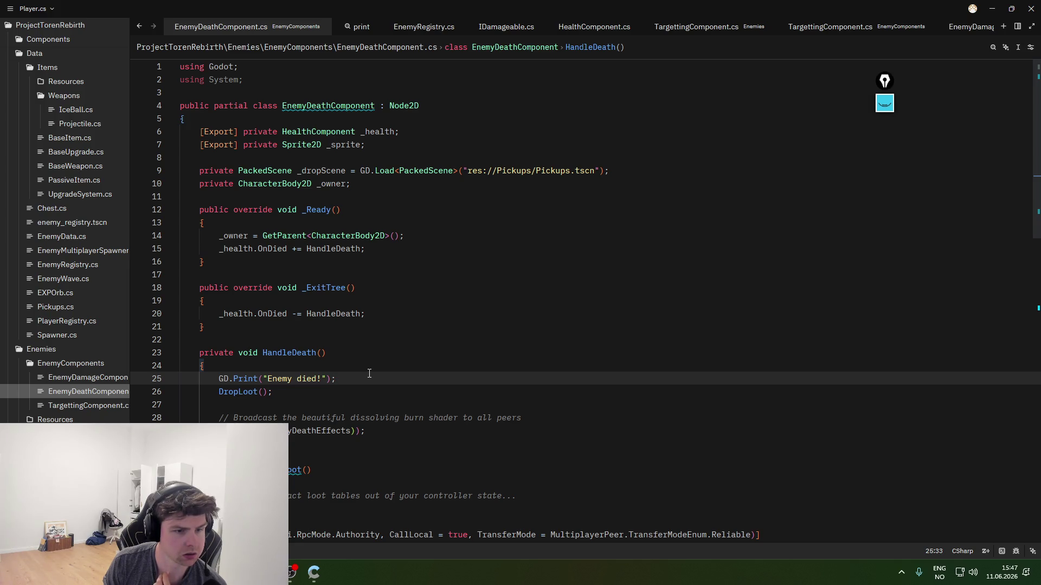
{"action": "scroll", "coordinate": [369, 373], "scroll_direction": "down", "scroll_amount": 3}
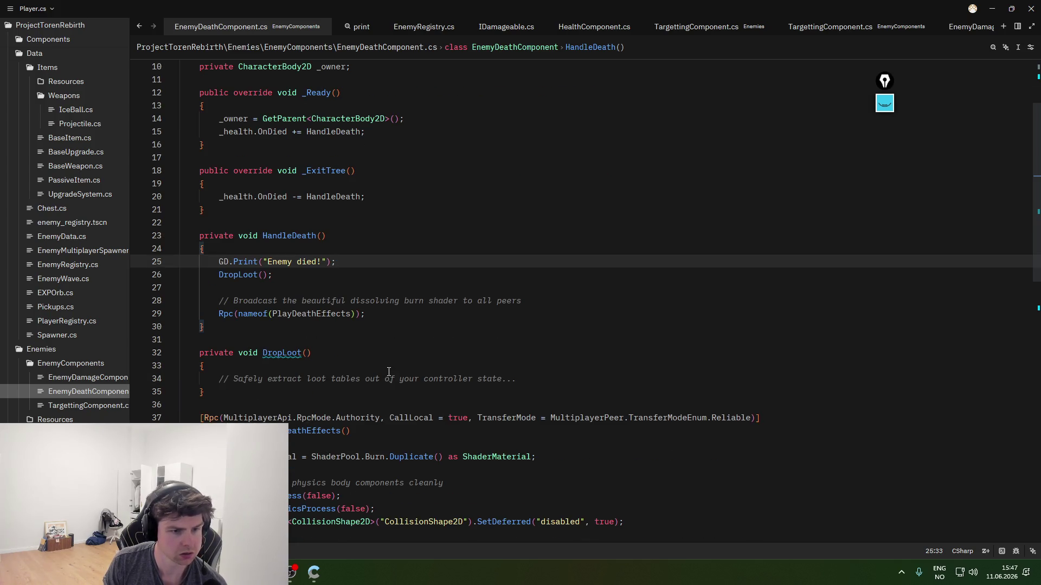
{"action": "scroll", "coordinate": [389, 372], "scroll_direction": "down", "scroll_amount": 7}
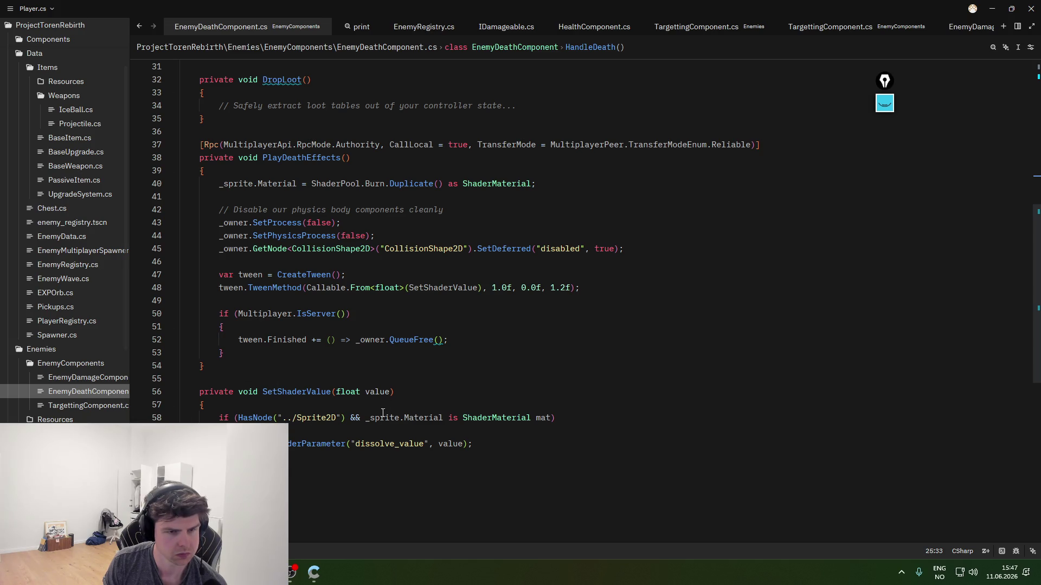
{"action": "scroll", "coordinate": [436, 376], "scroll_direction": "up", "scroll_amount": 9}
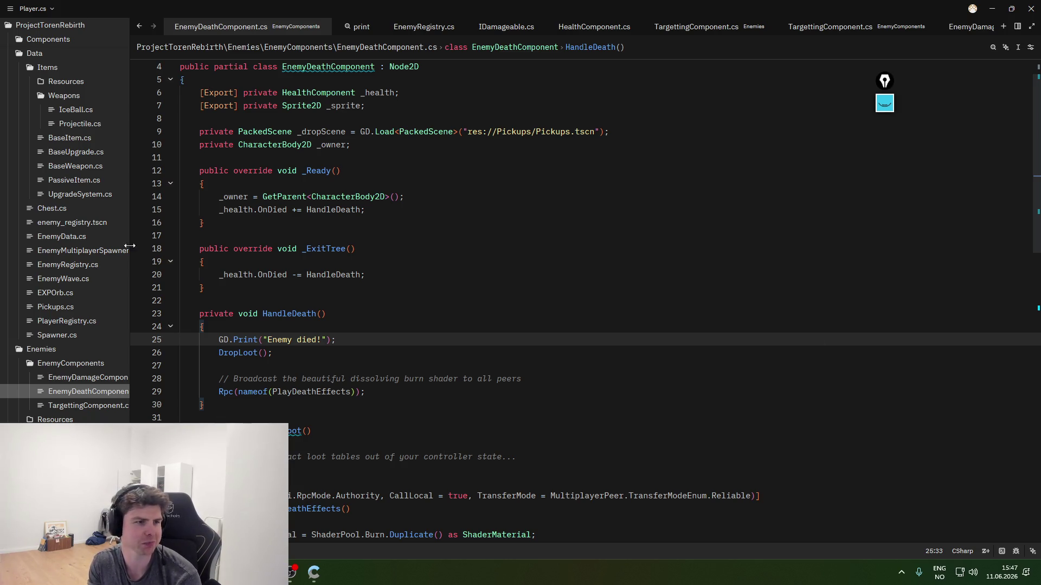
- Browse EnemyData, Chest, PassiveItem, BaseWeapon, BaseItem, BaseUpgrade, IceBall, EnemyMultiplayerSpawner and EnemyRegistry scripts
{"action": "left_click", "coordinate": [61, 236]}
{"action": "left_click", "coordinate": [65, 209]}
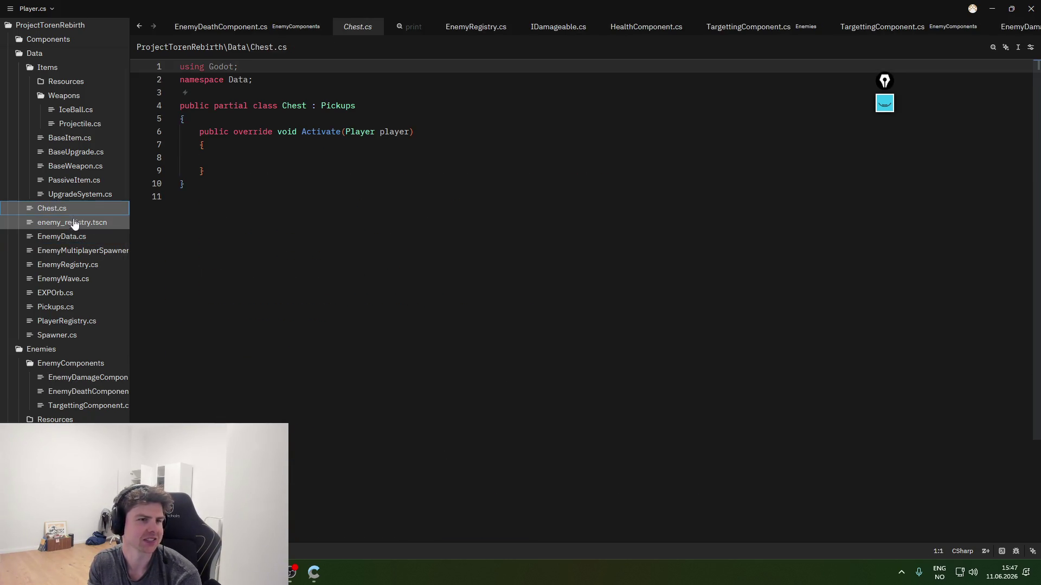
{"action": "left_click", "coordinate": [74, 180]}
{"action": "left_click", "coordinate": [75, 166]}
{"action": "left_click", "coordinate": [81, 139]}
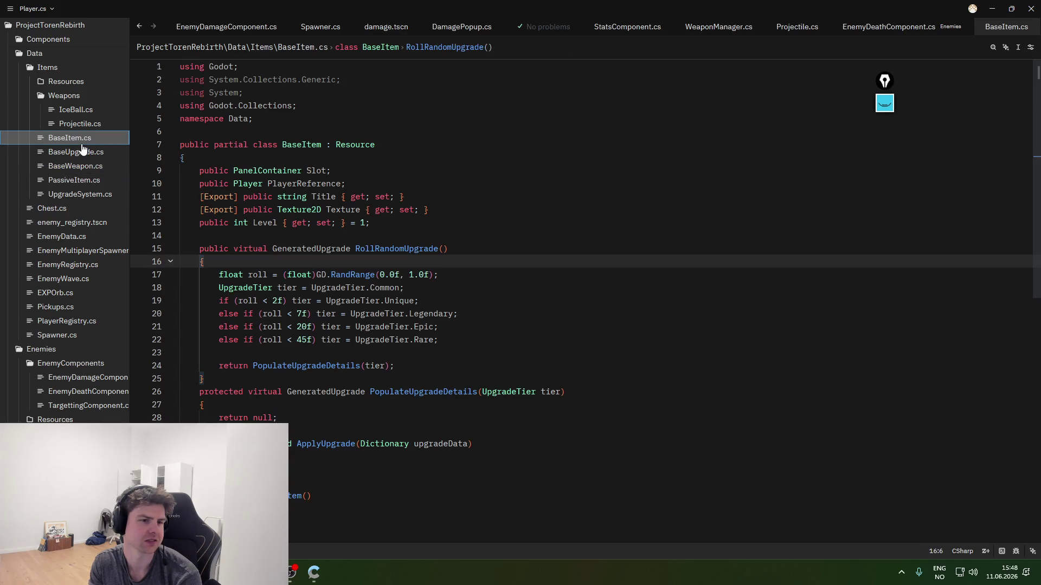
{"action": "left_click", "coordinate": [84, 152]}
{"action": "left_click", "coordinate": [84, 110]}
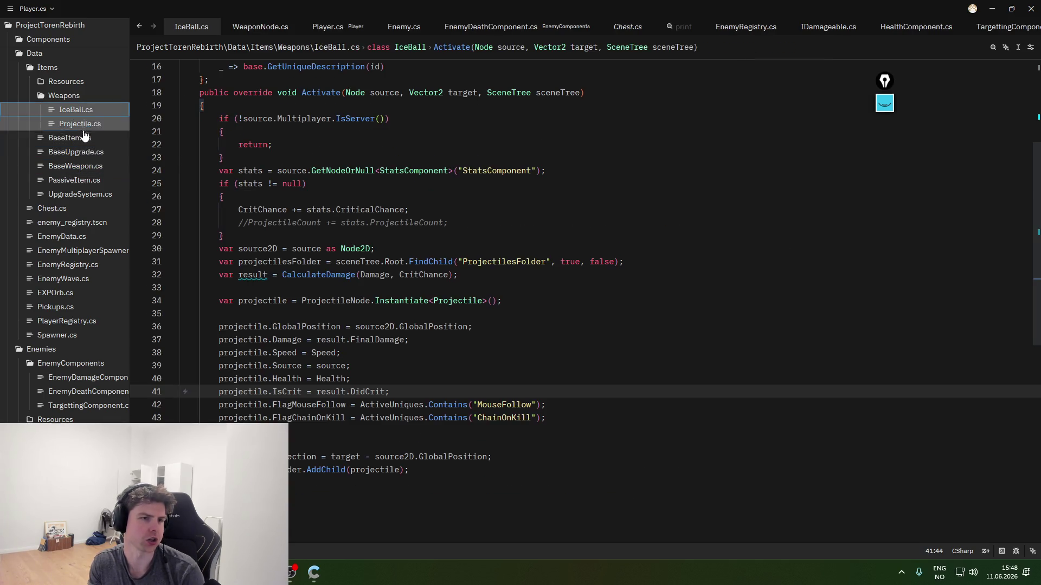
{"action": "left_click", "coordinate": [76, 251]}
{"action": "left_click", "coordinate": [74, 238]}
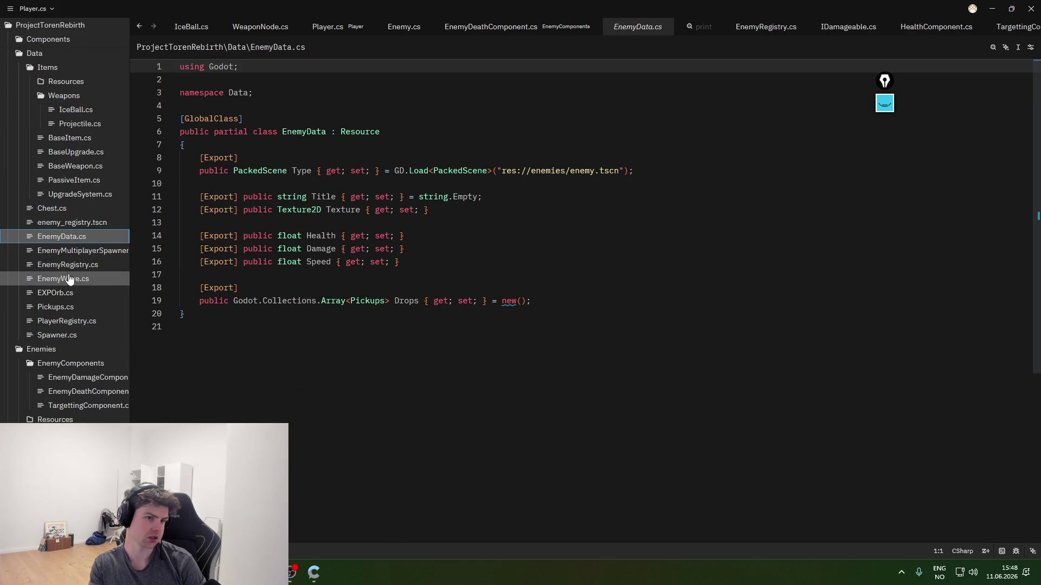
{"action": "left_click", "coordinate": [66, 266]}
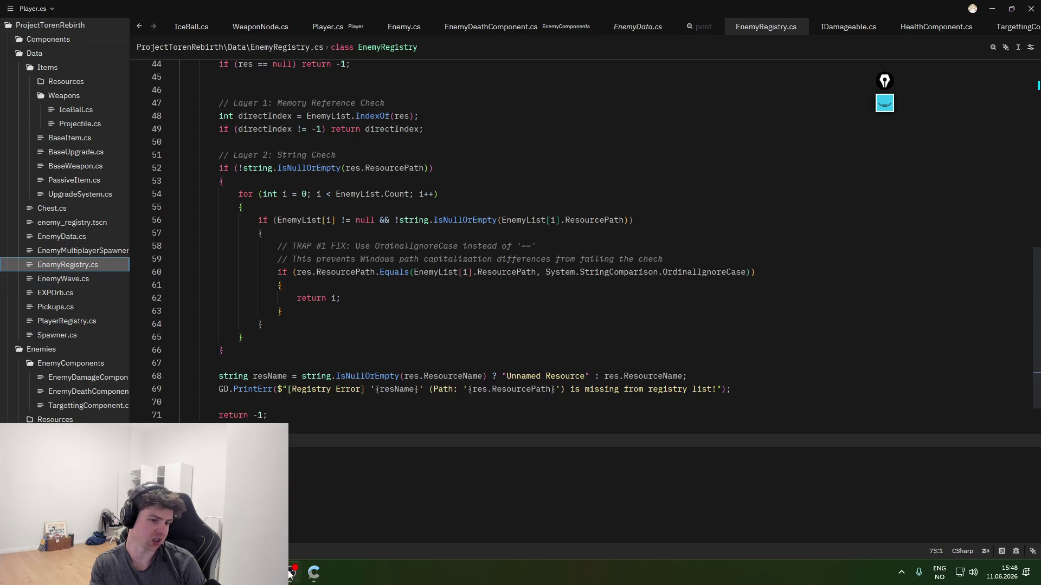
- Reopen the EnemyDeathComponent.cs script
{"action": "left_click", "coordinate": [291, 573]}
{"action": "left_click", "coordinate": [292, 573]}
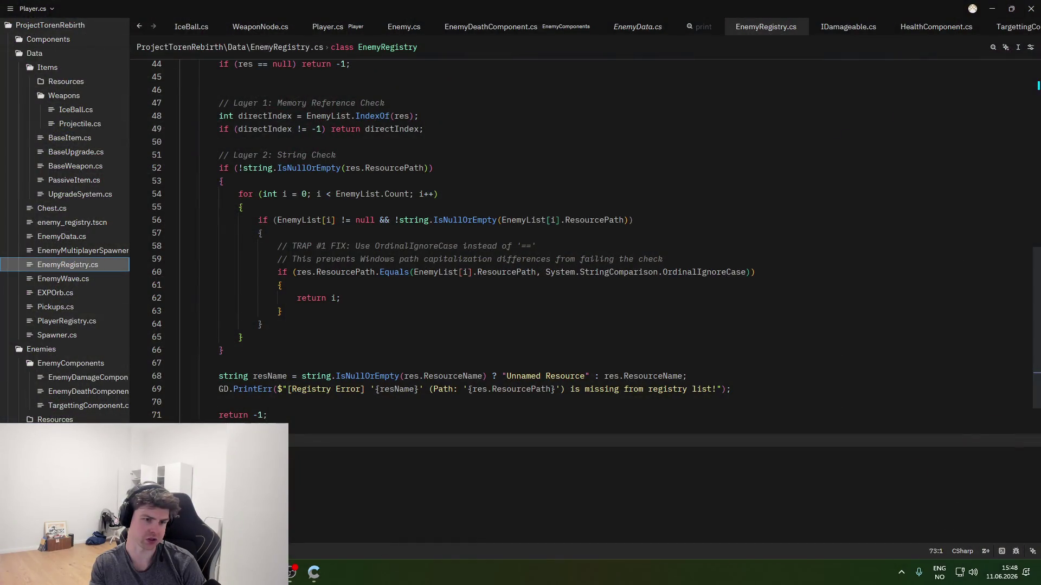
{"action": "left_click", "coordinate": [71, 378]}
{"action": "left_click", "coordinate": [76, 392]}
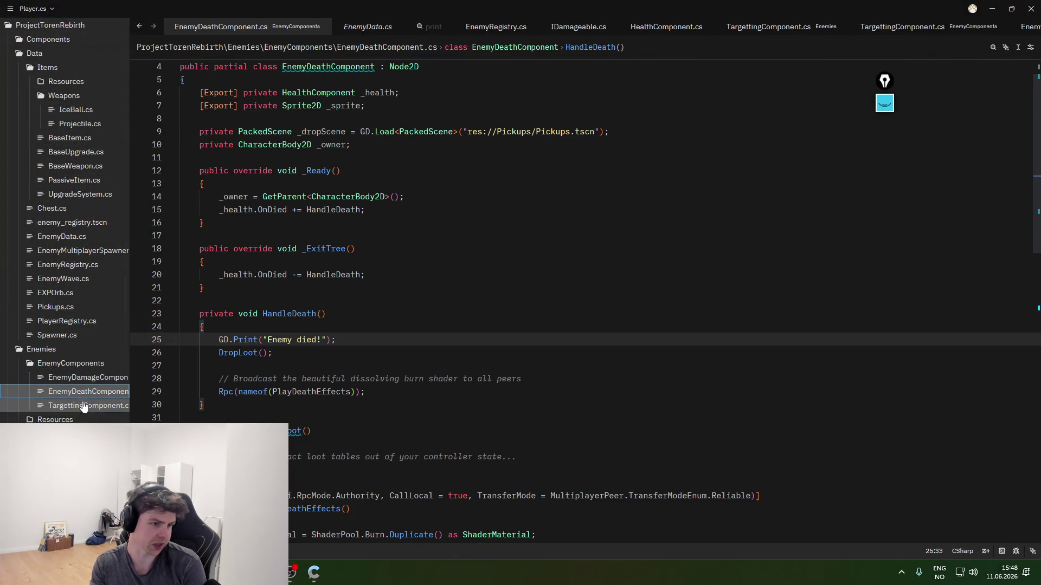
{"action": "scroll", "coordinate": [383, 399], "scroll_direction": "down", "scroll_amount": 10}
{"action": "scroll", "coordinate": [422, 422], "scroll_direction": "up", "scroll_amount": 4}
- Inspect the SetShaderValue code around line 60, dismissing the HasNode documentation popup
{"action": "left_click", "coordinate": [446, 434]}
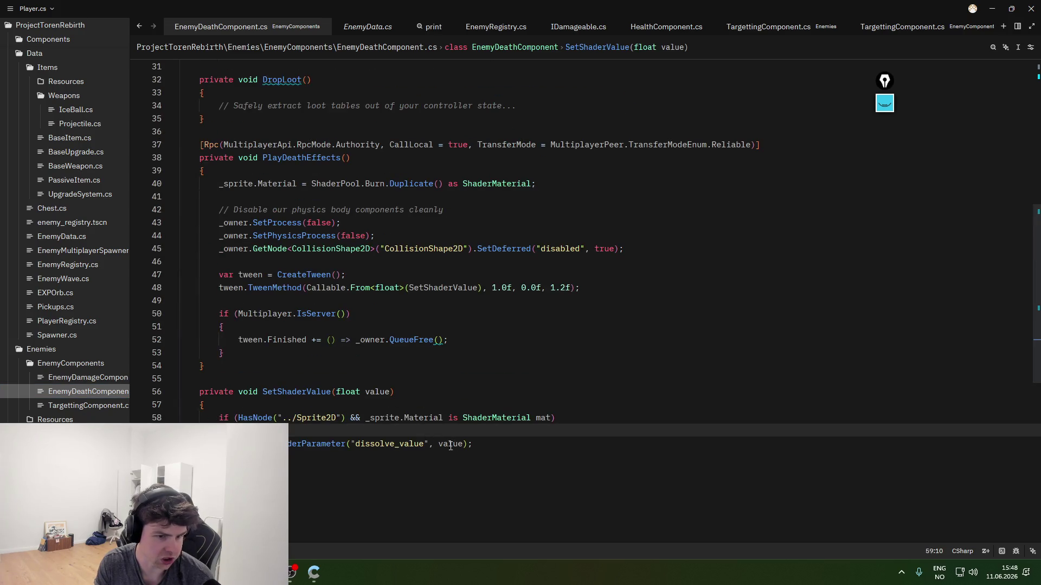
{"action": "key", "text": "Down"}
{"action": "key", "text": "End"}
{"action": "mouse_move", "coordinate": [256, 414]}
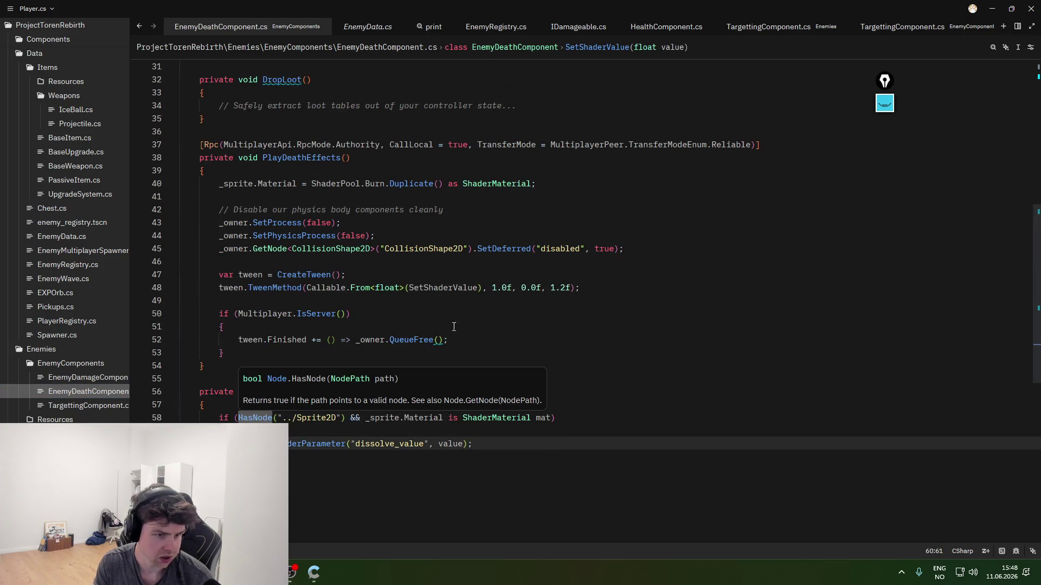
{"action": "left_click", "coordinate": [456, 330]}
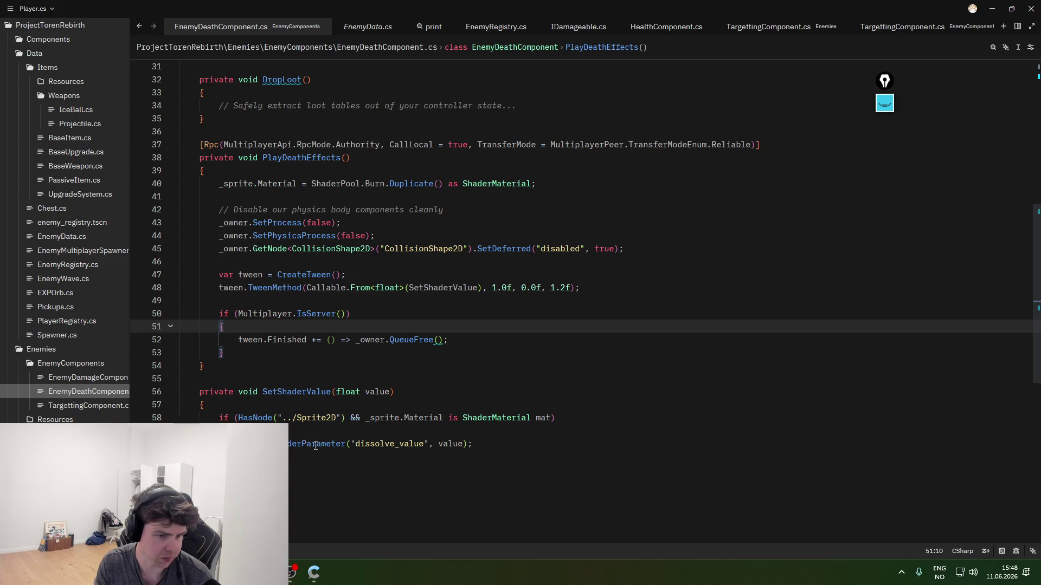
{"action": "scroll", "coordinate": [313, 446], "scroll_direction": "up", "scroll_amount": 7}
{"action": "scroll", "coordinate": [318, 445], "scroll_direction": "up", "scroll_amount": 3}
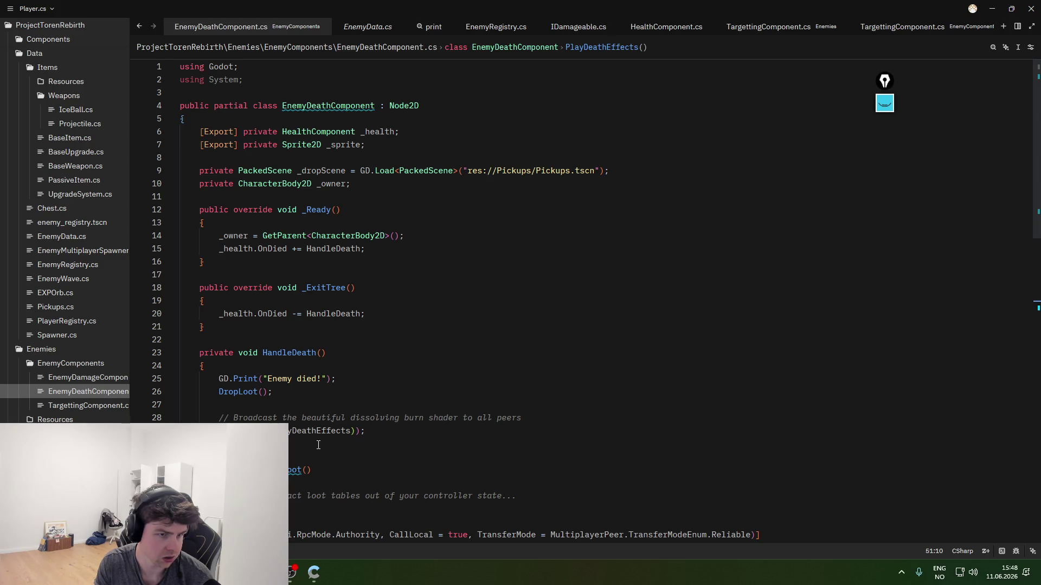
{"action": "scroll", "coordinate": [318, 445], "scroll_direction": "down", "scroll_amount": 8}
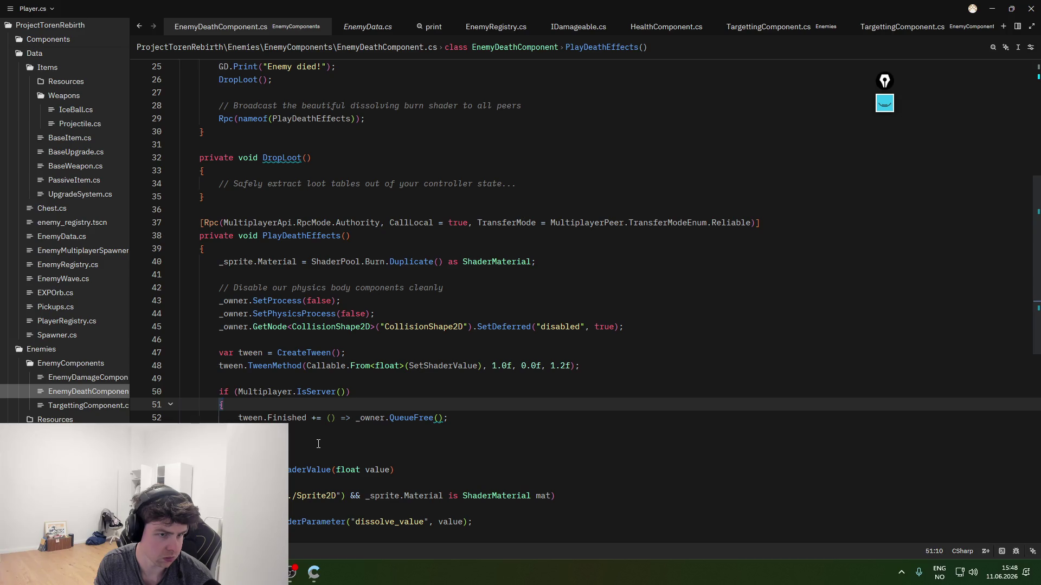
{"action": "key", "text": "alt+Tab"}
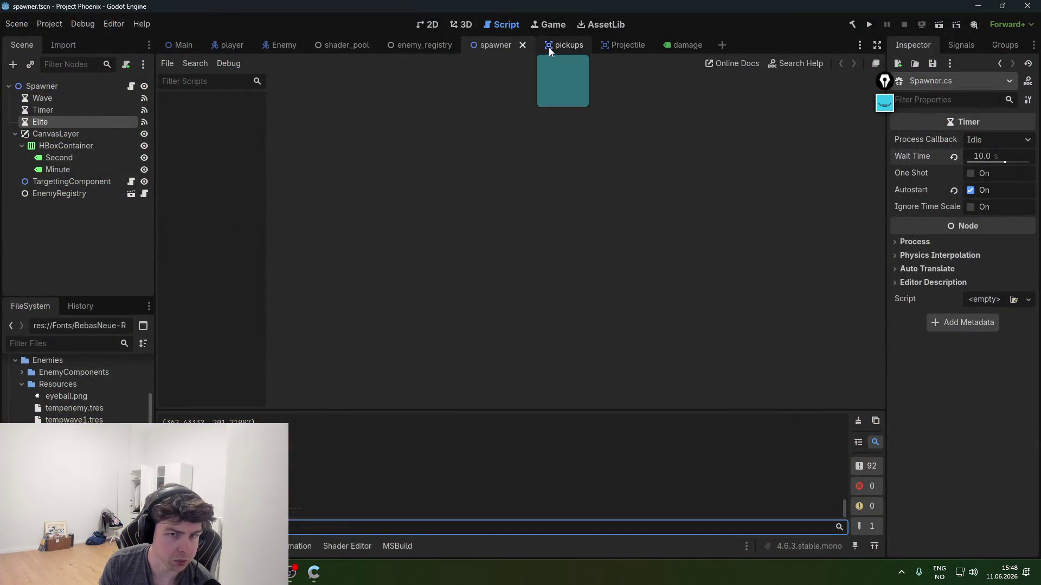
- Open the shader_pool scene, check the Burn slot's resource options, then bring up the Shaders folder
{"action": "left_click", "coordinate": [342, 45]}
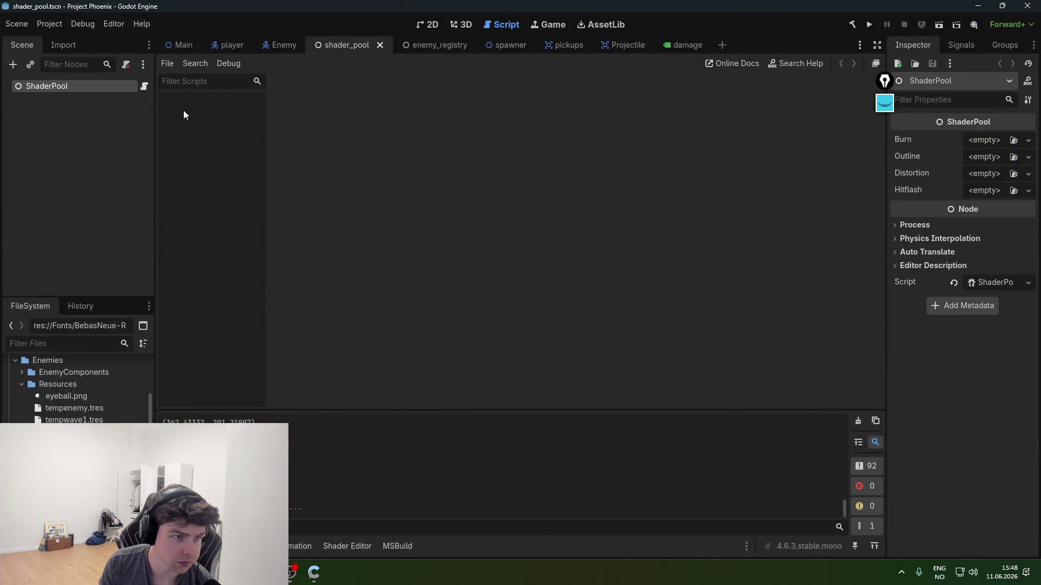
{"action": "left_click", "coordinate": [983, 140]}
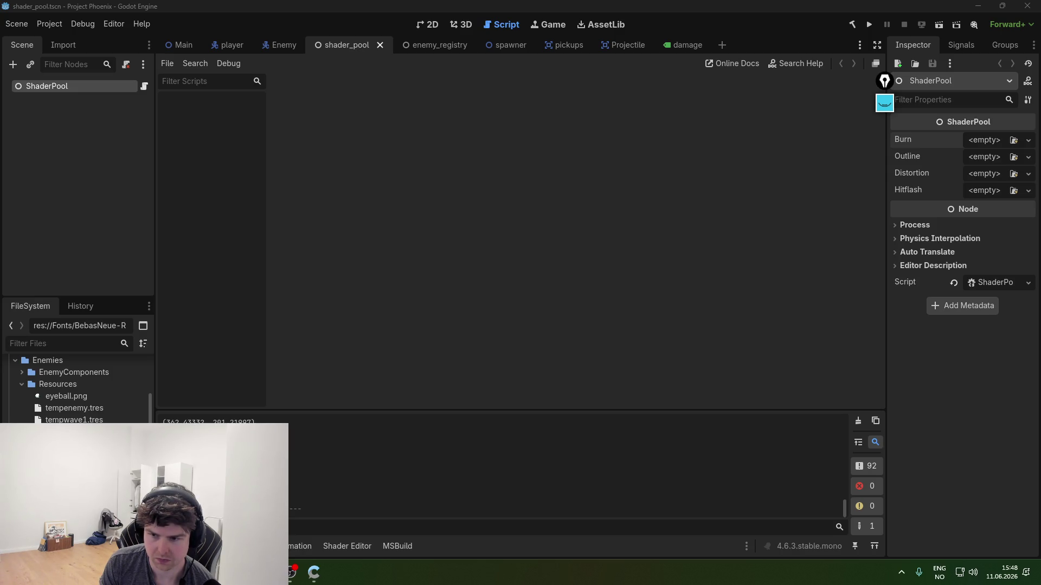
{"action": "key", "text": "alt+Tab"}
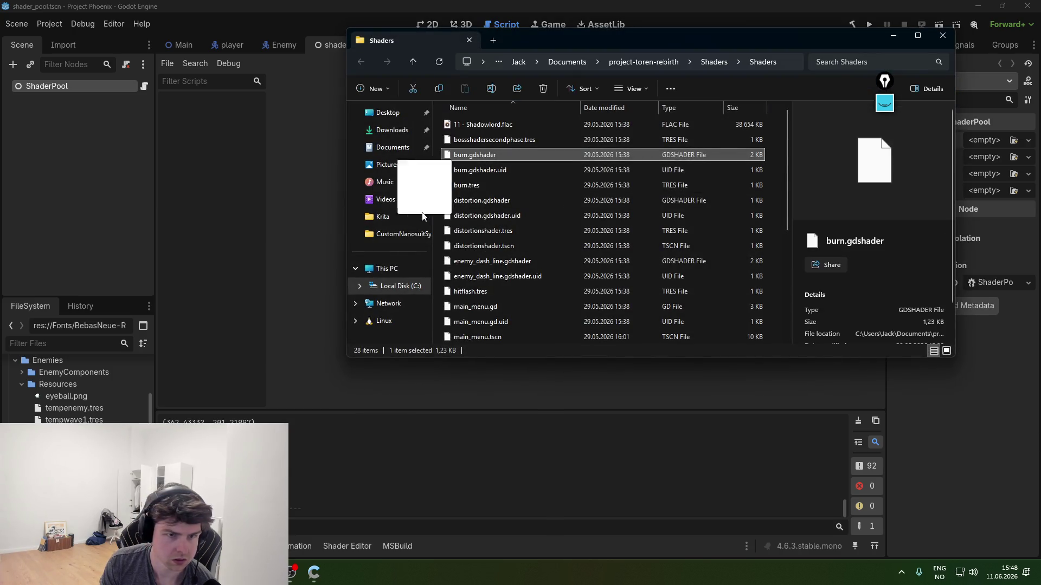
- Filter Godot's files by 'shader', import burn.tres, and move burn.gdshader into Shaders
{"action": "left_click", "coordinate": [80, 343]}
{"action": "type", "text": "shade"}
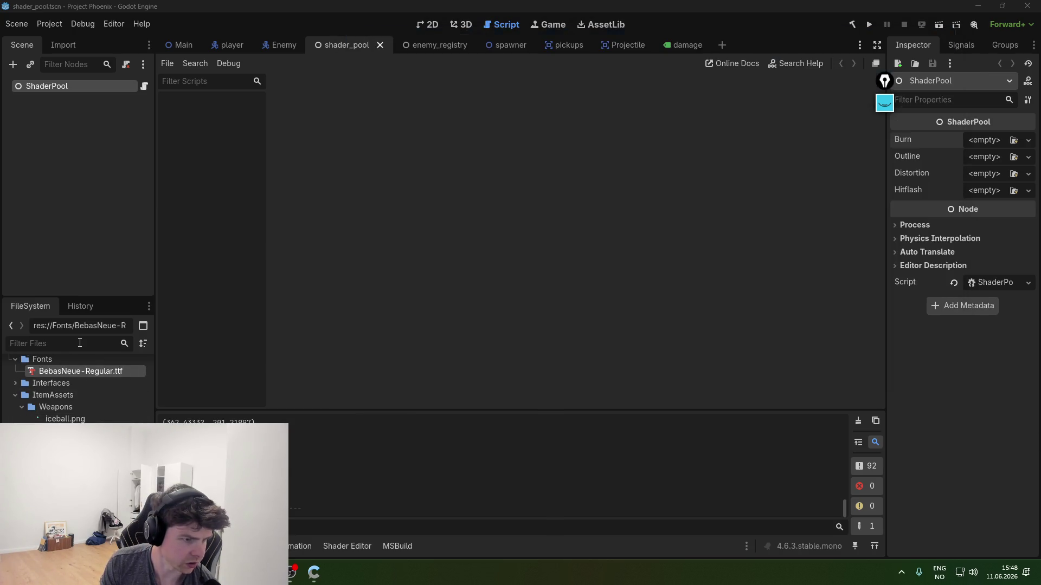
{"action": "type", "text": "r"}
{"action": "key", "text": "alt+Tab"}
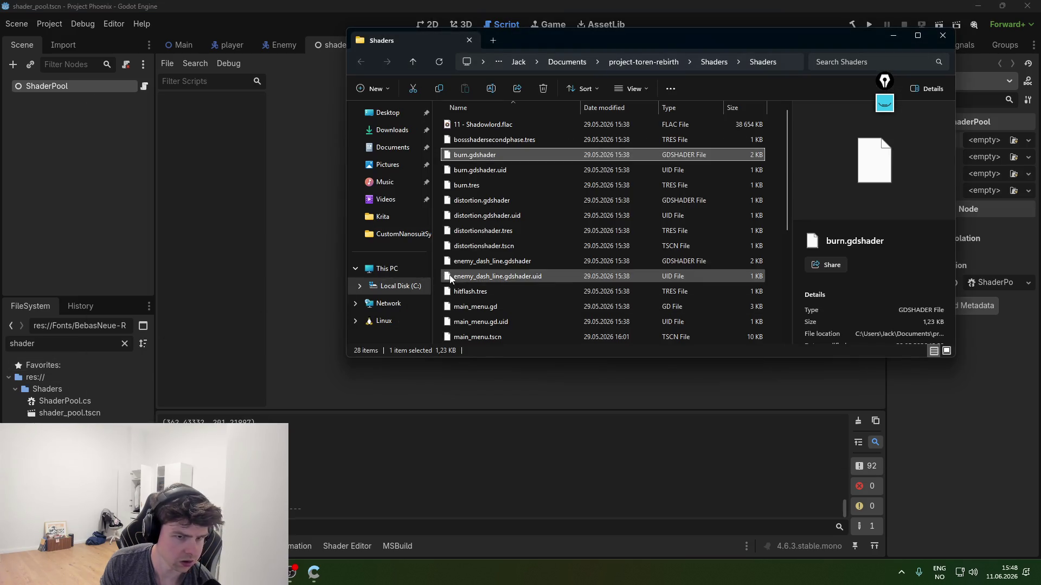
{"action": "left_click", "coordinate": [479, 185]}
{"action": "left_click_drag", "start_coordinate": [470, 187], "coordinate": [111, 404]}
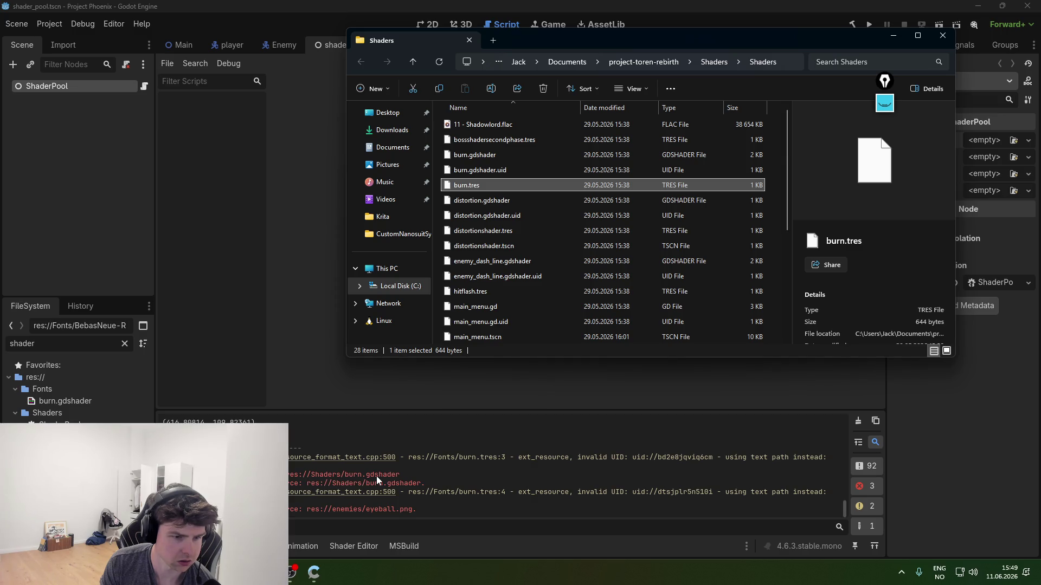
{"action": "left_click_drag", "start_coordinate": [76, 401], "coordinate": [89, 413]}
{"action": "left_click", "coordinate": [479, 312]}
{"action": "key", "text": "alt+Tab"}
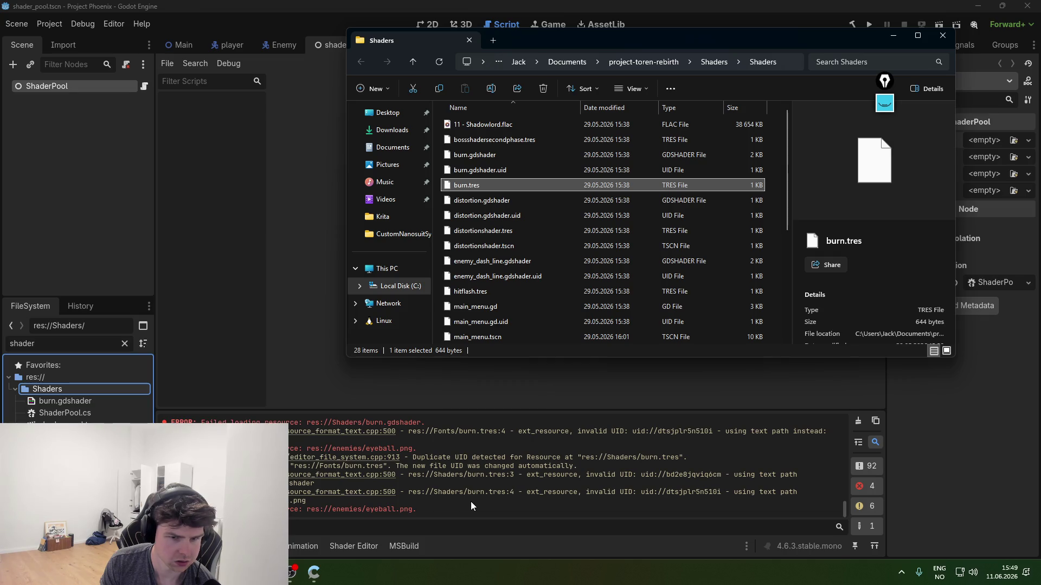
- Clear the project file filter in Godot's FileSystem
{"action": "scroll", "coordinate": [494, 491], "scroll_direction": "up", "scroll_amount": 1}
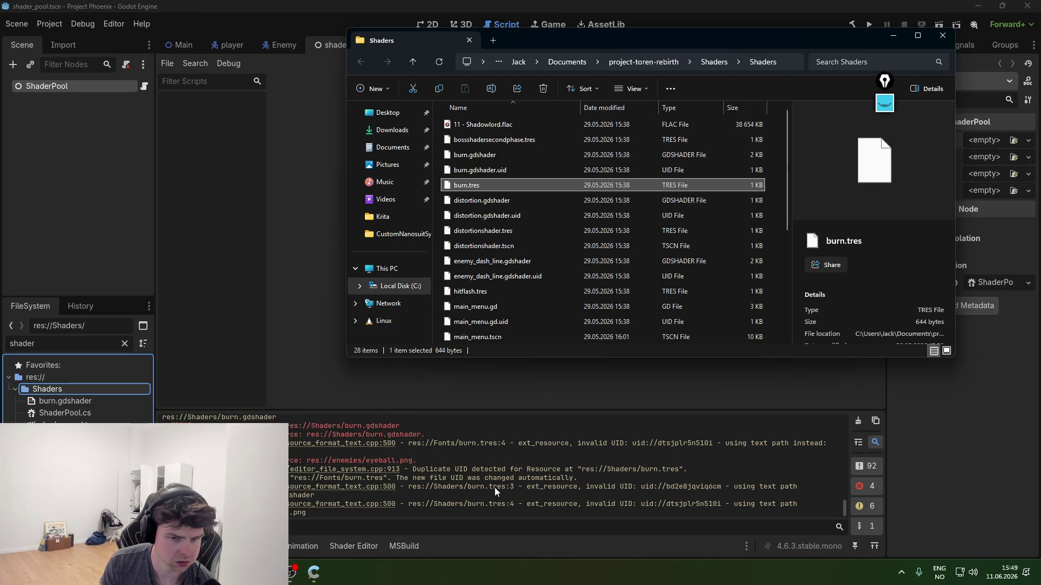
{"action": "scroll", "coordinate": [494, 487], "scroll_direction": "down", "scroll_amount": 1}
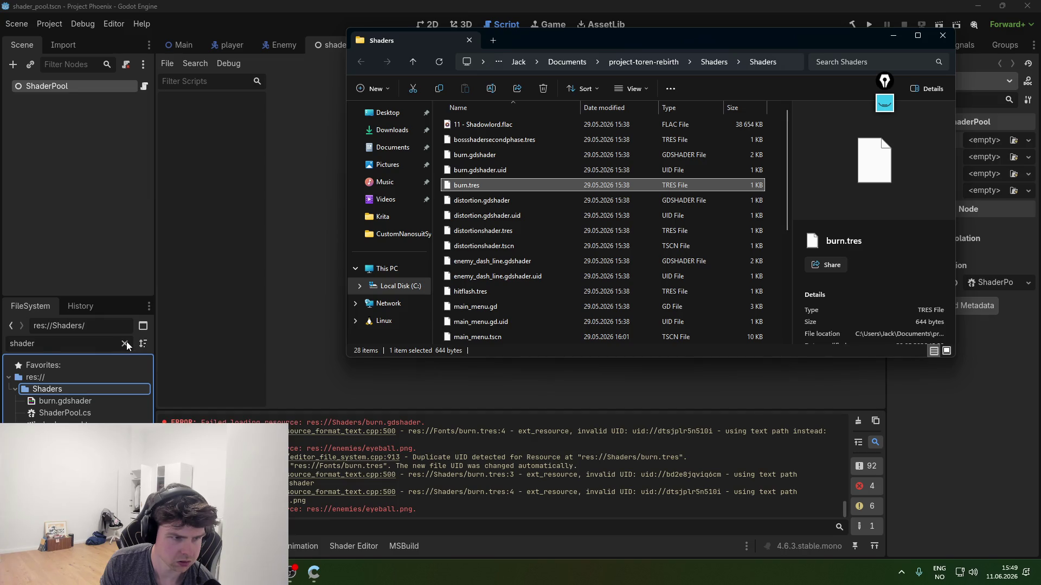
{"action": "left_click", "coordinate": [125, 344]}
{"action": "key", "text": "alt+Tab"}
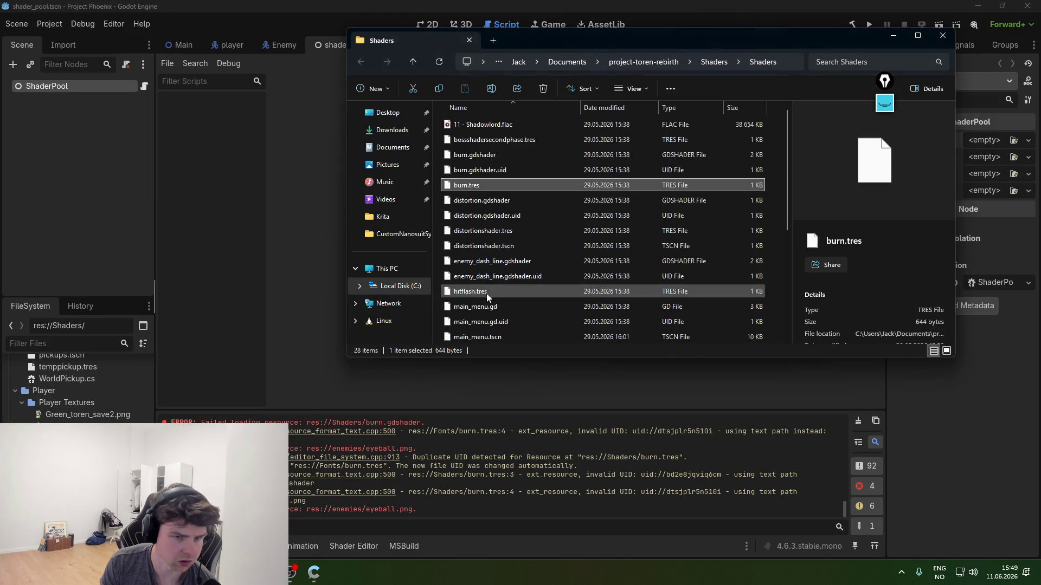
- Check details of distortion.gdshader, enemy_dash_line.gdshader, hitflash.tres, Rainbow.tres and rainbow_outline.gdshader
{"action": "left_click", "coordinate": [504, 204]}
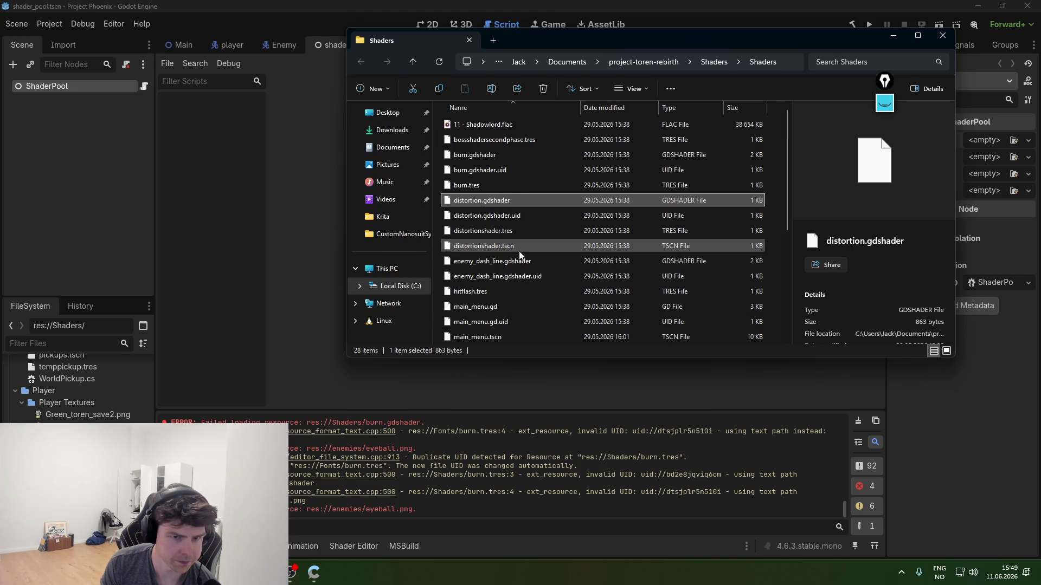
{"action": "left_click", "coordinate": [525, 265]}
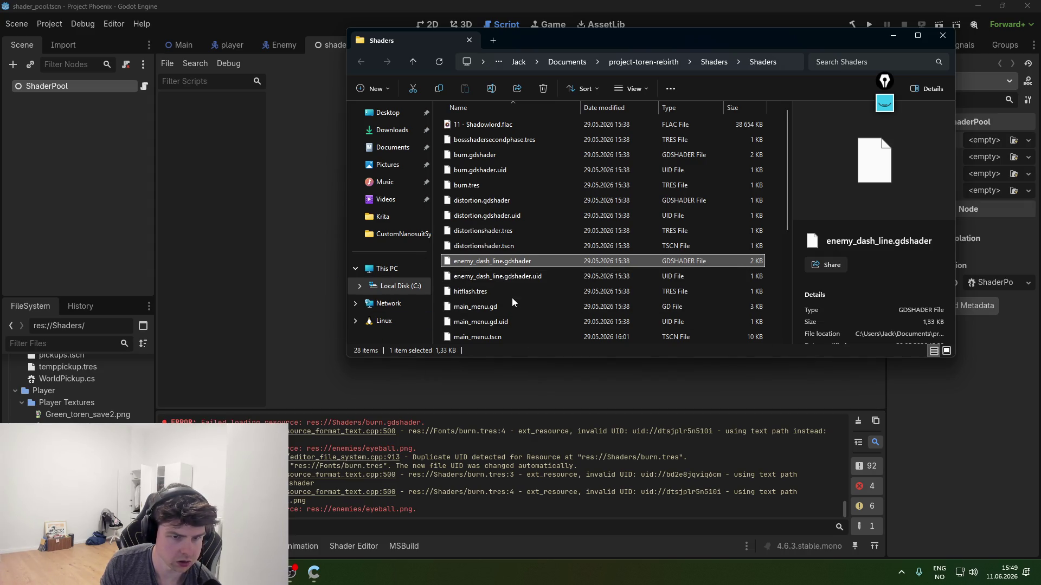
{"action": "left_click", "coordinate": [476, 293]}
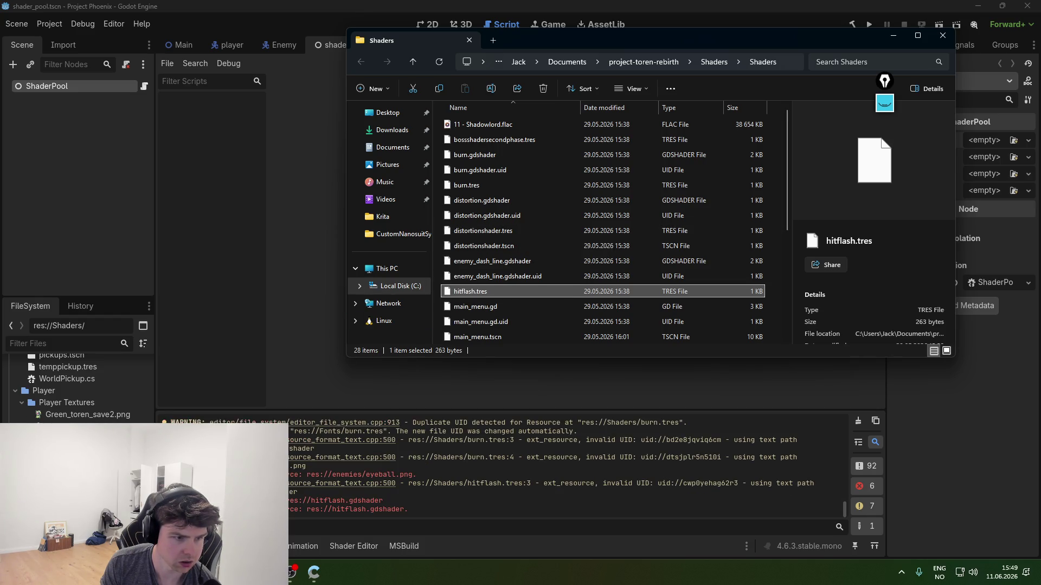
{"action": "scroll", "coordinate": [522, 302], "scroll_direction": "down", "scroll_amount": 1}
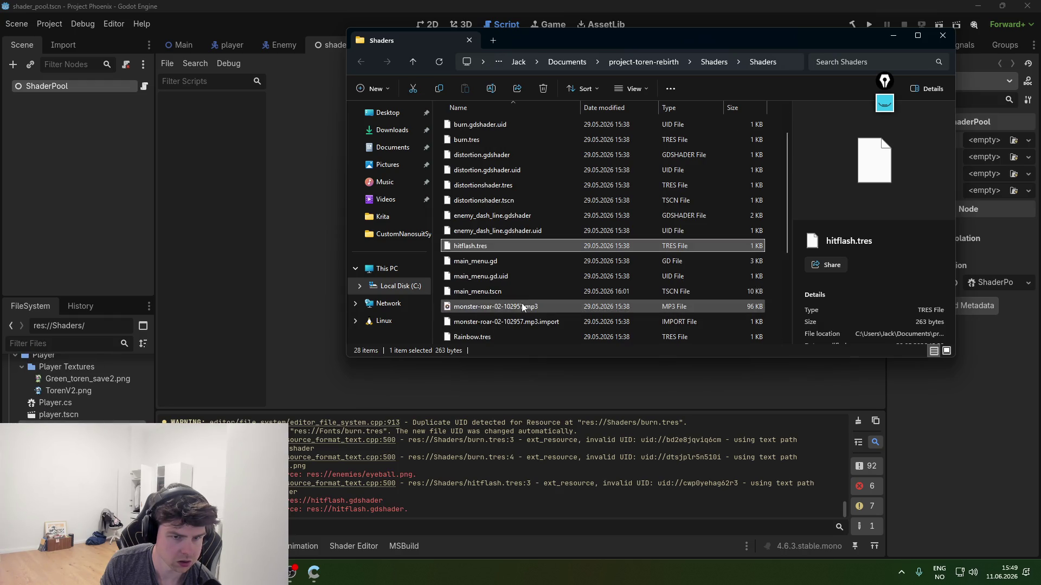
{"action": "scroll", "coordinate": [512, 288], "scroll_direction": "up", "scroll_amount": 1}
{"action": "scroll", "coordinate": [512, 287], "scroll_direction": "down", "scroll_amount": 2}
{"action": "left_click", "coordinate": [511, 289]}
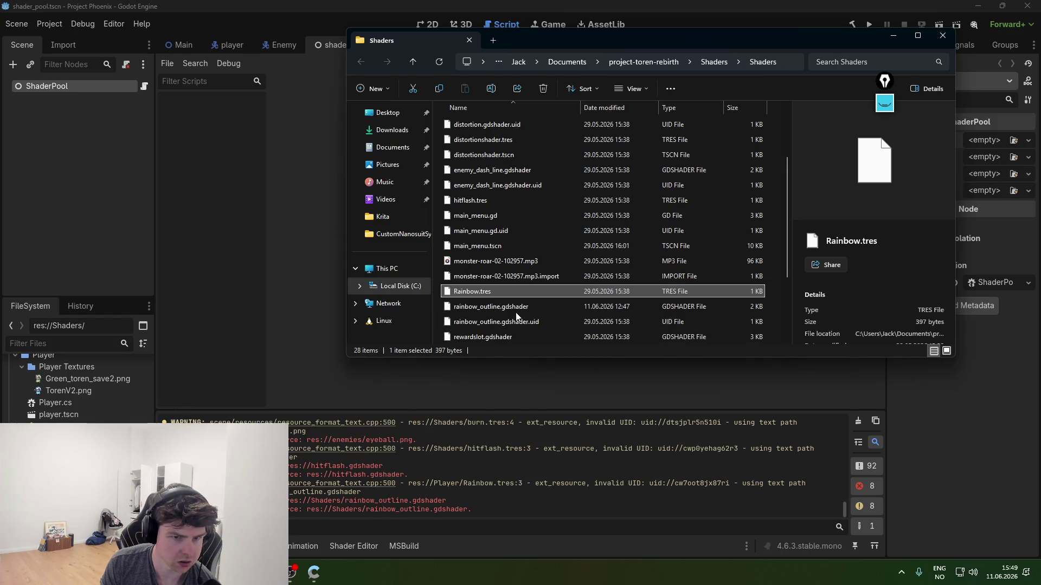
{"action": "left_click", "coordinate": [495, 306]}
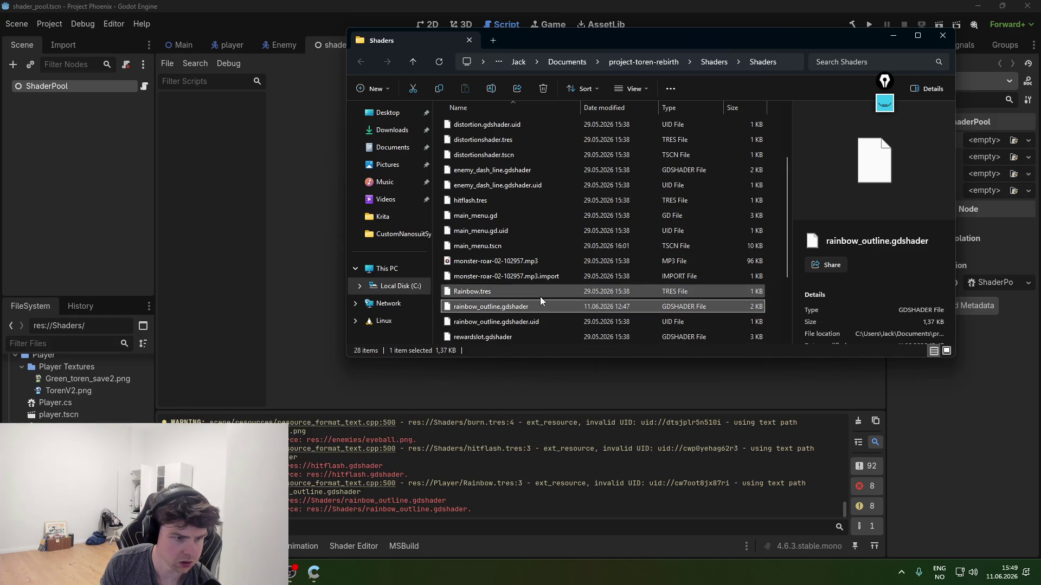
- Check rewardslot.gdshader, Thunder_shader.res and universebg.gdshader details, then close the Shaders window
{"action": "scroll", "coordinate": [538, 297], "scroll_direction": "up", "scroll_amount": 2}
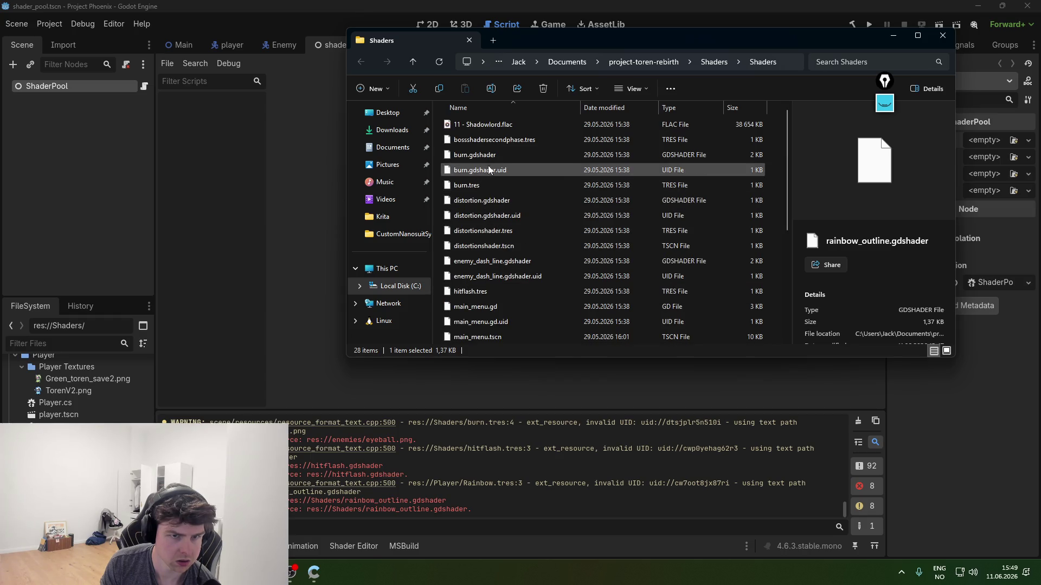
{"action": "scroll", "coordinate": [515, 271], "scroll_direction": "down", "scroll_amount": 4}
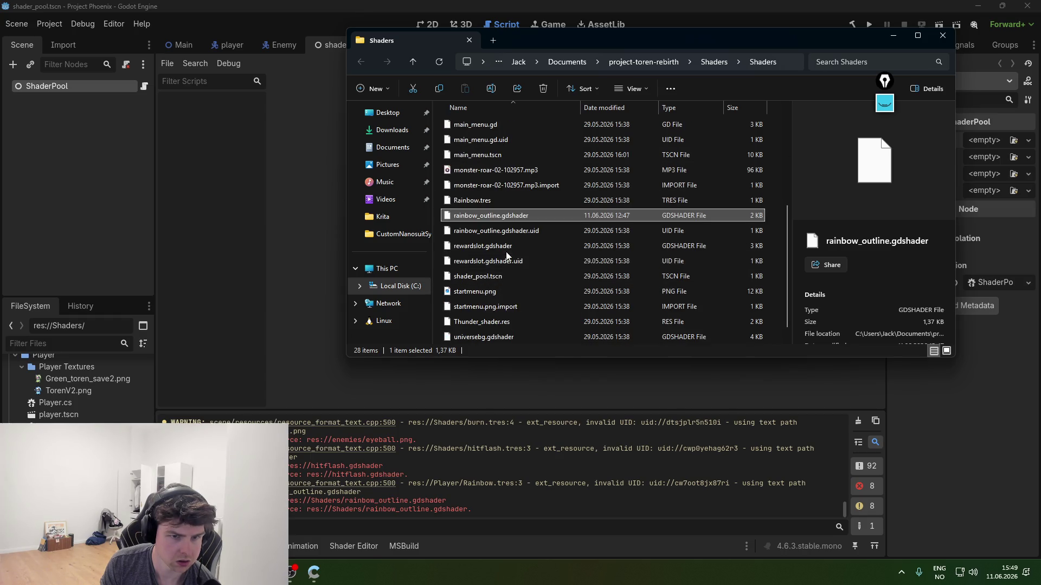
{"action": "left_click", "coordinate": [500, 247]}
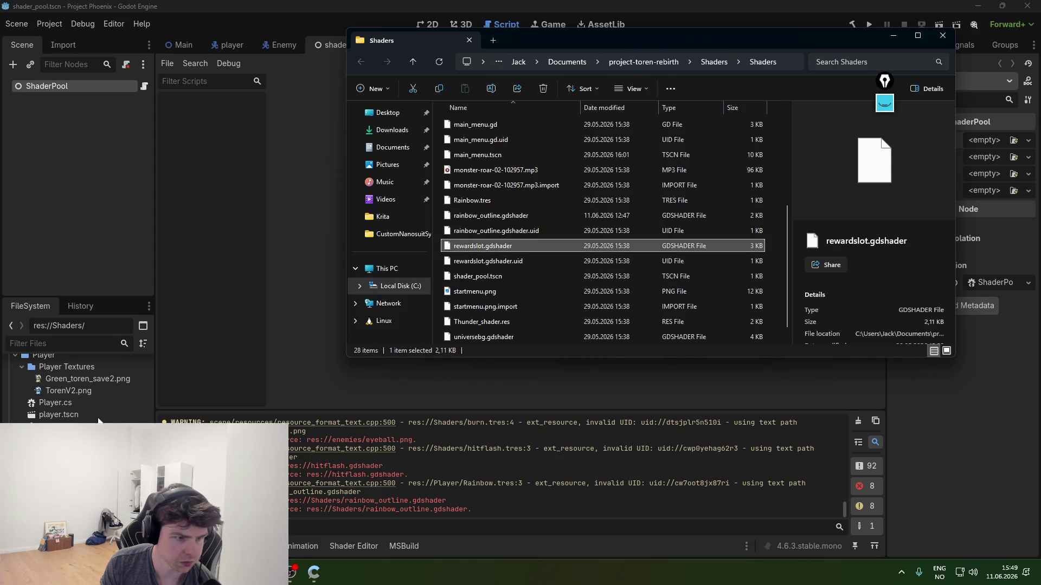
{"action": "left_click", "coordinate": [510, 322]}
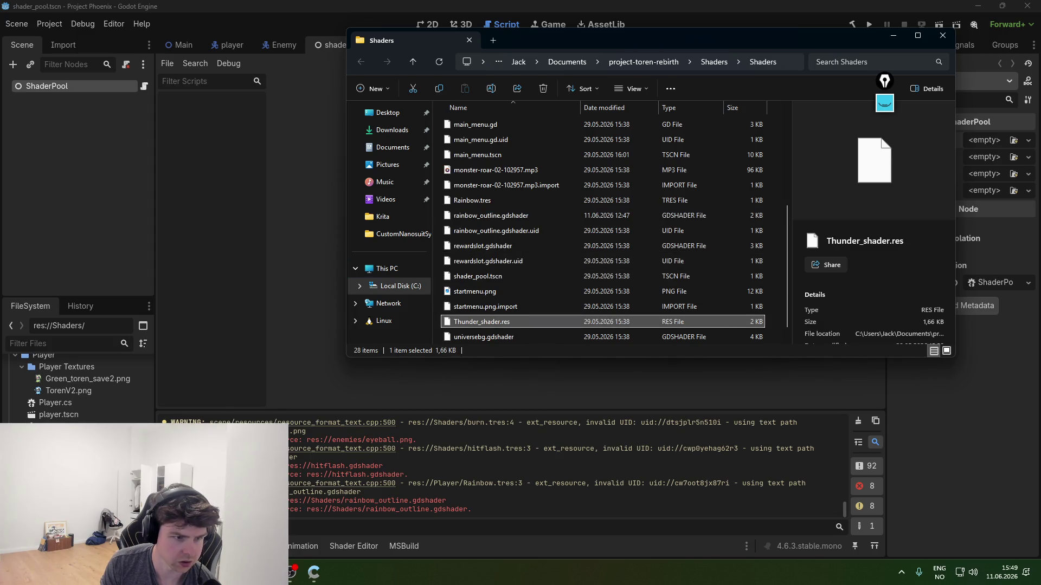
{"action": "scroll", "coordinate": [515, 339], "scroll_direction": "down", "scroll_amount": 1}
{"action": "left_click", "coordinate": [480, 323]}
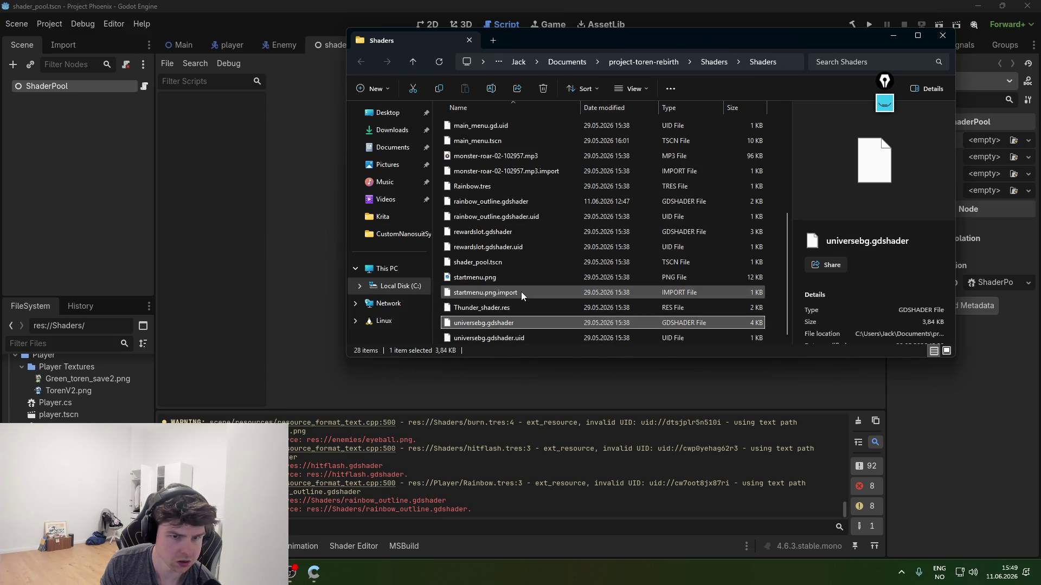
{"action": "scroll", "coordinate": [521, 291], "scroll_direction": "up", "scroll_amount": 1}
{"action": "scroll", "coordinate": [515, 282], "scroll_direction": "up", "scroll_amount": 2}
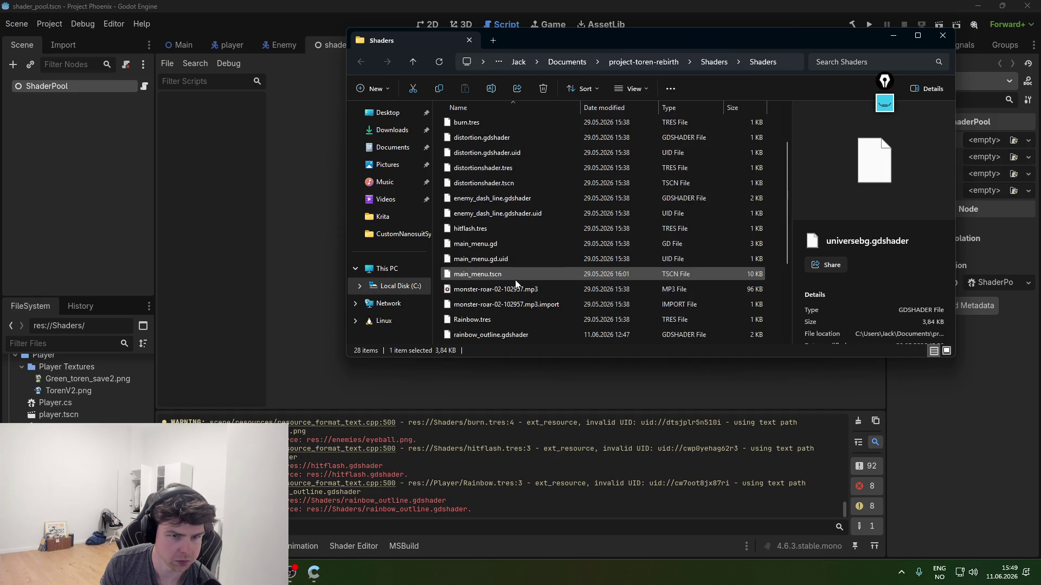
{"action": "scroll", "coordinate": [516, 276], "scroll_direction": "up", "scroll_amount": 2}
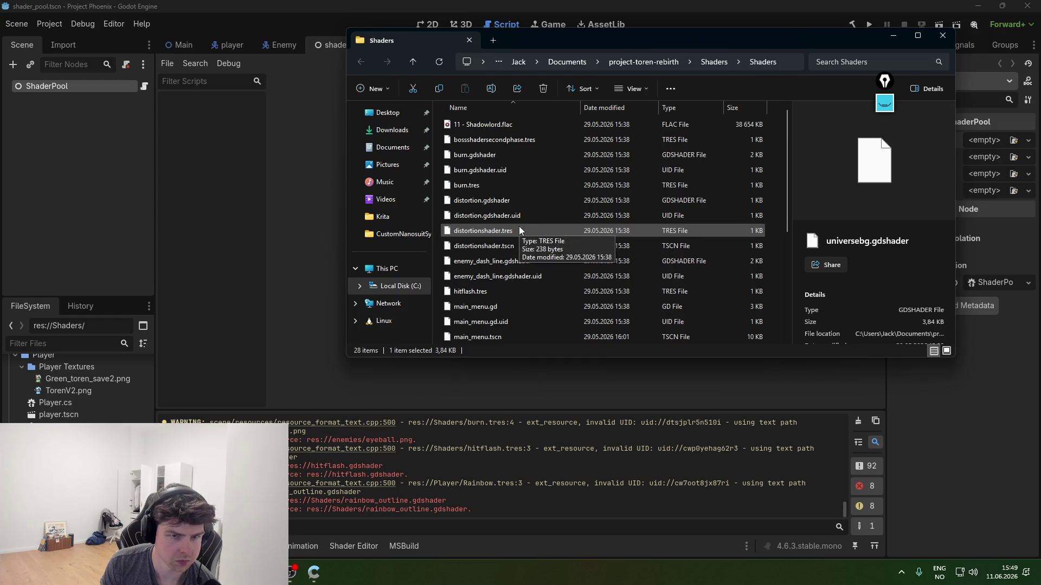
{"action": "left_click", "coordinate": [941, 37]}
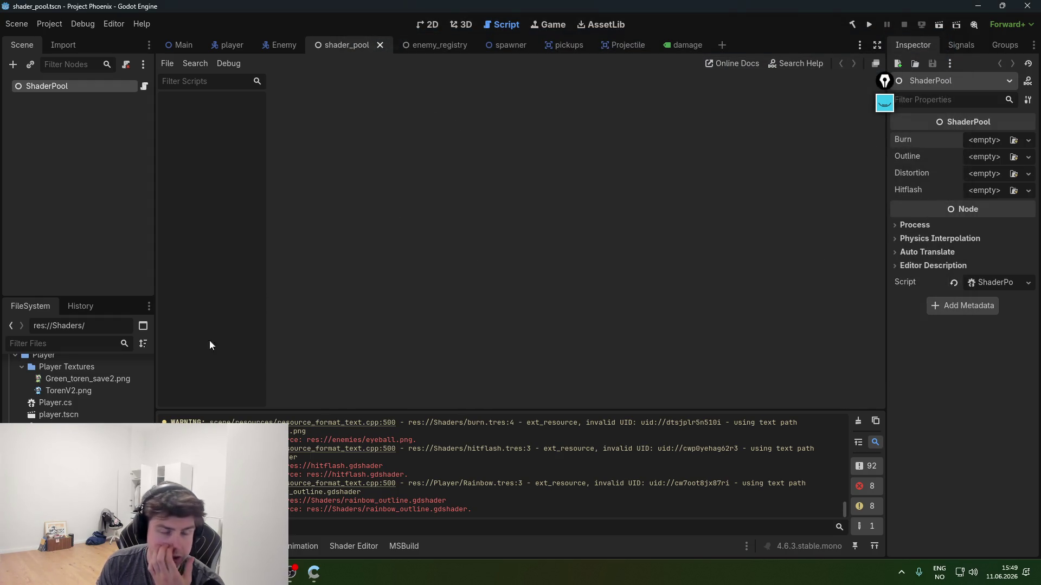
- Assign shader materials to the Distortion, Burn, Outline (rainbow outline) and Hitflash slots
{"action": "mouse_move", "coordinate": [82, 461]}
{"action": "left_mouse_down"}
{"action": "mouse_move", "coordinate": [984, 142]}
{"action": "mouse_move", "coordinate": [980, 176]}
{"action": "left_mouse_up"}
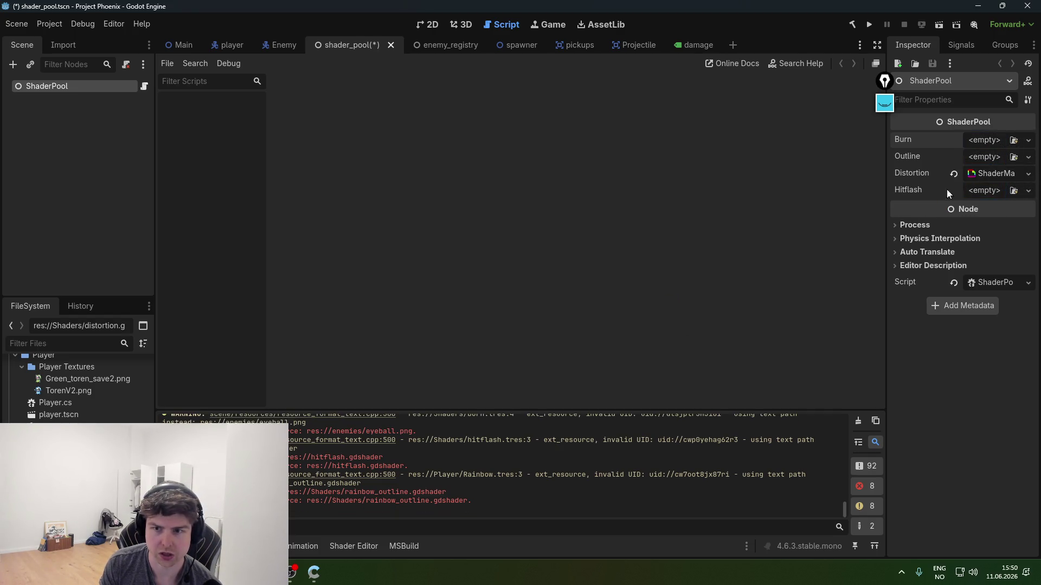
{"action": "mouse_move", "coordinate": [82, 460]}
{"action": "left_mouse_down"}
{"action": "mouse_move", "coordinate": [542, 271]}
{"action": "mouse_move", "coordinate": [984, 139]}
{"action": "left_mouse_up"}
{"action": "scroll", "coordinate": [78, 384], "scroll_direction": "down", "scroll_amount": 1}
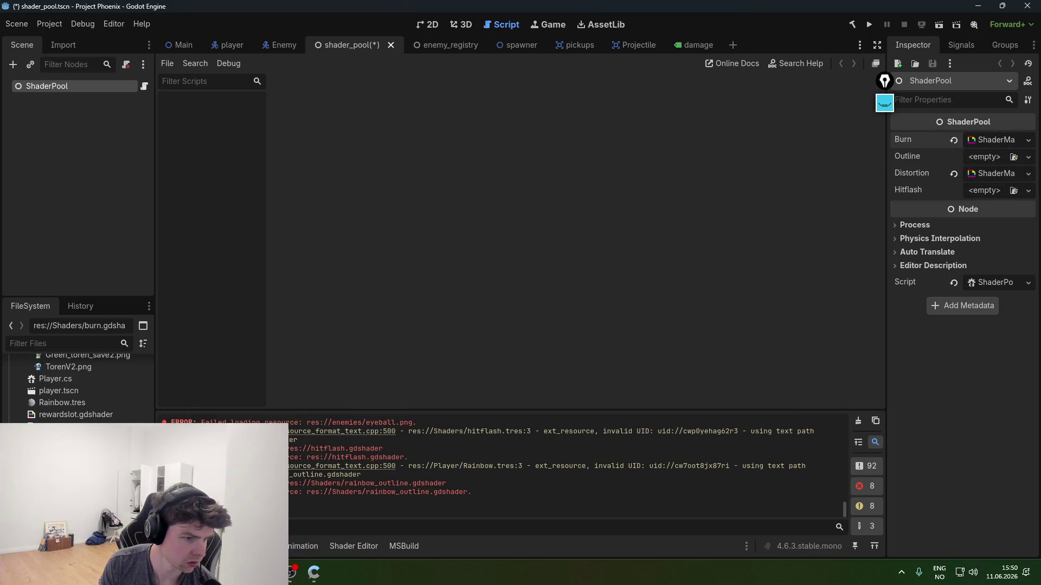
{"action": "scroll", "coordinate": [78, 385], "scroll_direction": "down", "scroll_amount": 1}
{"action": "mouse_move", "coordinate": [81, 460]}
{"action": "left_mouse_down"}
{"action": "mouse_move", "coordinate": [831, 278]}
{"action": "mouse_move", "coordinate": [985, 157]}
{"action": "left_mouse_up"}
{"action": "mouse_move", "coordinate": [81, 450]}
{"action": "left_mouse_down"}
{"action": "mouse_move", "coordinate": [365, 400]}
{"action": "mouse_move", "coordinate": [941, 205]}
{"action": "mouse_move", "coordinate": [984, 199]}
{"action": "left_mouse_up"}
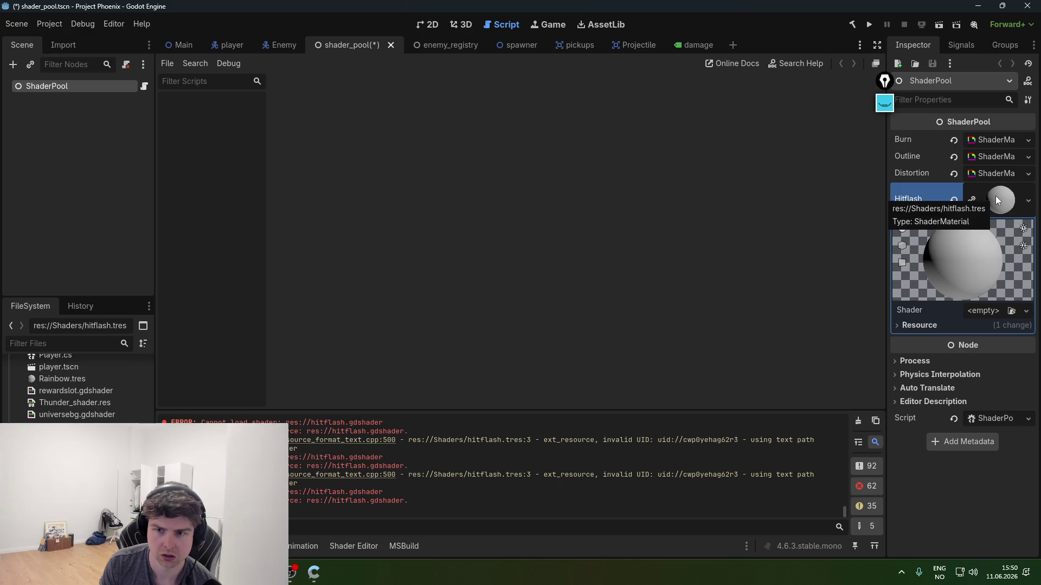
- Open the Distortion material's shader code and remove the material from the Hitflash slot
{"action": "left_click", "coordinate": [995, 198]}
{"action": "left_click", "coordinate": [993, 173]}
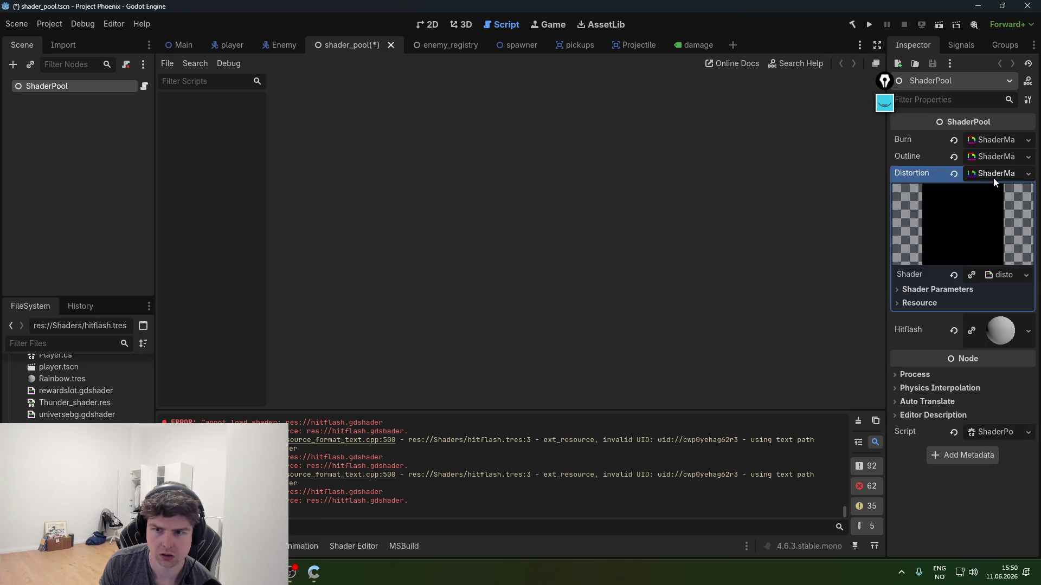
{"action": "left_click", "coordinate": [998, 274]}
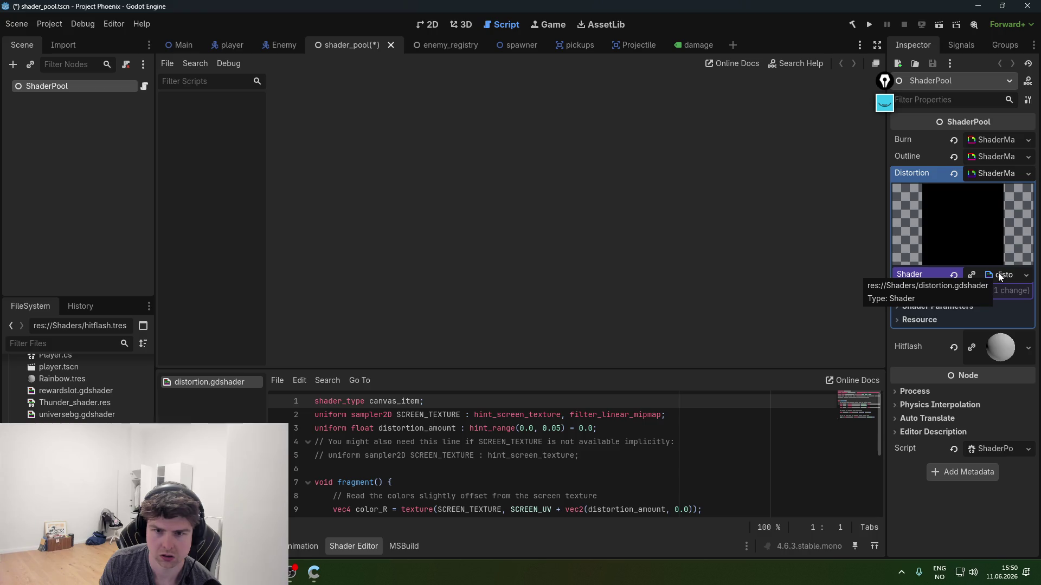
{"action": "left_click", "coordinate": [1000, 275]}
{"action": "left_click", "coordinate": [955, 332]}
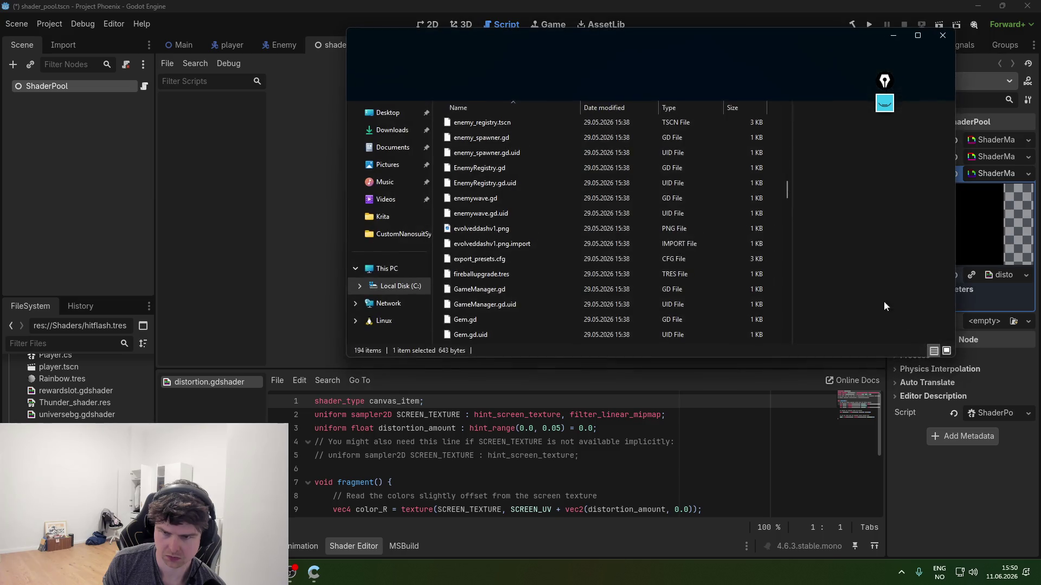
{"action": "left_click", "coordinate": [499, 331]}
{"action": "key", "text": "Down"}
{"action": "scroll", "coordinate": [496, 321], "scroll_direction": "down", "scroll_amount": 4}
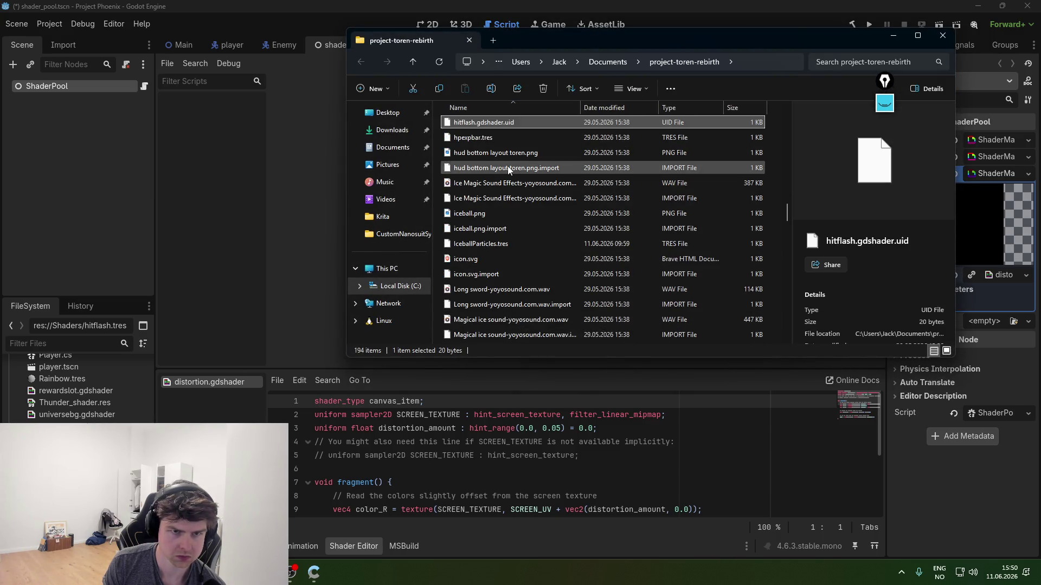
{"action": "scroll", "coordinate": [487, 141], "scroll_direction": "up", "scroll_amount": 1}
{"action": "left_click", "coordinate": [495, 149]}
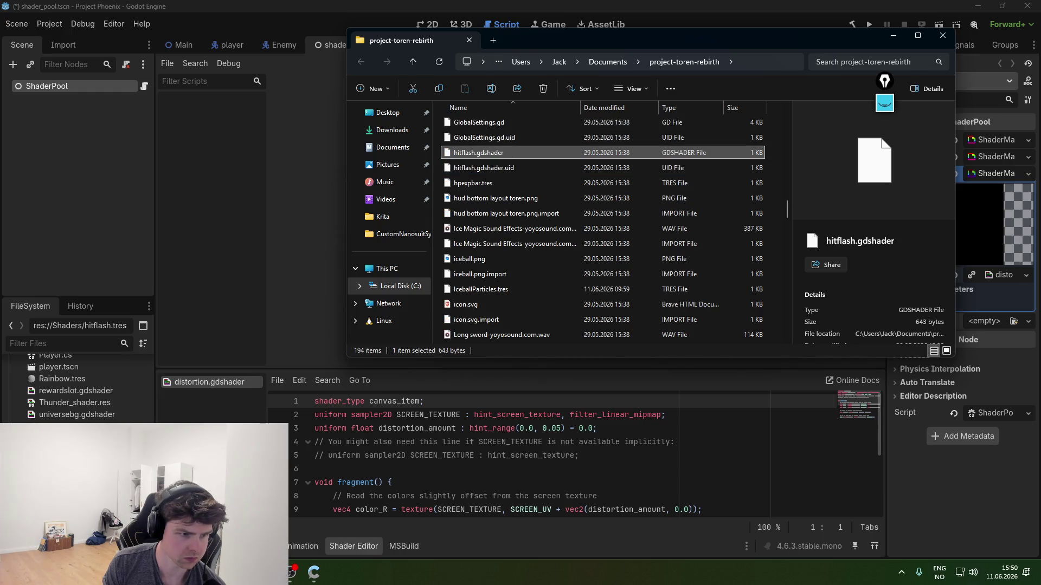
{"action": "left_click", "coordinate": [95, 222]}
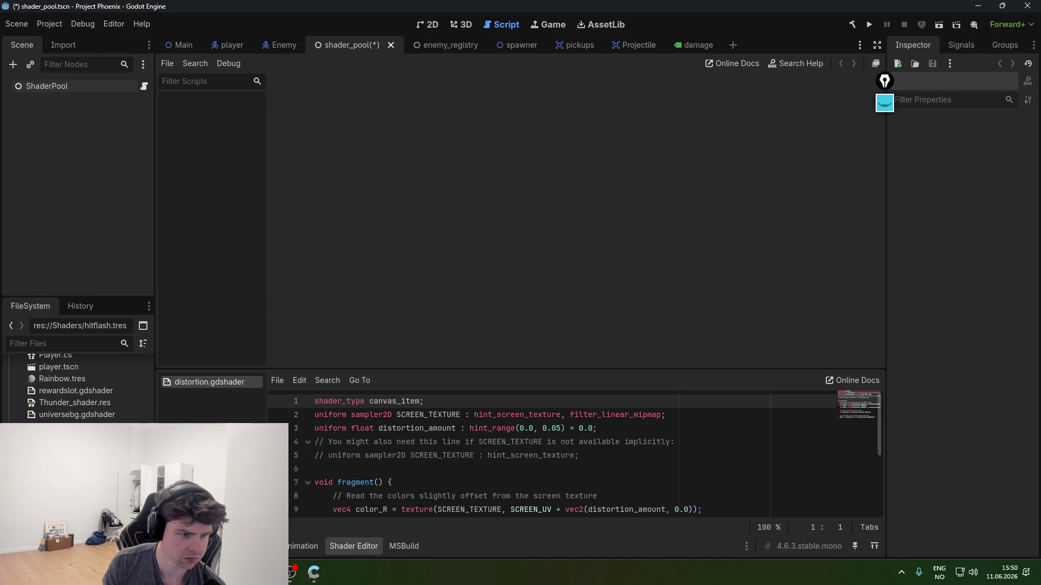
- Drag hitflash.tres into ShaderPool's Hitflash slot and save the shader_pool scene with Ctrl+S
{"action": "left_click", "coordinate": [73, 86]}
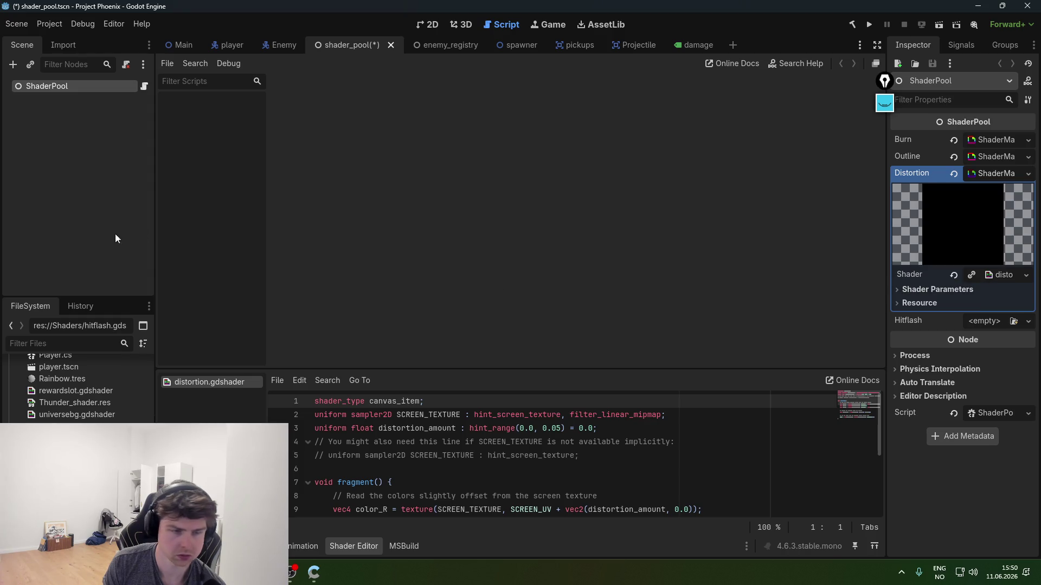
{"action": "left_click_drag", "start_coordinate": [1003, 274], "coordinate": [987, 322]}
{"action": "key", "text": "ctrl+s"}
{"action": "left_click", "coordinate": [966, 178]}
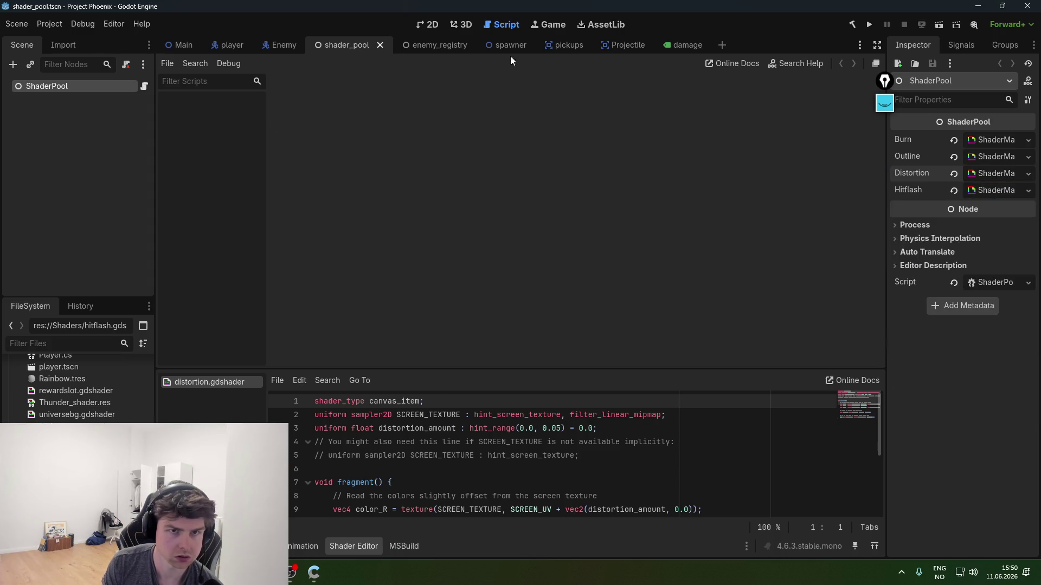
{"action": "left_click", "coordinate": [423, 25]}
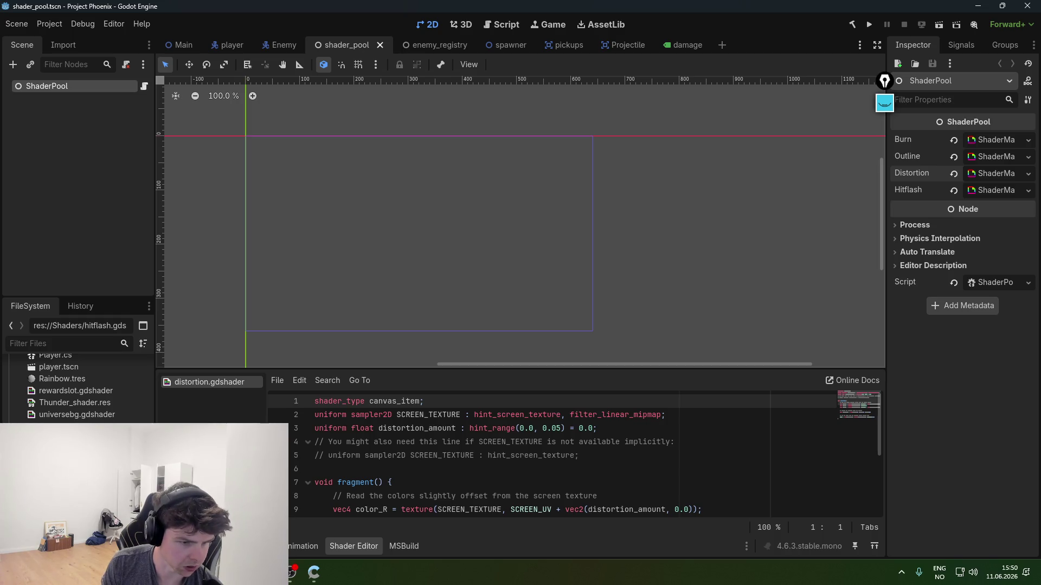
- Switch to Rider and inspect the material check inside SetShaderValue
{"action": "mouse_move", "coordinate": [314, 572]}
{"action": "left_click", "coordinate": [324, 508]}
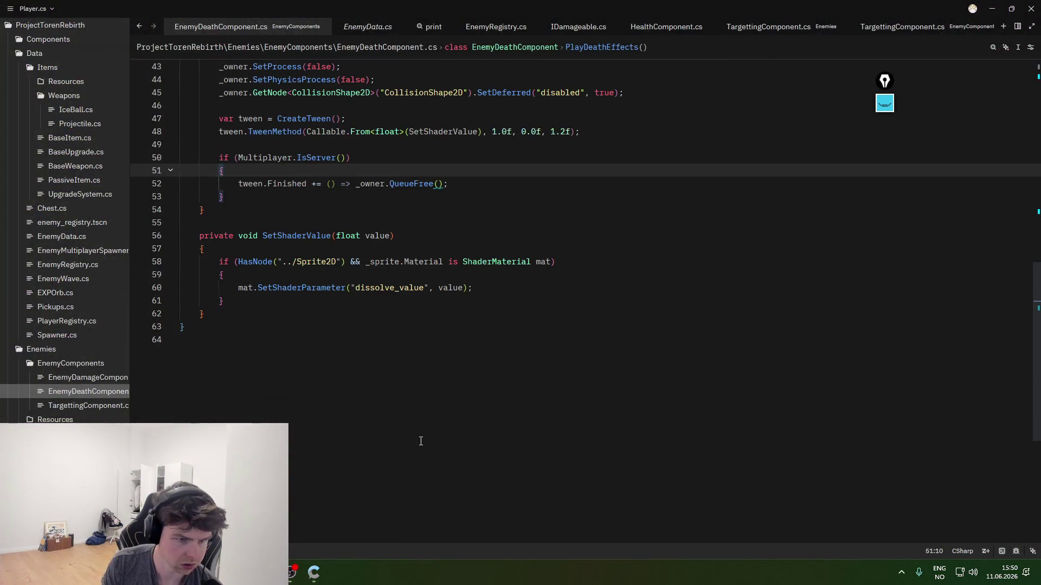
{"action": "left_click", "coordinate": [297, 262]}
{"action": "left_click", "coordinate": [428, 261]}
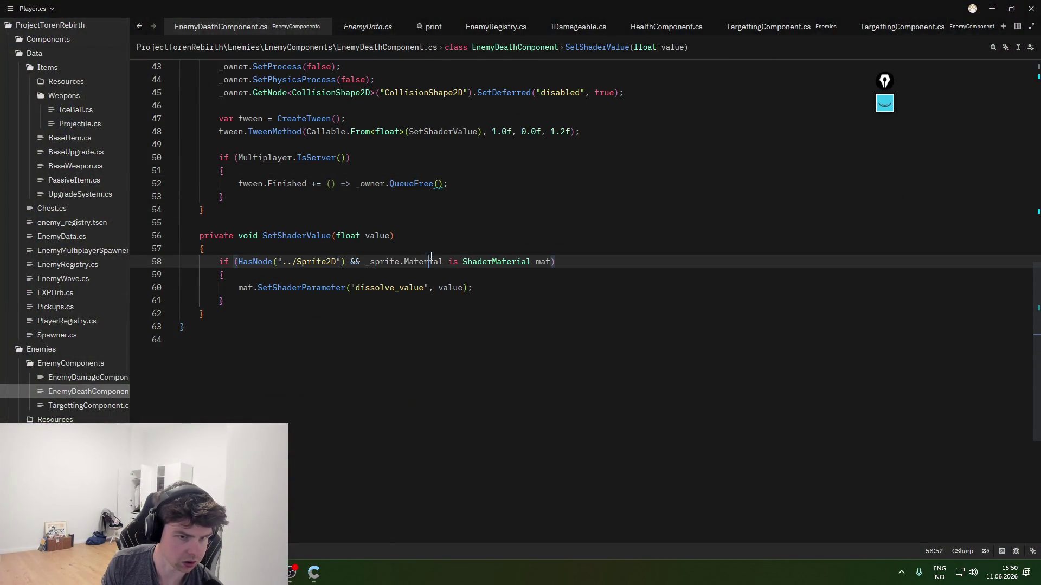
{"action": "left_click", "coordinate": [474, 277]}
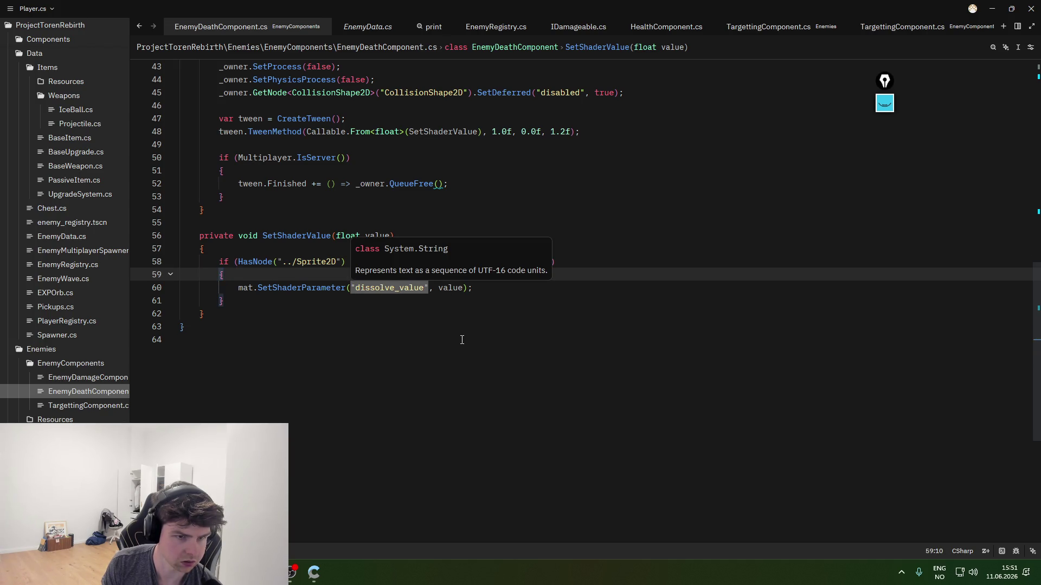
{"action": "scroll", "coordinate": [461, 338], "scroll_direction": "up", "scroll_amount": 10}
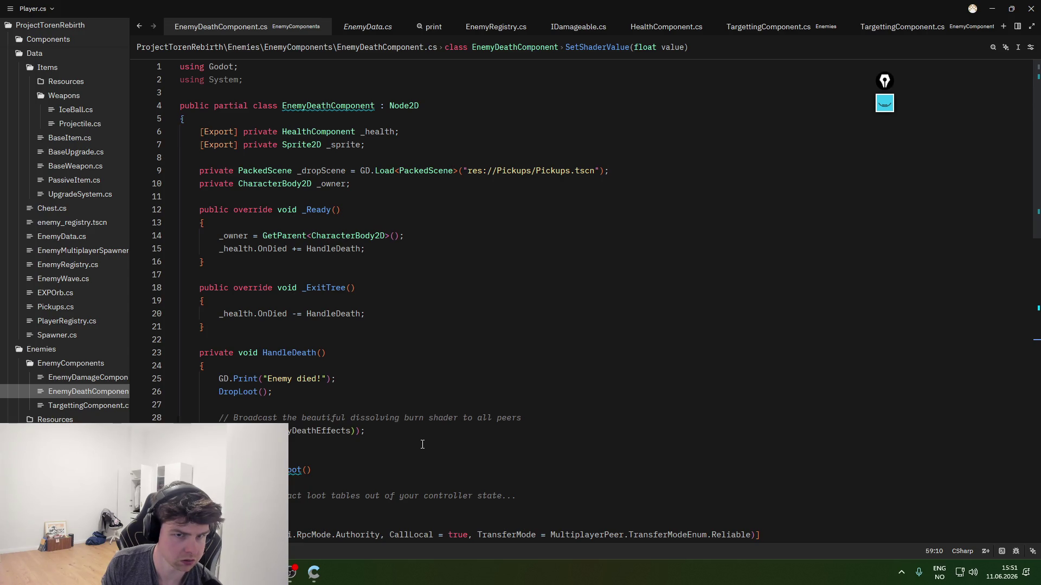
{"action": "scroll", "coordinate": [422, 444], "scroll_direction": "down", "scroll_amount": 10}
- Read the SetShaderParameter documentation and scroll through the death-effects code
{"action": "left_click", "coordinate": [326, 327]}
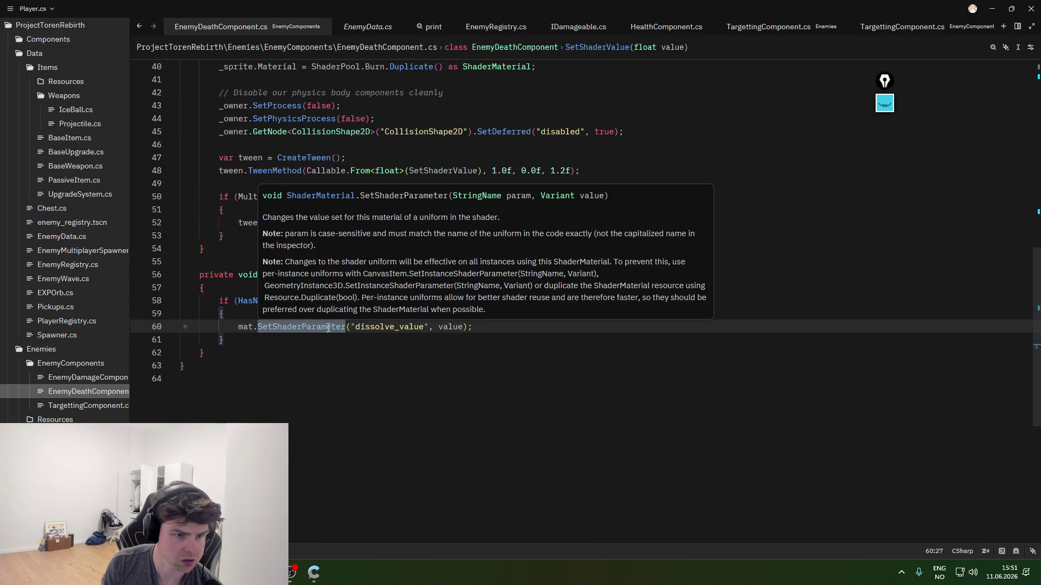
{"action": "left_click", "coordinate": [515, 331]}
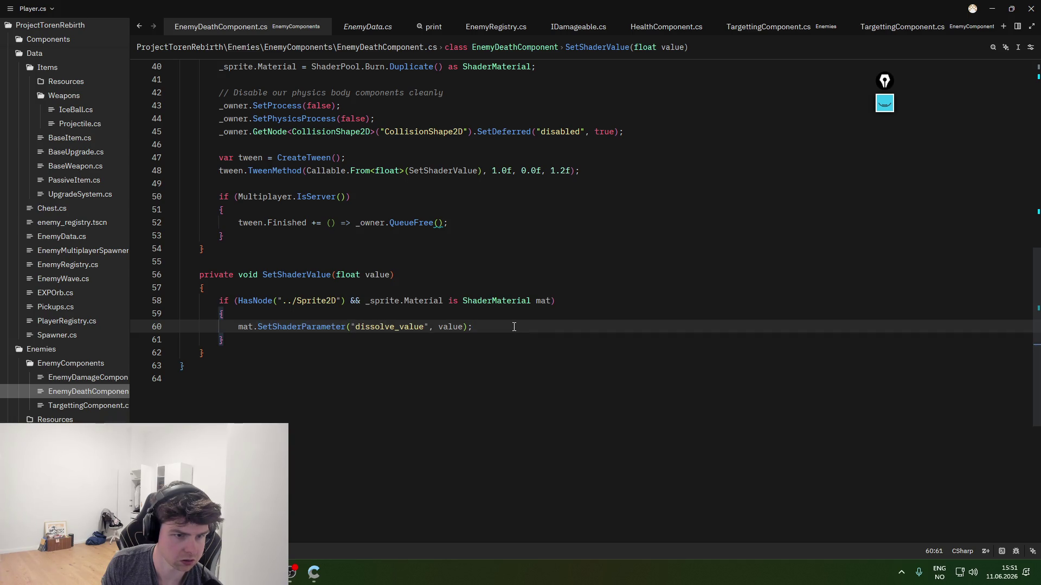
{"action": "scroll", "coordinate": [414, 284], "scroll_direction": "up", "scroll_amount": 2}
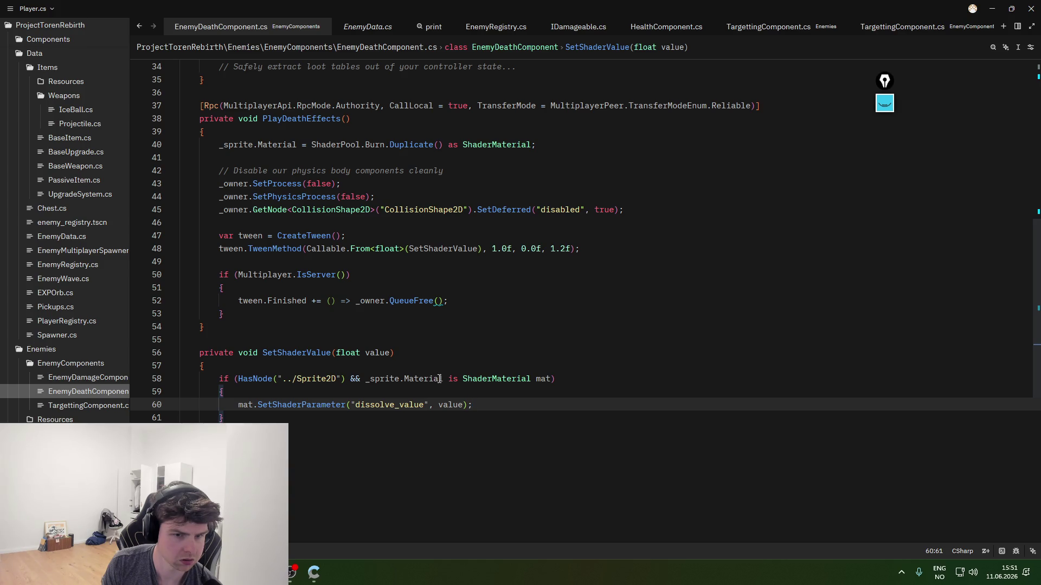
{"action": "scroll", "coordinate": [506, 382], "scroll_direction": "up", "scroll_amount": 3}
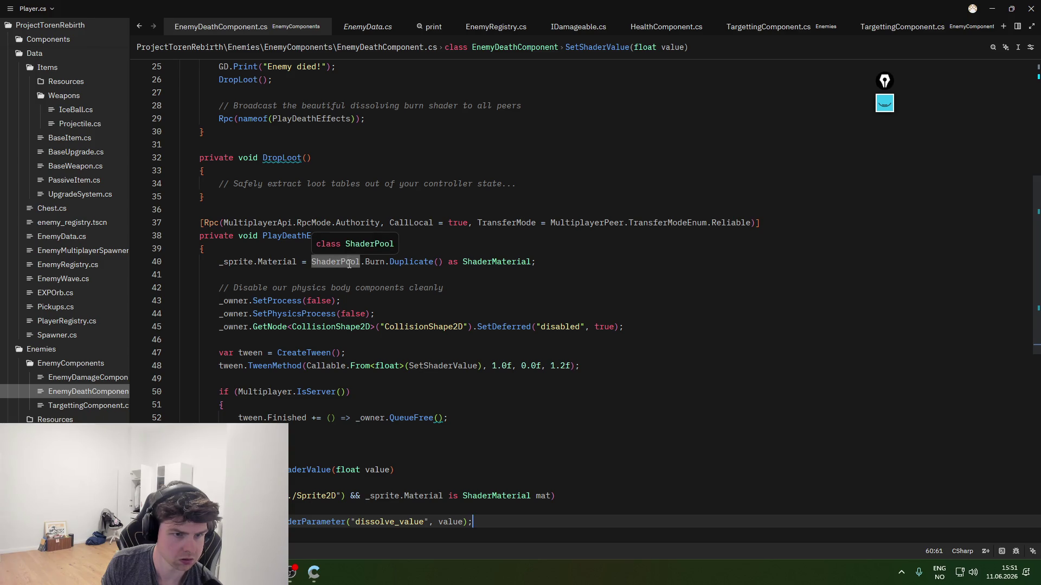
{"action": "mouse_move", "coordinate": [423, 263]}
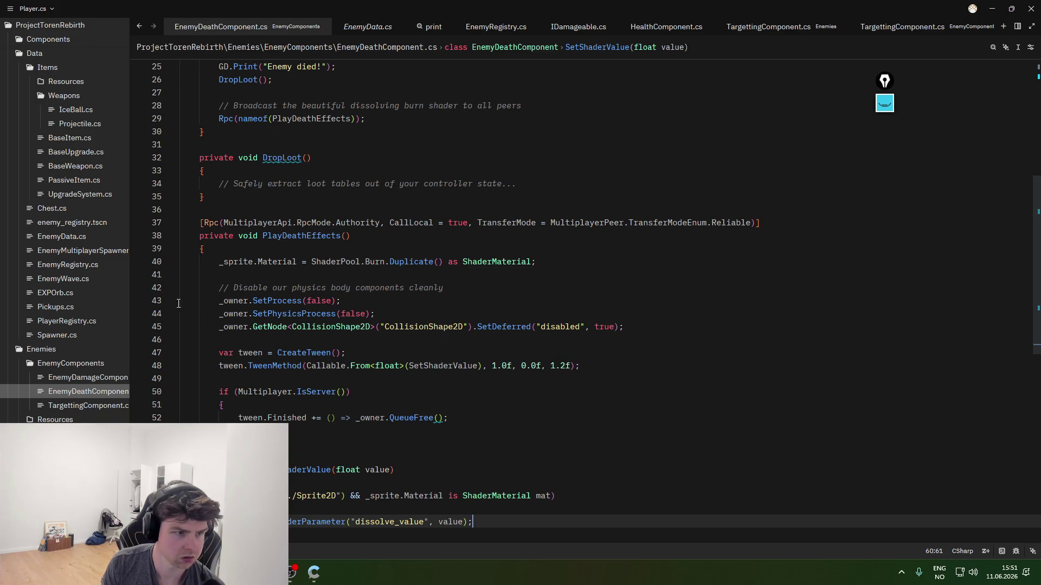
{"action": "scroll", "coordinate": [87, 347], "scroll_direction": "down", "scroll_amount": 3}
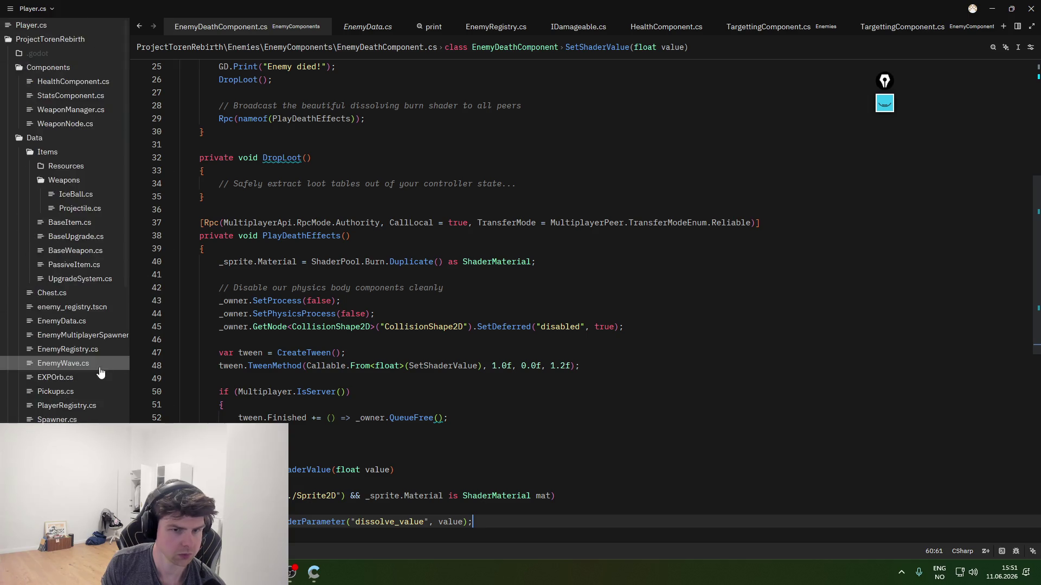
- Build and run the game in Godot, then open a project-wide search from PlayDeathEffects
{"action": "key", "text": "alt+Tab"}
{"action": "left_click", "coordinate": [869, 24]}
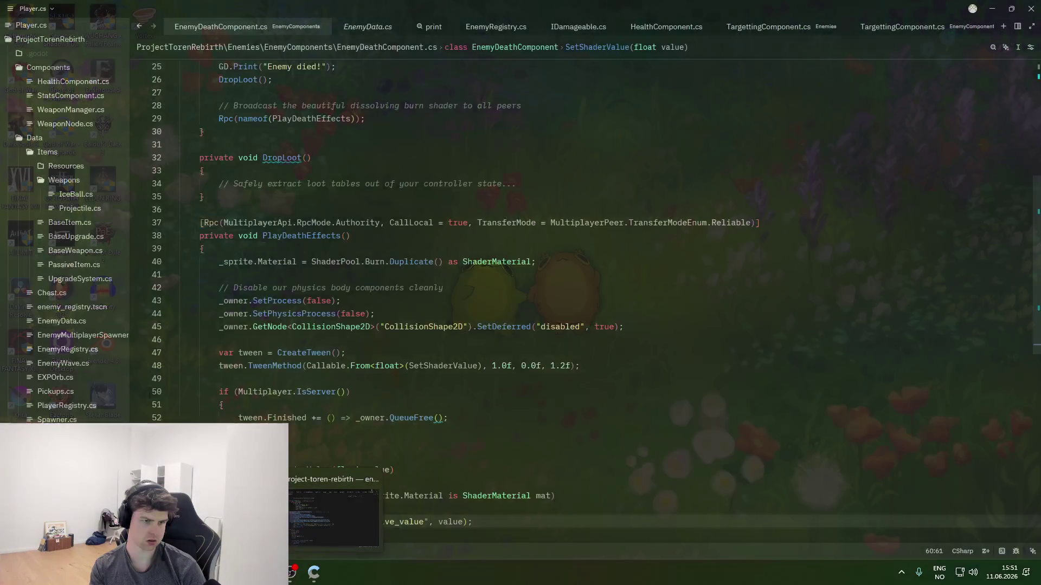
{"action": "left_click", "coordinate": [281, 515]}
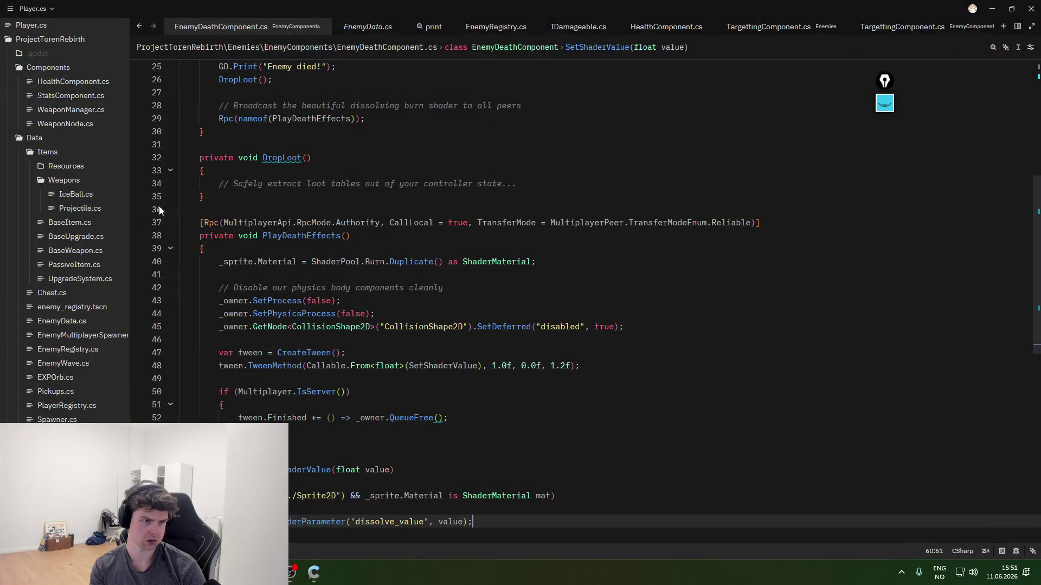
{"action": "left_click", "coordinate": [205, 248]}
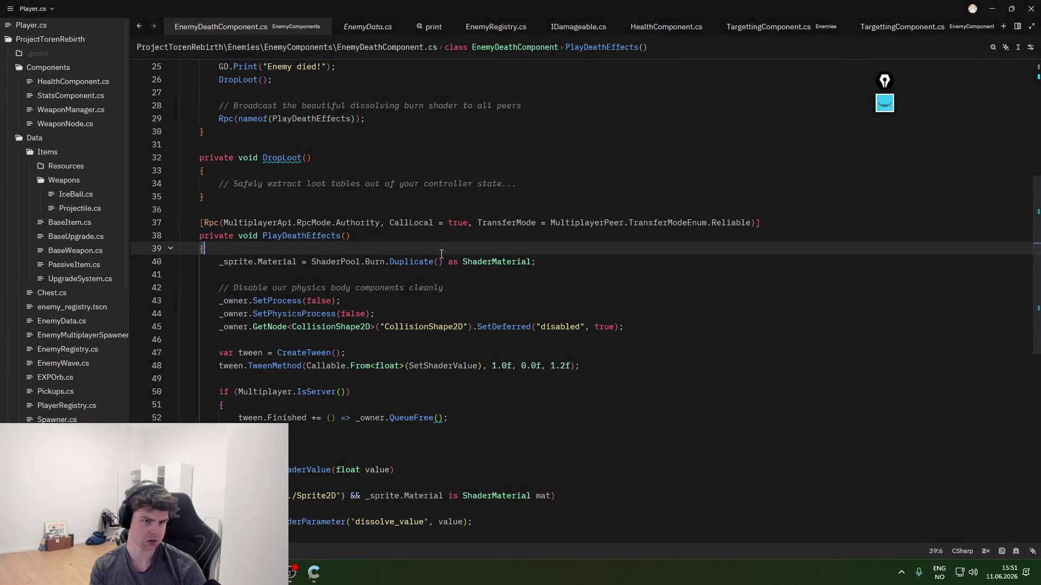
{"action": "key", "text": "ctrl+f"}
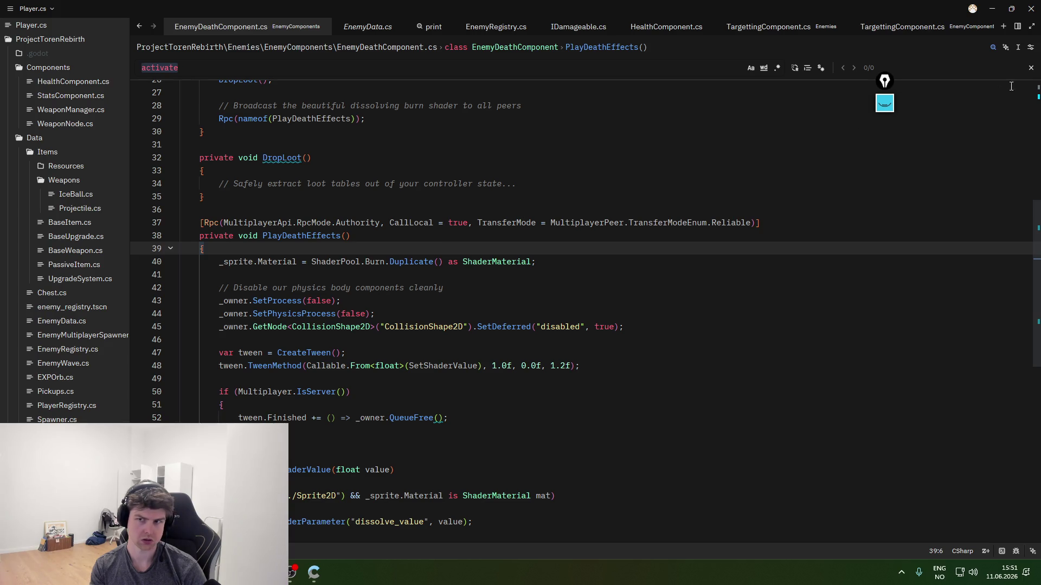
{"action": "key", "text": "ctrl+shift+f"}
- Jump to the TakeDamage method in HealthComponent.cs and review its death check
{"action": "type", "text": "take"}
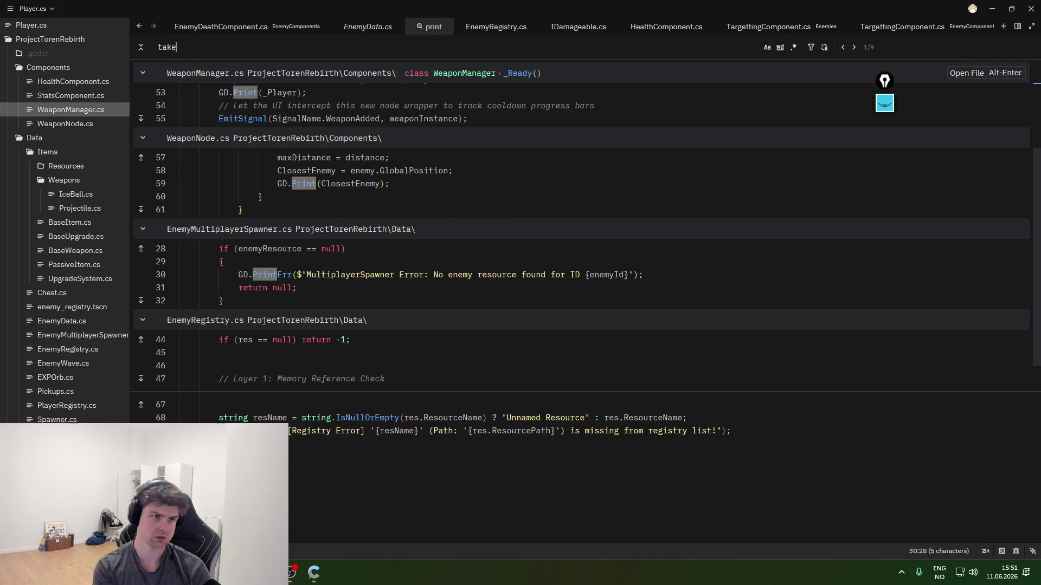
{"action": "type", "text": "Damage"}
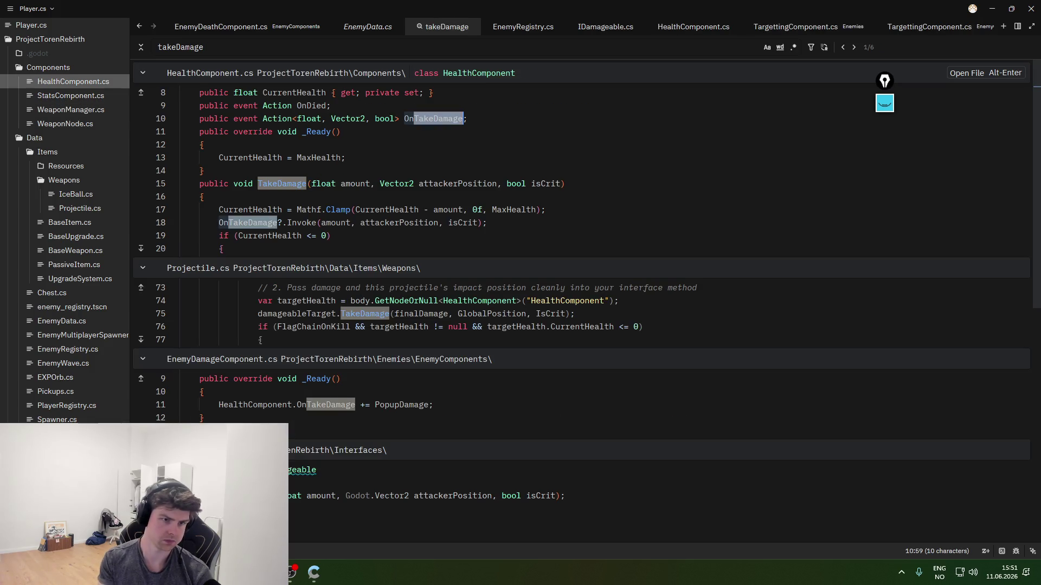
{"action": "key", "text": "alt+Return"}
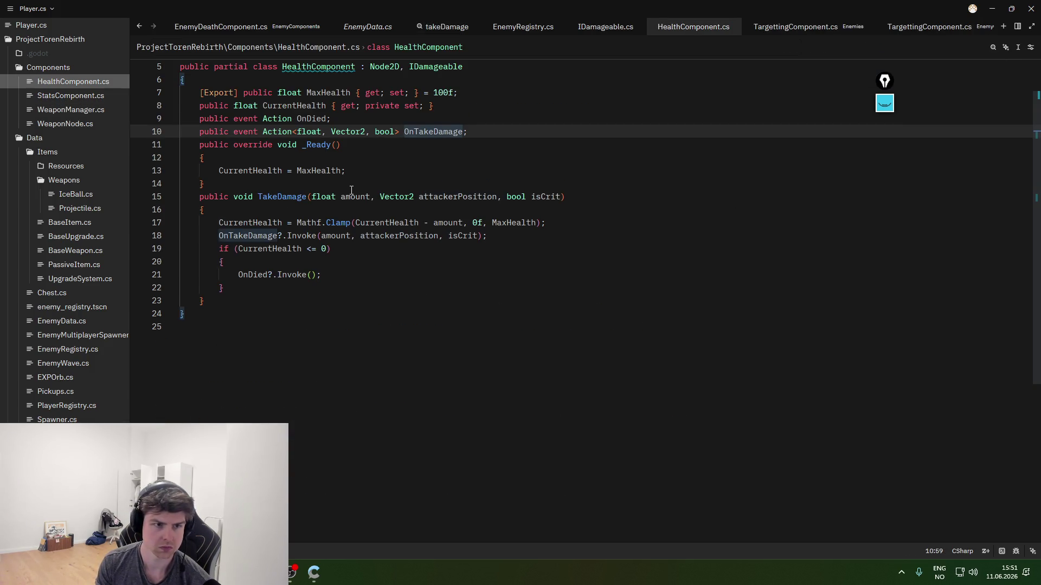
{"action": "left_click", "coordinate": [608, 208]}
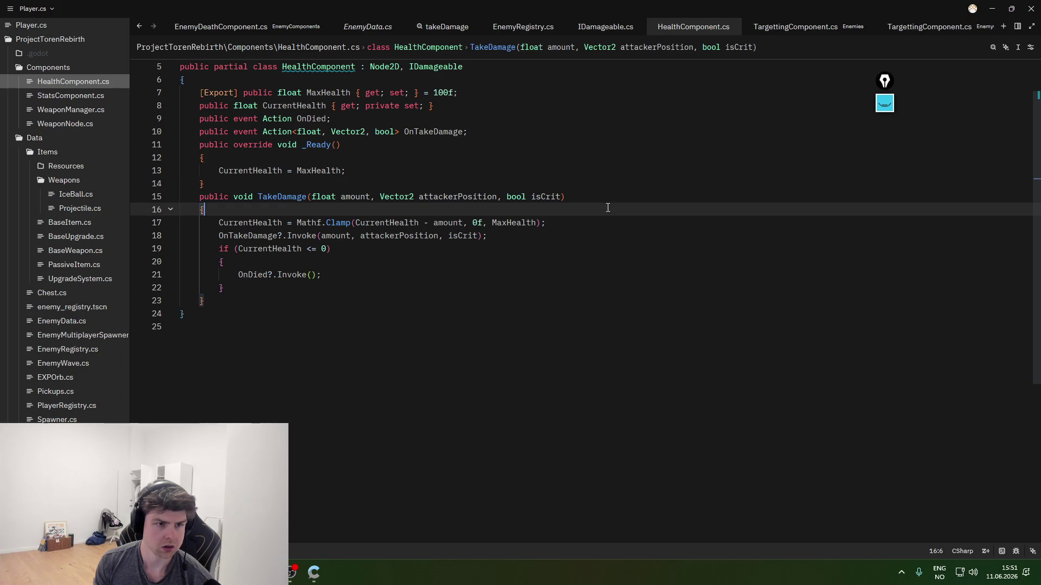
{"action": "left_click", "coordinate": [609, 225]}
{"action": "left_click", "coordinate": [574, 261]}
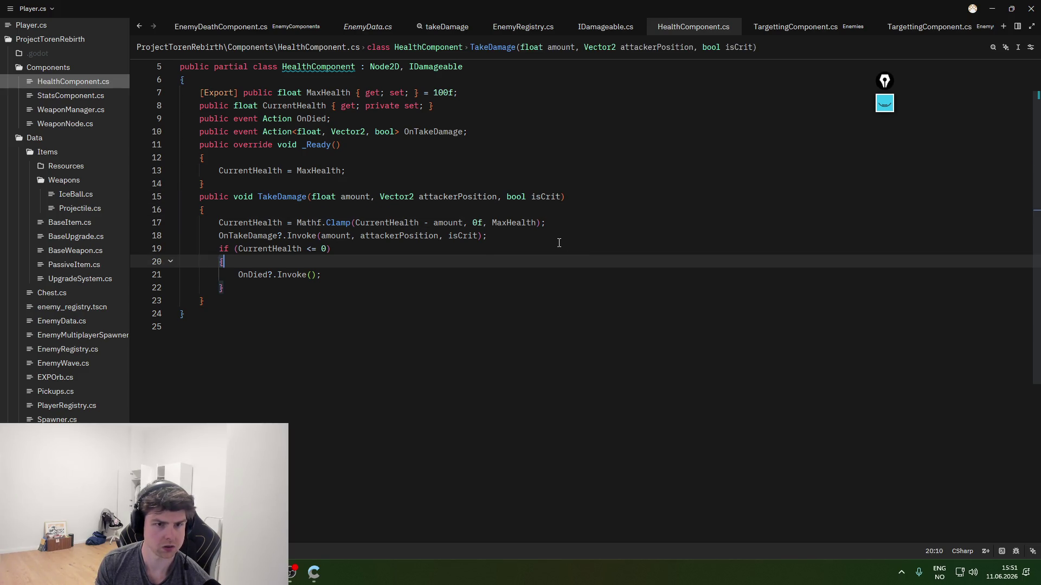
{"action": "left_click", "coordinate": [558, 243]}
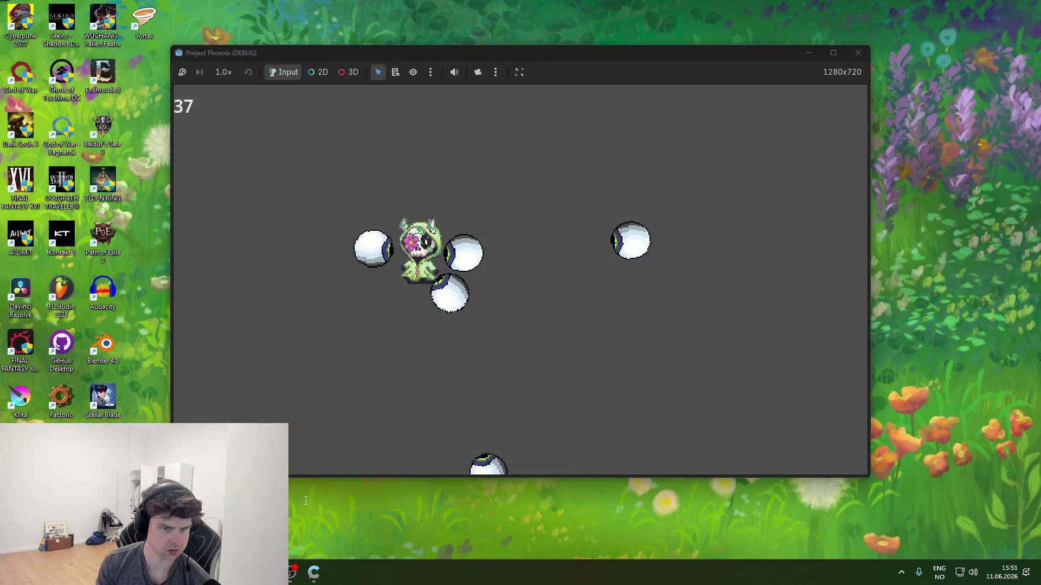
- Close the running game window and return to the Godot editor
{"action": "left_click", "coordinate": [303, 500]}
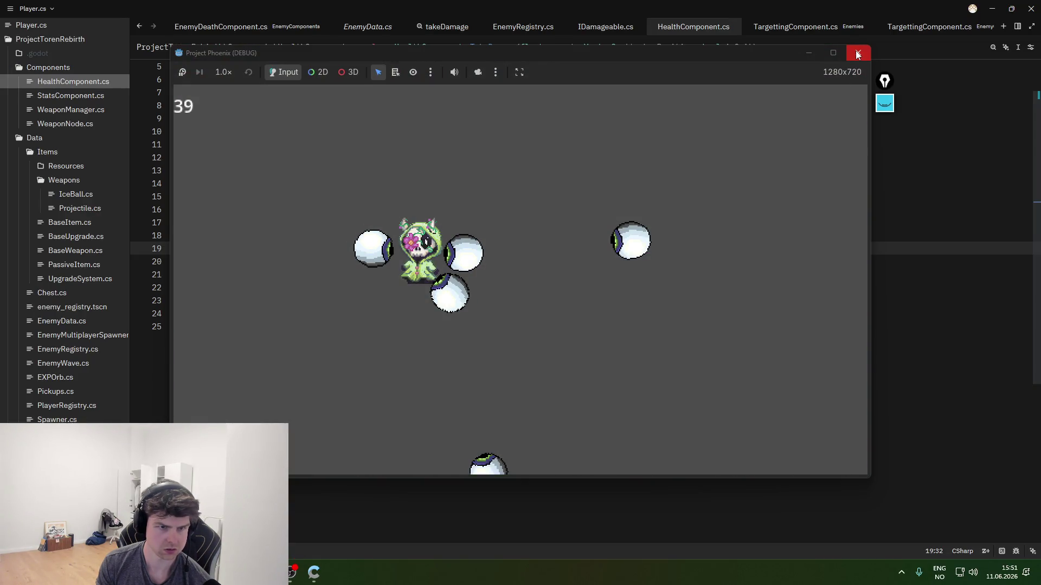
{"action": "left_click", "coordinate": [857, 55]}
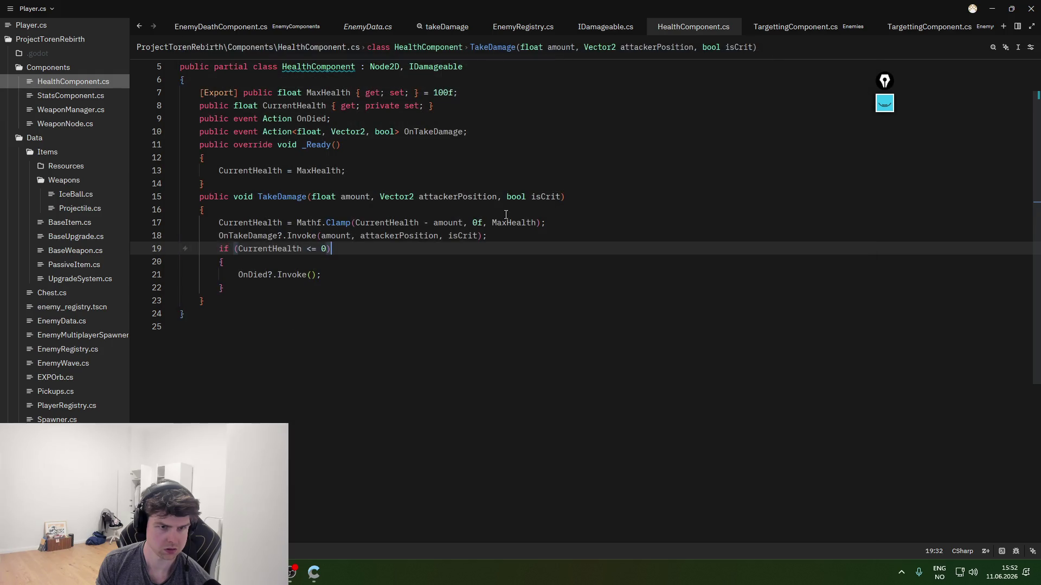
{"action": "key", "text": "alt+Tab"}
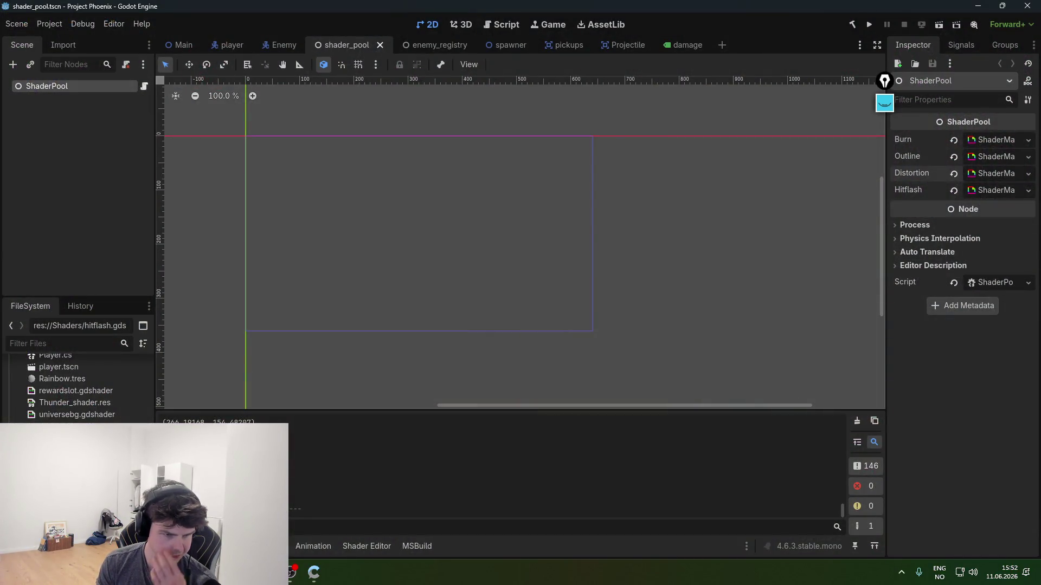
- Select the code of HealthComponent.cs, EnemyDeathComponent.cs and EnemyDamageComponent.cs in turn, then open Spawner.cs
{"action": "key", "text": "alt+Tab"}
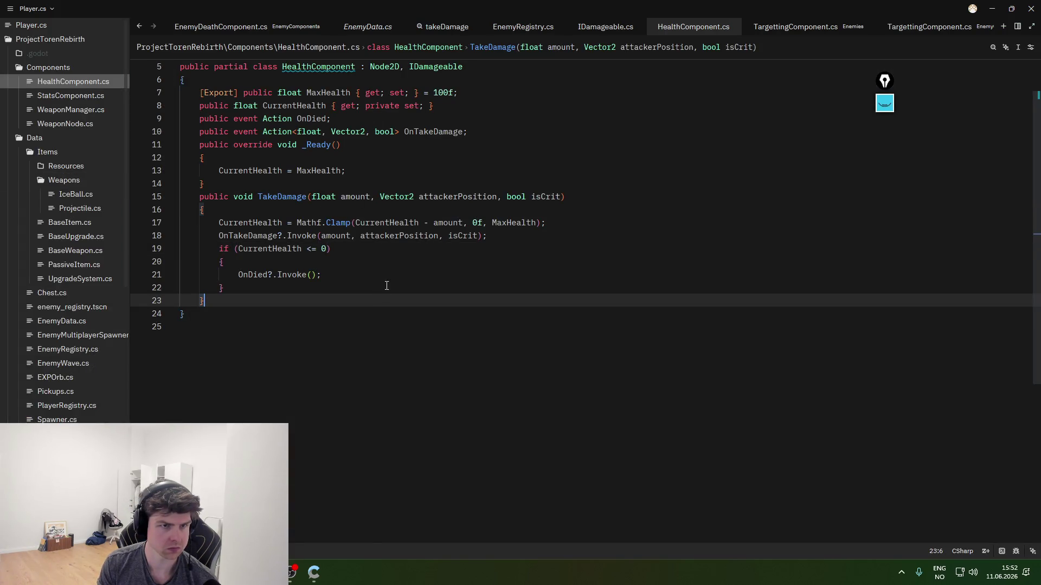
{"action": "key", "text": "ctrl+a"}
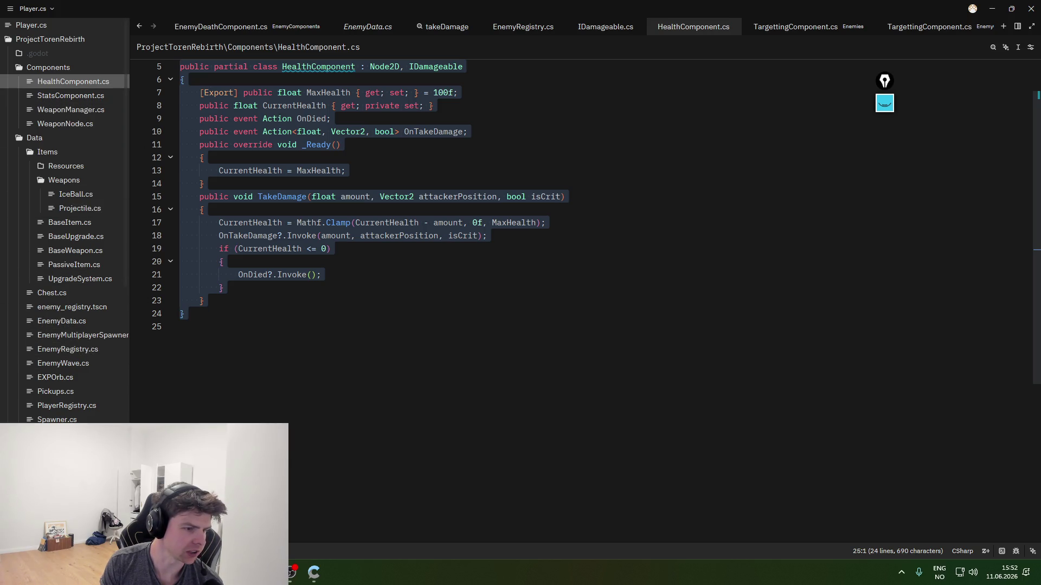
{"action": "key", "text": "alt+Left"}
{"action": "key", "text": "alt+Left"}
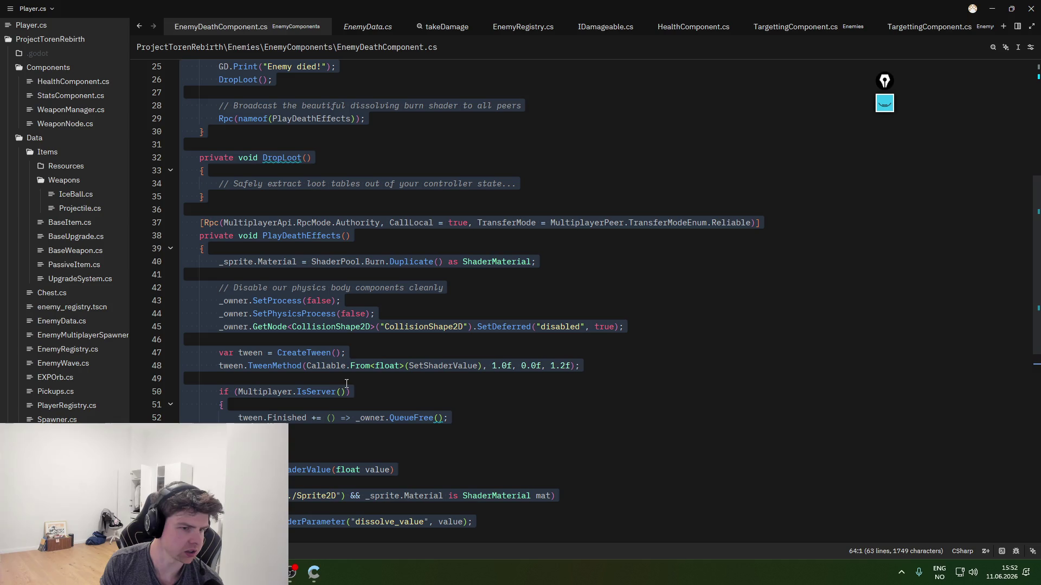
{"action": "key", "text": "alt+Right"}
{"action": "key", "text": "ctrl+a"}
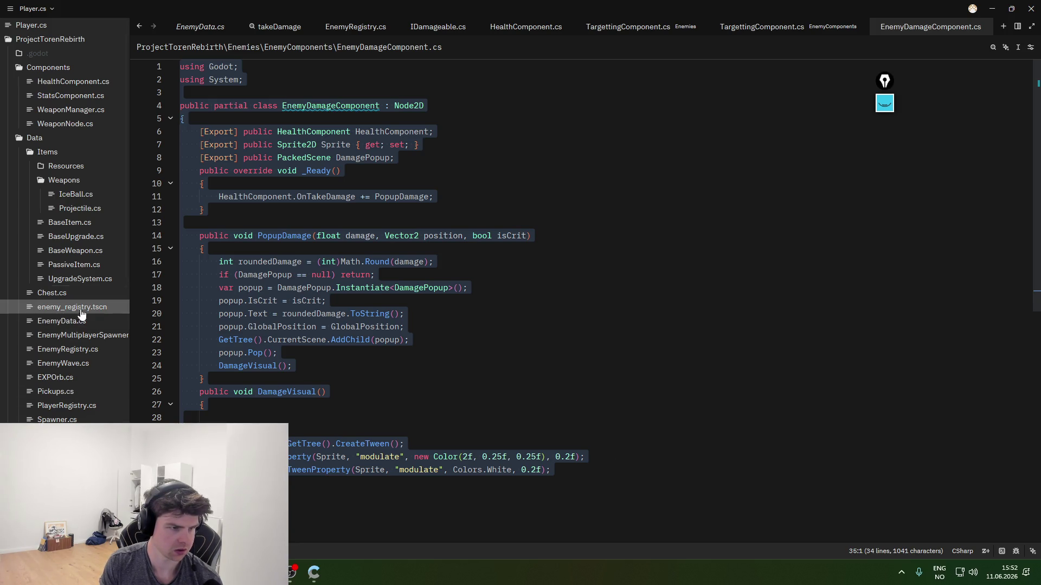
{"action": "left_click", "coordinate": [97, 419]}
{"action": "left_click", "coordinate": [417, 391]}
- Search Spawner.cs for 'elite' and step through each match to the check inside Spawn
{"action": "key", "text": "ctrl+f"}
{"action": "type", "text": "elite"}
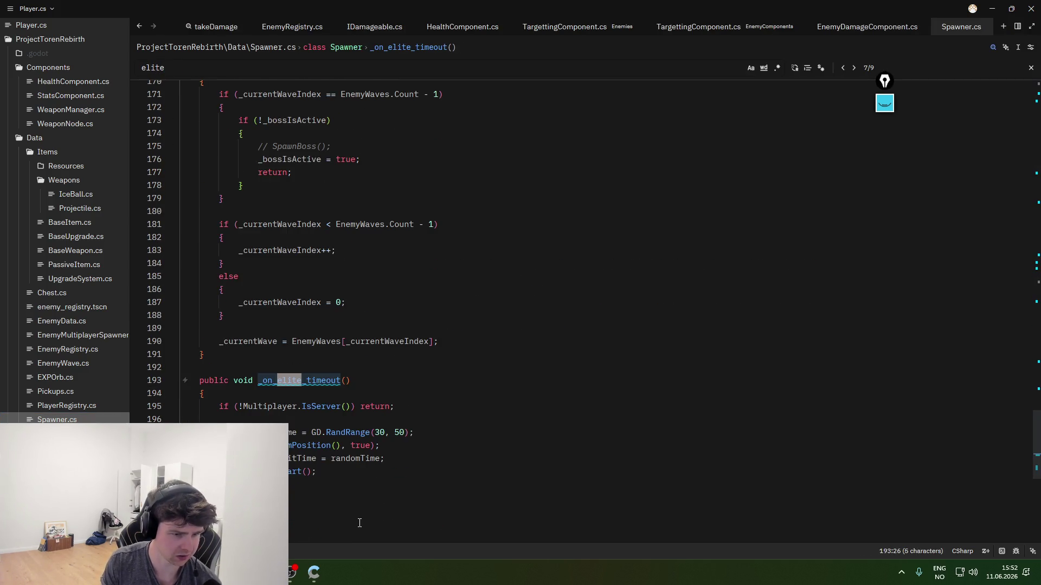
{"action": "left_click", "coordinate": [342, 468]}
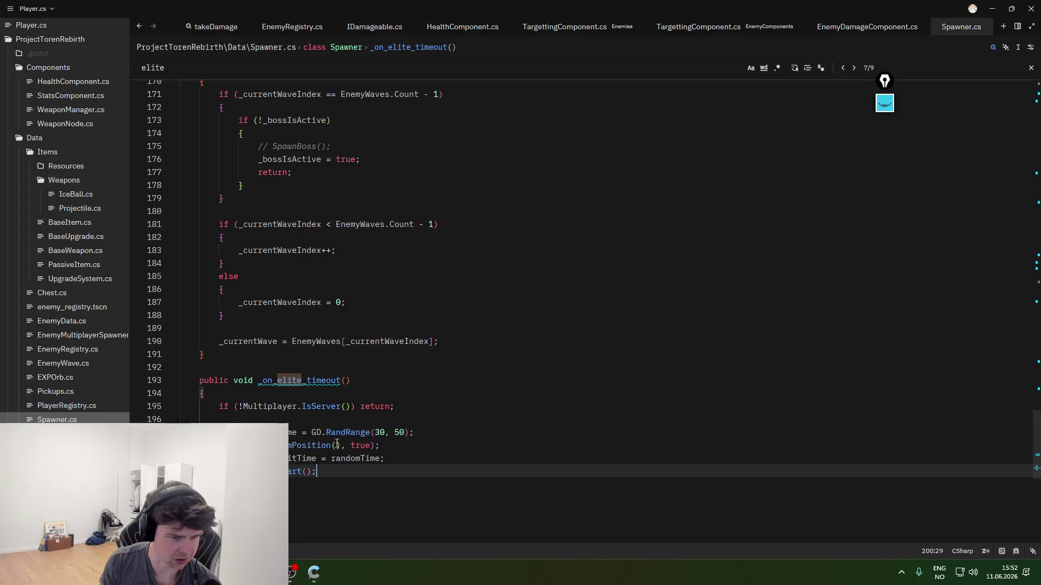
{"action": "key", "text": "Up"}
{"action": "key", "text": "Up"}
{"action": "key", "text": "Up"}
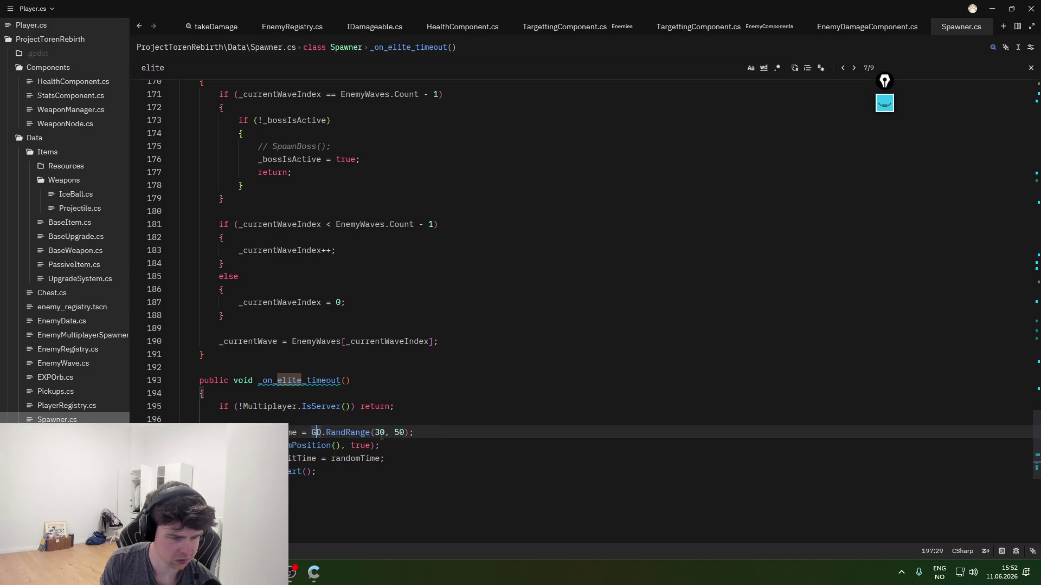
{"action": "left_click", "coordinate": [854, 69]}
{"action": "left_click", "coordinate": [855, 70]}
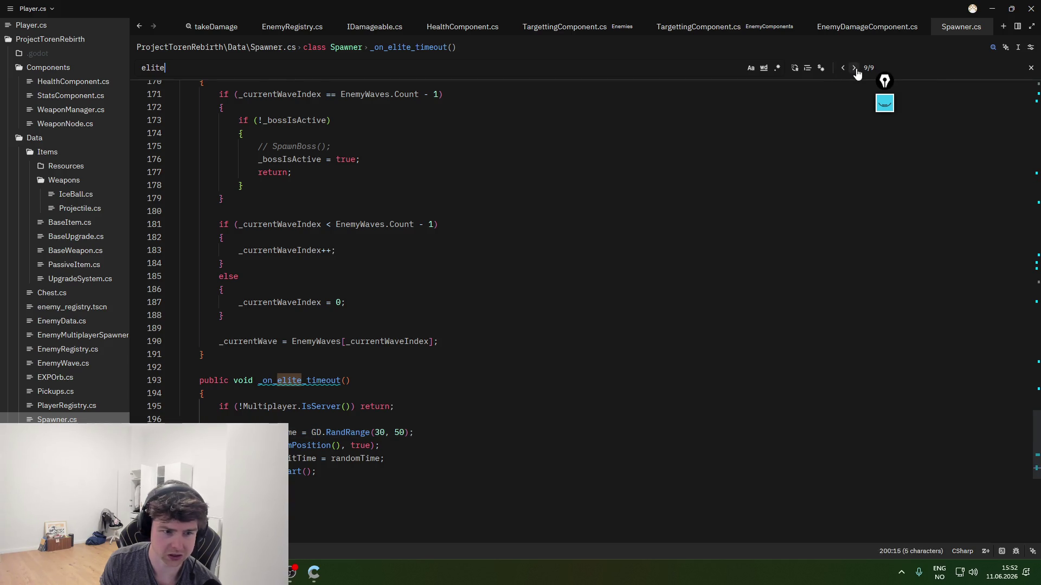
{"action": "left_click", "coordinate": [855, 68]}
{"action": "left_click", "coordinate": [854, 68]}
{"action": "left_click", "coordinate": [855, 69]}
{"action": "left_click", "coordinate": [855, 69]}
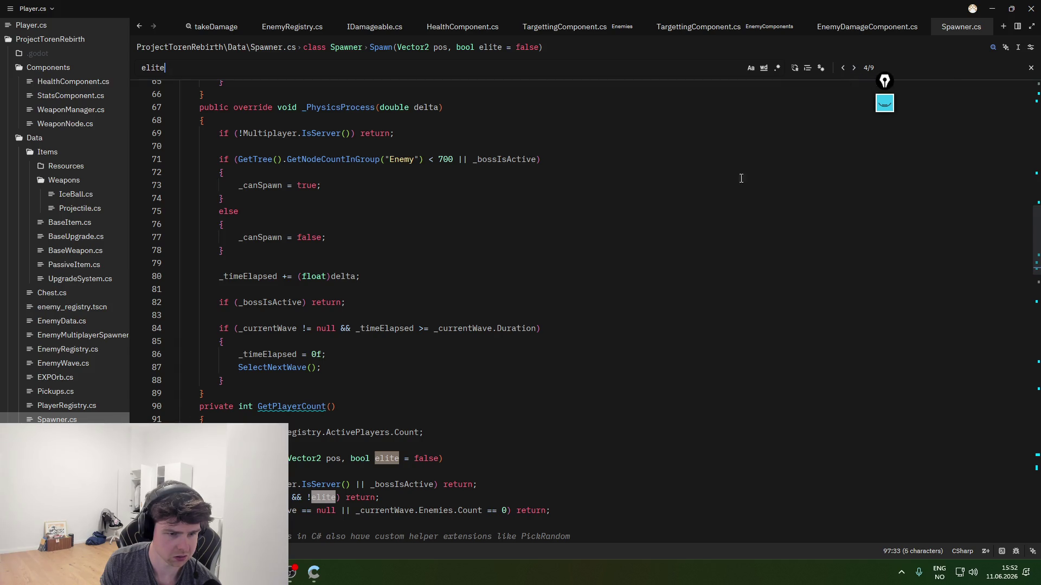
- Scroll to the spawnData dictionary in Spawn, then select the whole Spawner.cs file
{"action": "scroll", "coordinate": [609, 314], "scroll_direction": "down", "scroll_amount": 3}
{"action": "scroll", "coordinate": [585, 328], "scroll_direction": "down", "scroll_amount": 3}
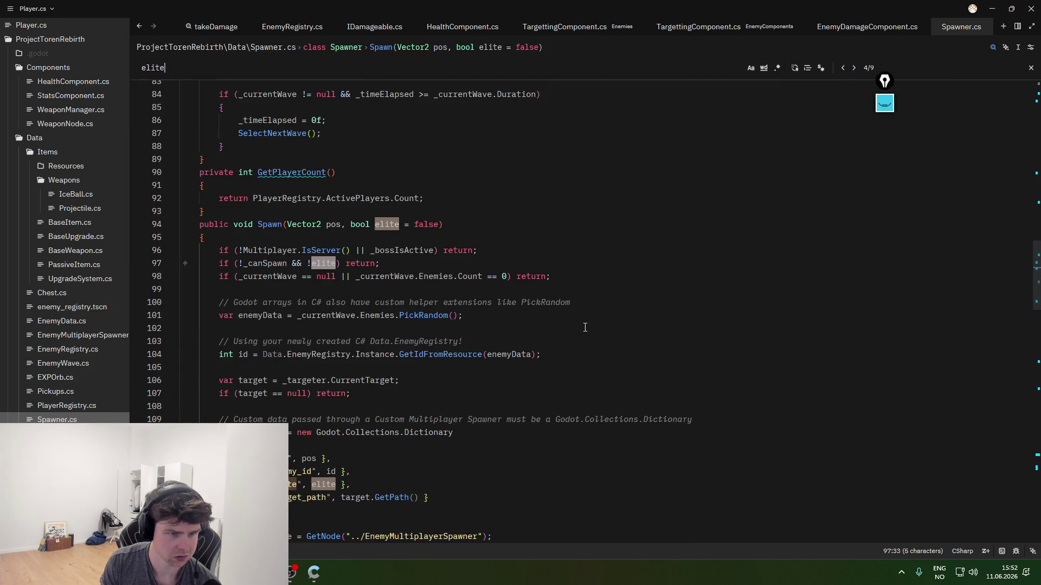
{"action": "scroll", "coordinate": [542, 255], "scroll_direction": "down", "scroll_amount": 1}
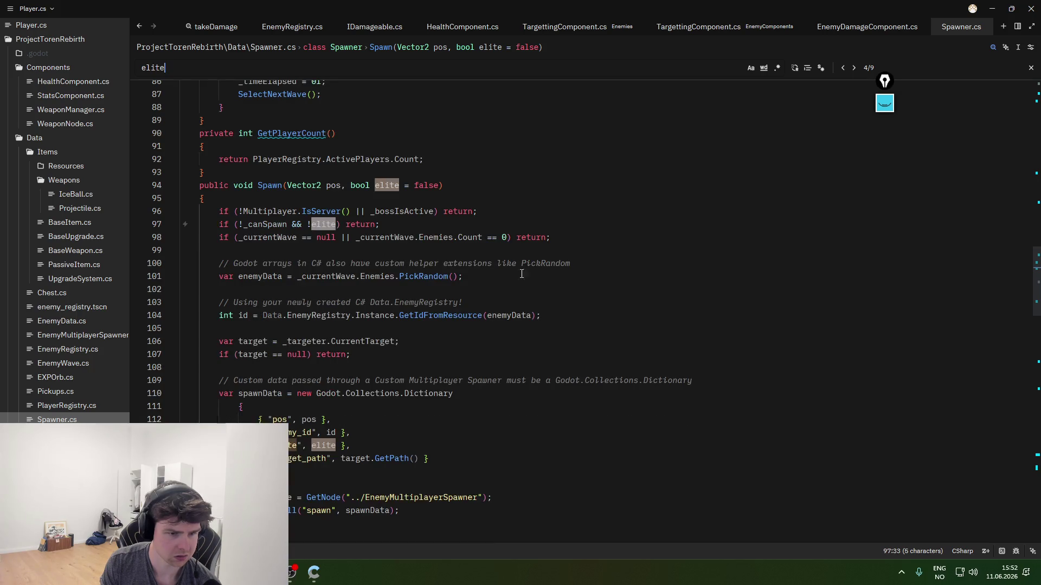
{"action": "left_click", "coordinate": [358, 445]}
{"action": "left_click", "coordinate": [358, 459]}
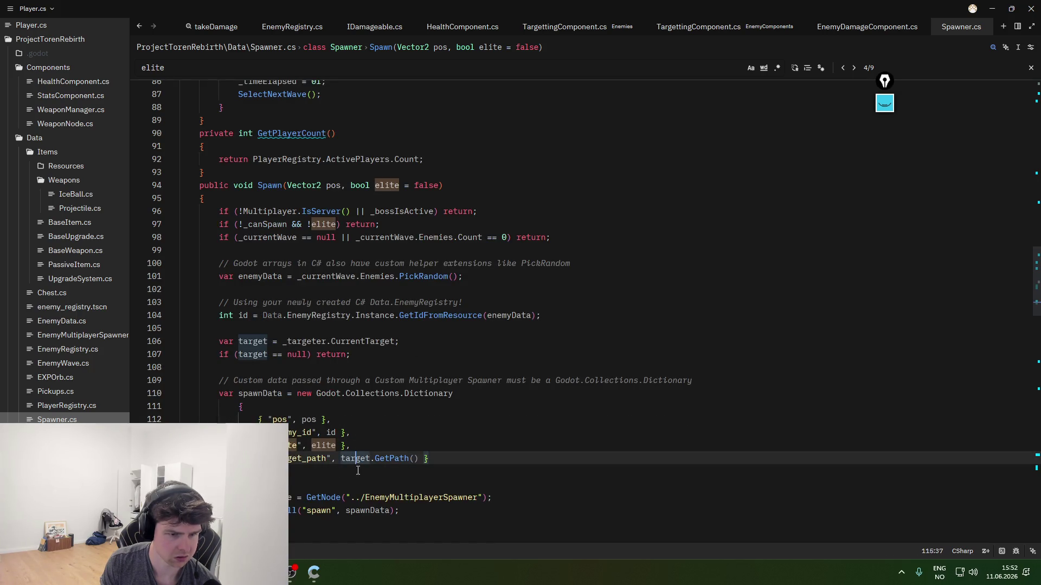
{"action": "left_click", "coordinate": [357, 473]}
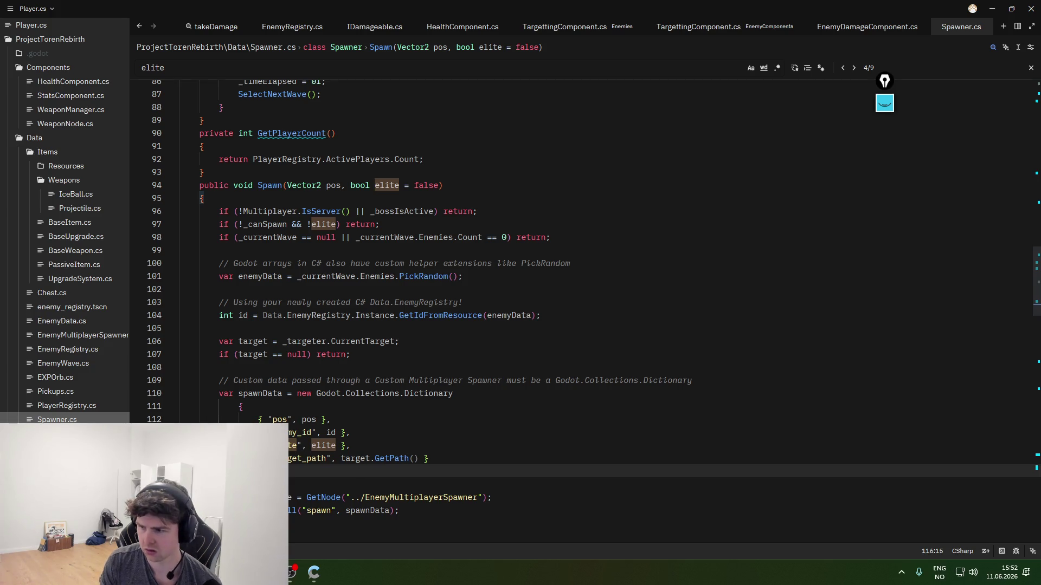
{"action": "key", "text": "ctrl+a"}
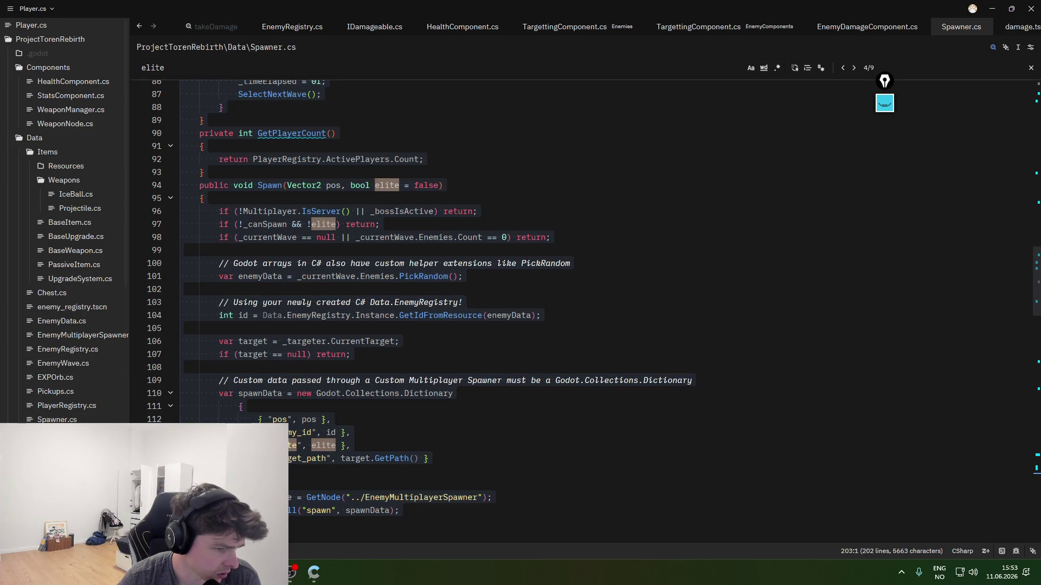
- Open Enemy.cs, copy its code, and move to the Gemini chat
{"action": "left_click", "coordinate": [60, 433]}
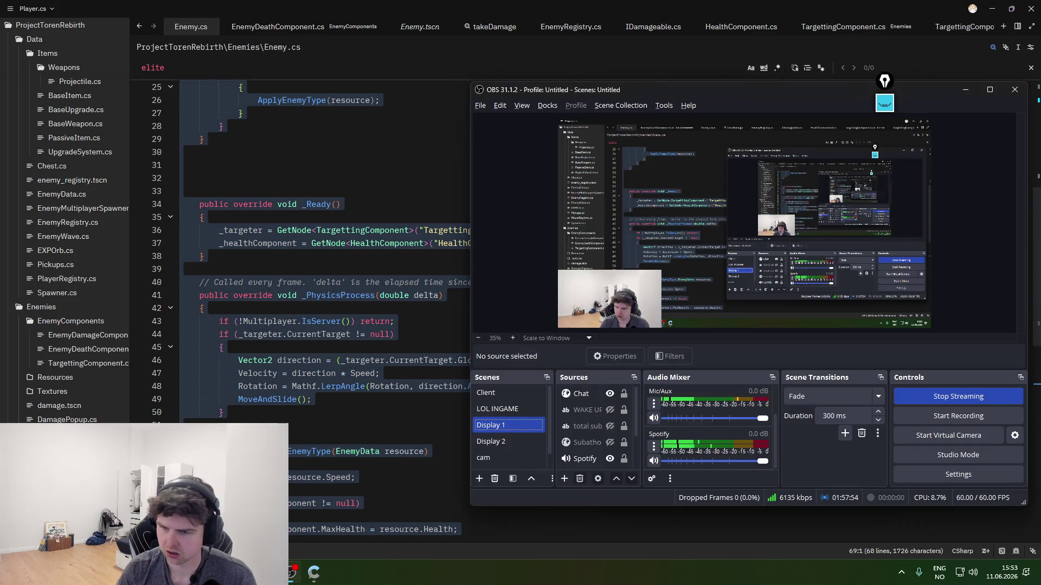
{"action": "key", "text": "alt+Tab"}
{"action": "left_click", "coordinate": [760, 515]}
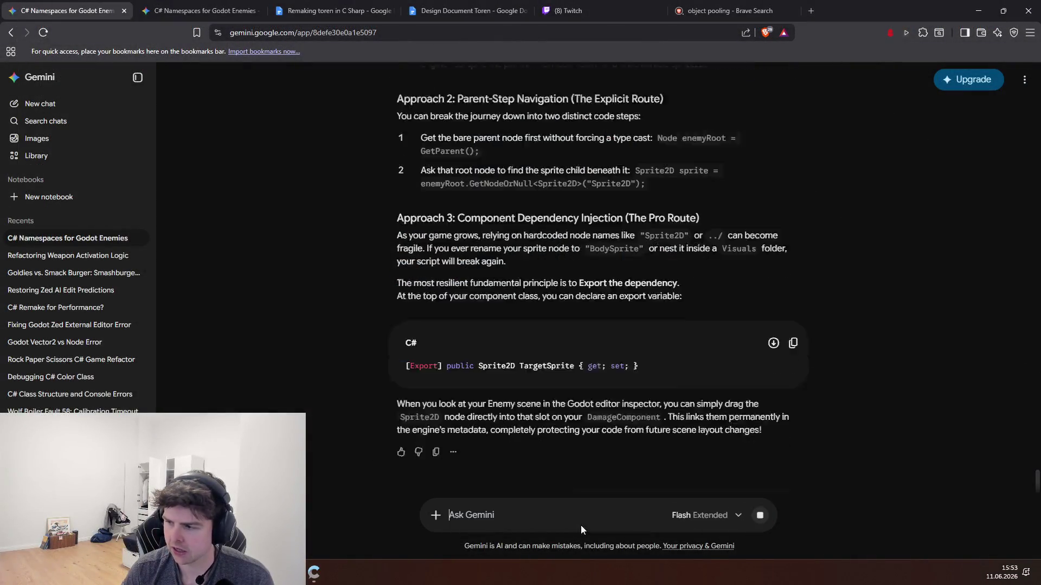
- Submit the component code to Gemini, read the opening Immortal Entity Leak section, and return to the game
{"action": "left_click", "coordinate": [313, 572]}
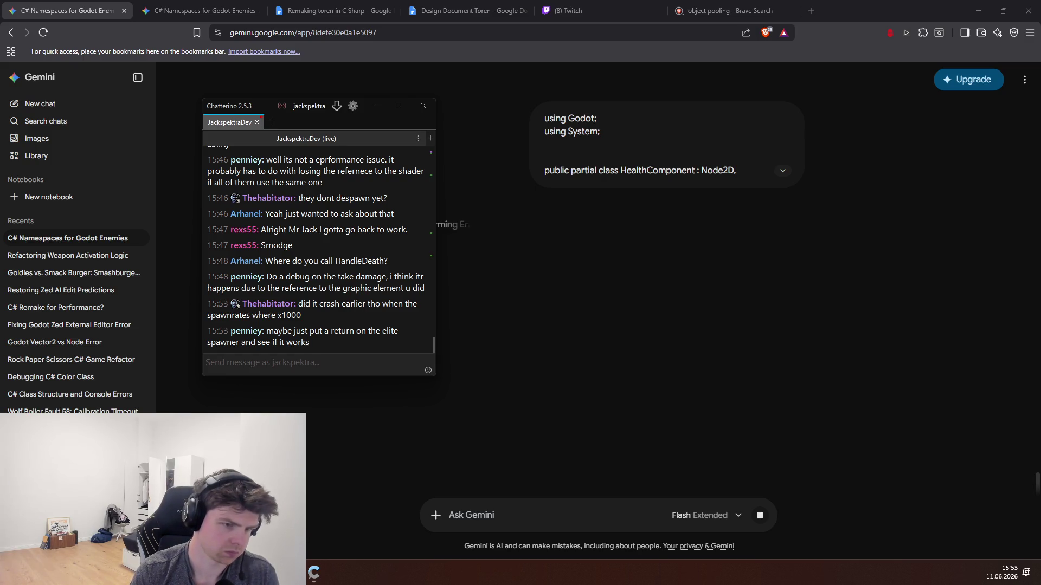
{"action": "key", "text": "alt+Tab"}
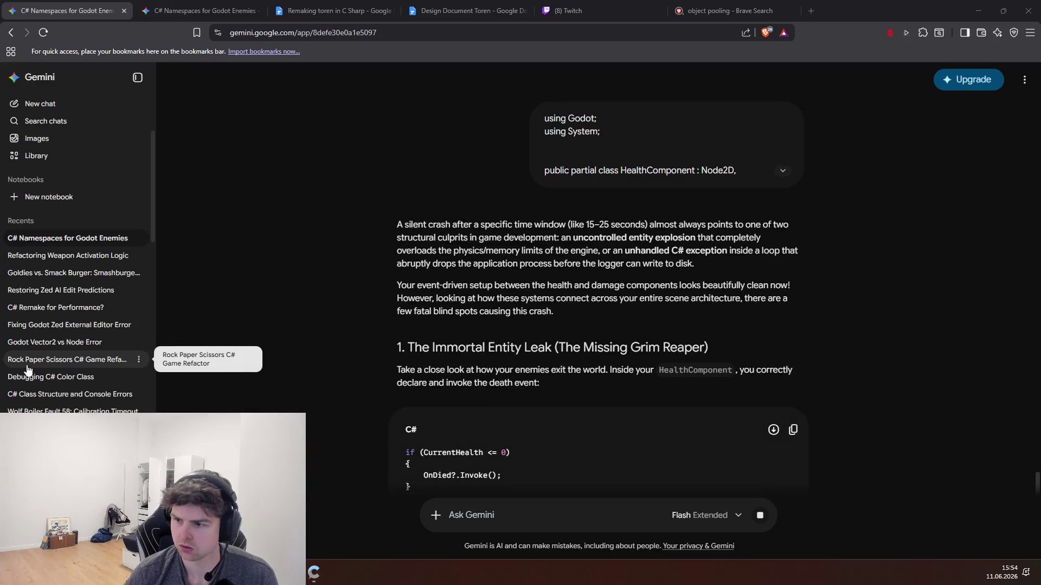
{"action": "scroll", "coordinate": [398, 421], "scroll_direction": "down", "scroll_amount": 1}
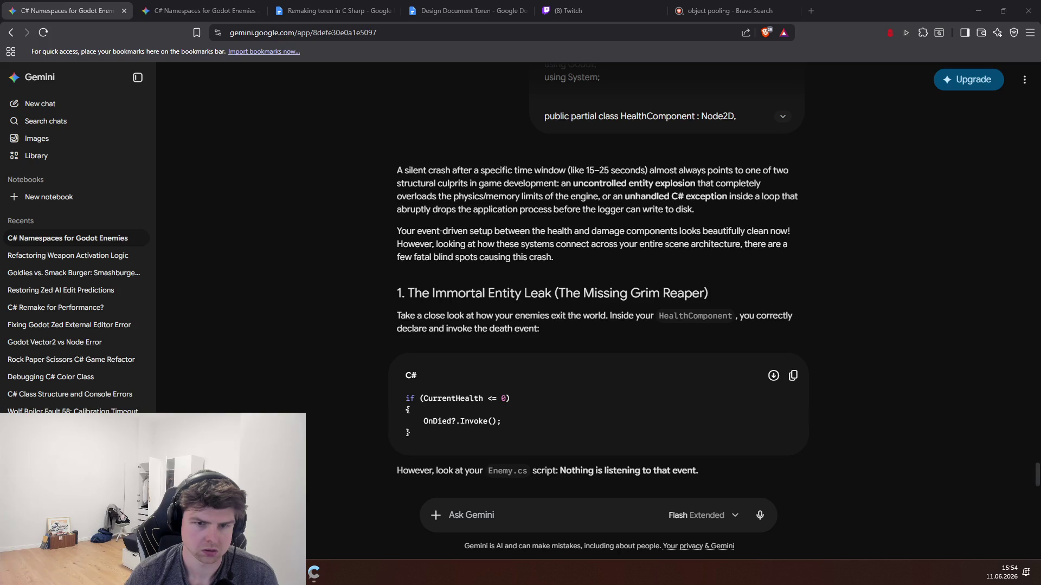
{"action": "key", "text": "alt+Tab"}
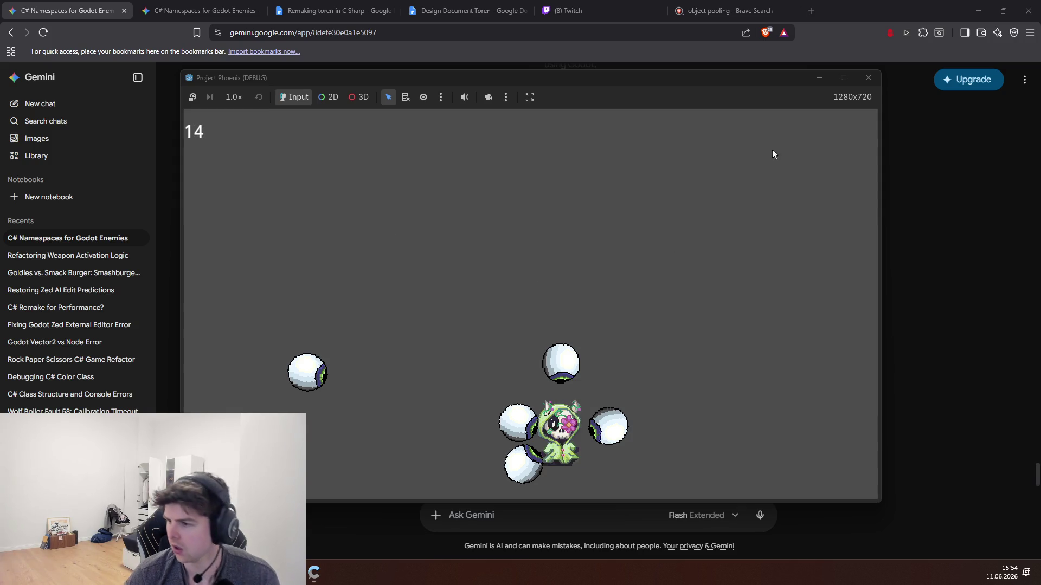
- Close the running game window and scroll through Gemini's crash analysis
{"action": "left_click", "coordinate": [864, 81]}
{"action": "scroll", "coordinate": [300, 382], "scroll_direction": "down", "scroll_amount": 1}
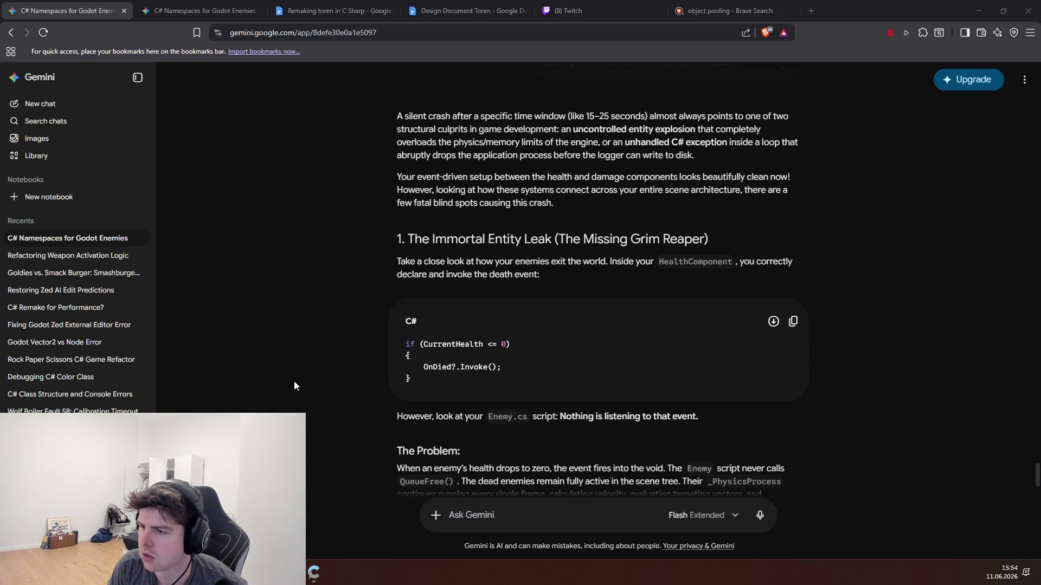
{"action": "scroll", "coordinate": [294, 384], "scroll_direction": "down", "scroll_amount": 1}
{"action": "scroll", "coordinate": [290, 381], "scroll_direction": "down", "scroll_amount": 1}
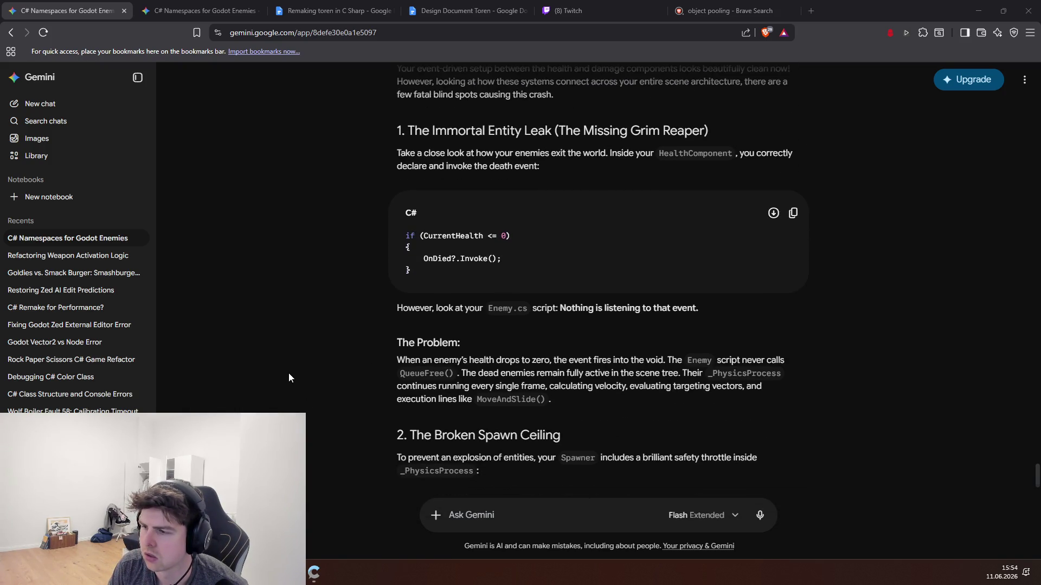
{"action": "scroll", "coordinate": [288, 374], "scroll_direction": "down", "scroll_amount": 1}
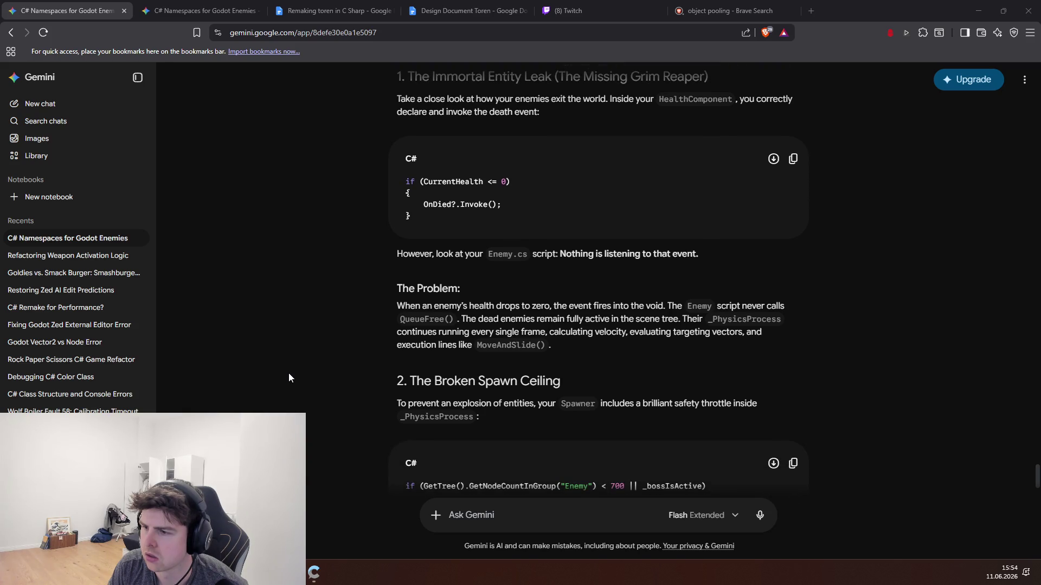
{"action": "scroll", "coordinate": [289, 374], "scroll_direction": "down", "scroll_amount": 1}
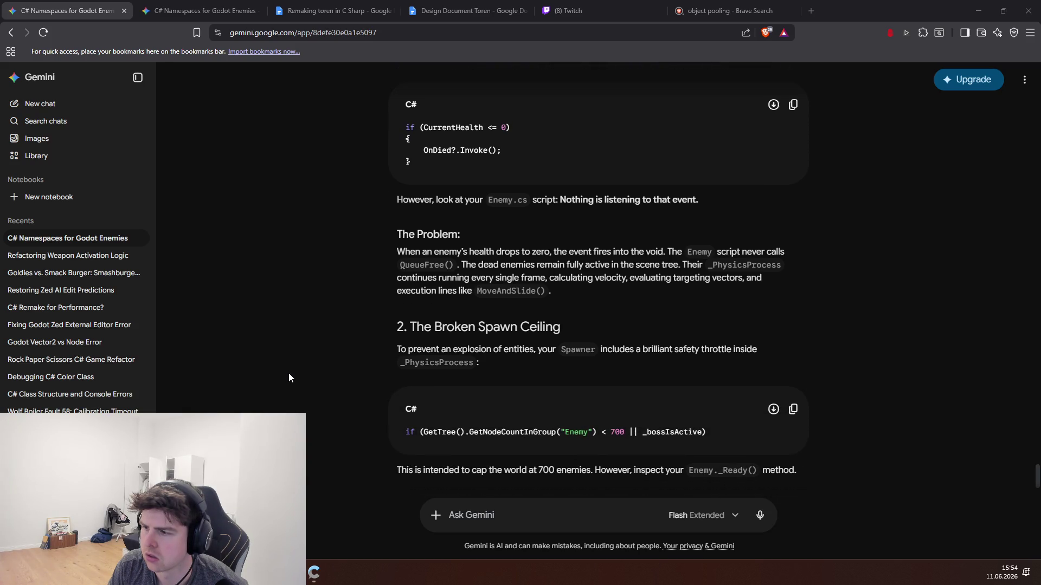
{"action": "scroll", "coordinate": [289, 374], "scroll_direction": "down", "scroll_amount": 3}
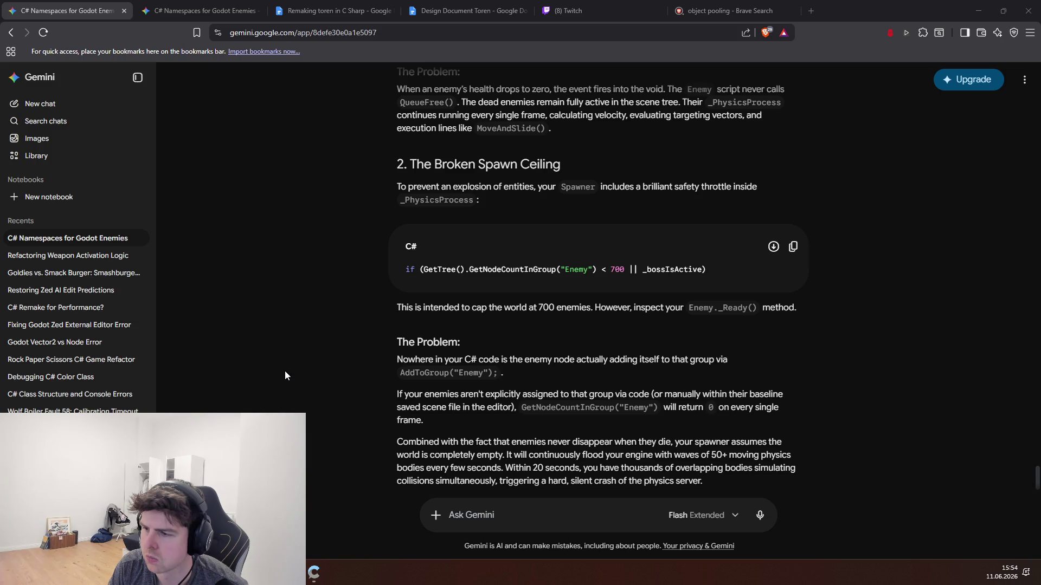
{"action": "scroll", "coordinate": [282, 374], "scroll_direction": "down", "scroll_amount": 2}
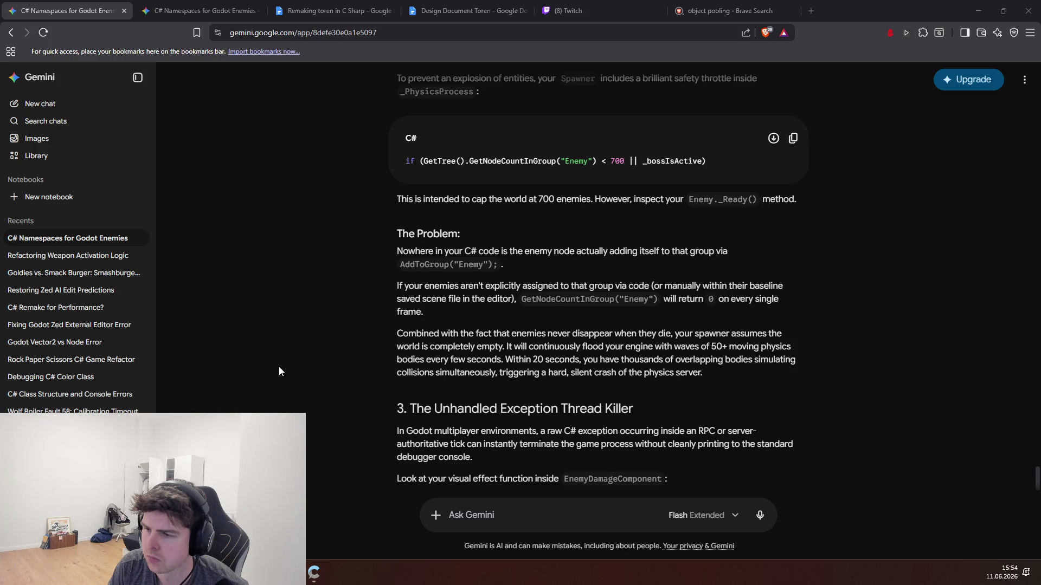
{"action": "scroll", "coordinate": [279, 366], "scroll_direction": "down", "scroll_amount": 1}
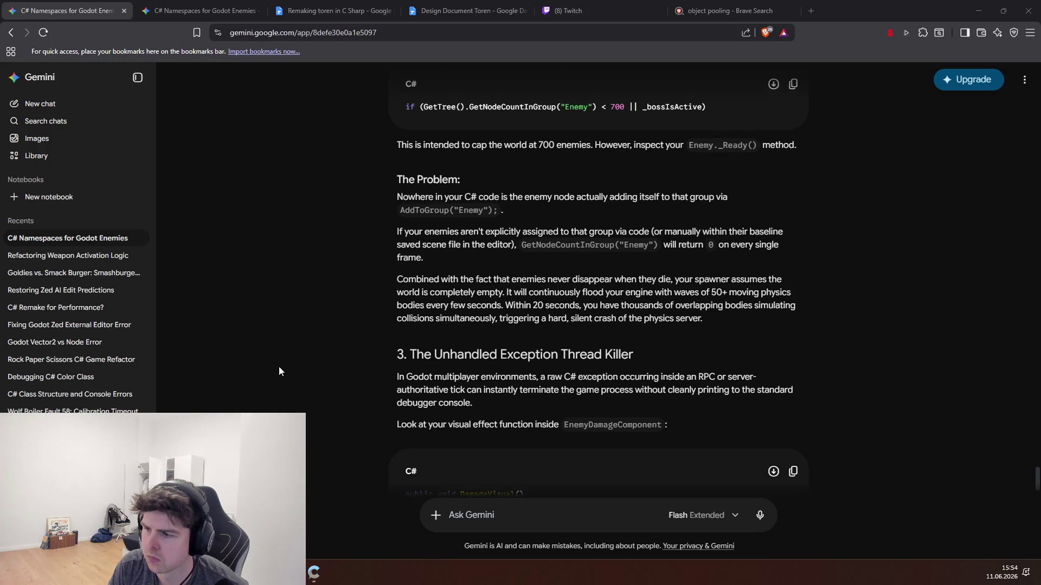
{"action": "scroll", "coordinate": [279, 366], "scroll_direction": "down", "scroll_amount": 3}
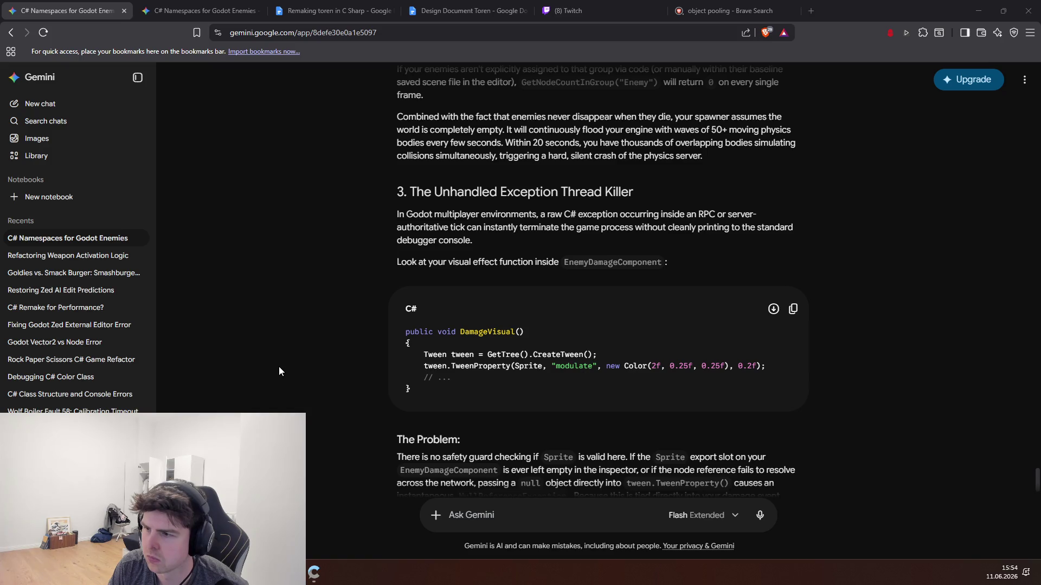
- Highlight Gemini's sentences about exceptions killing the game and the empty export slot
{"action": "left_click_drag", "start_coordinate": [453, 214], "coordinate": [730, 227]}
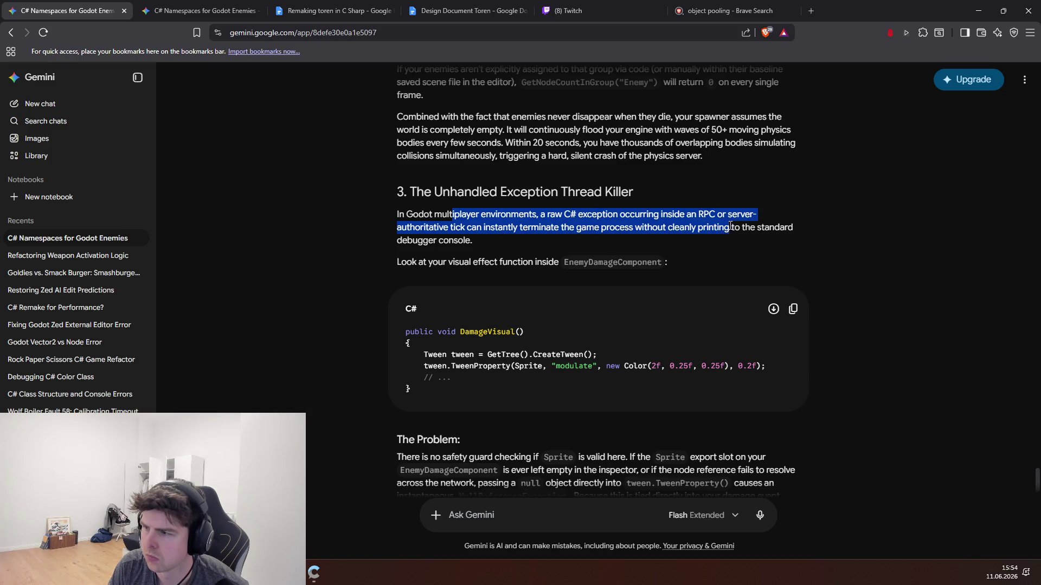
{"action": "left_click", "coordinate": [506, 240]}
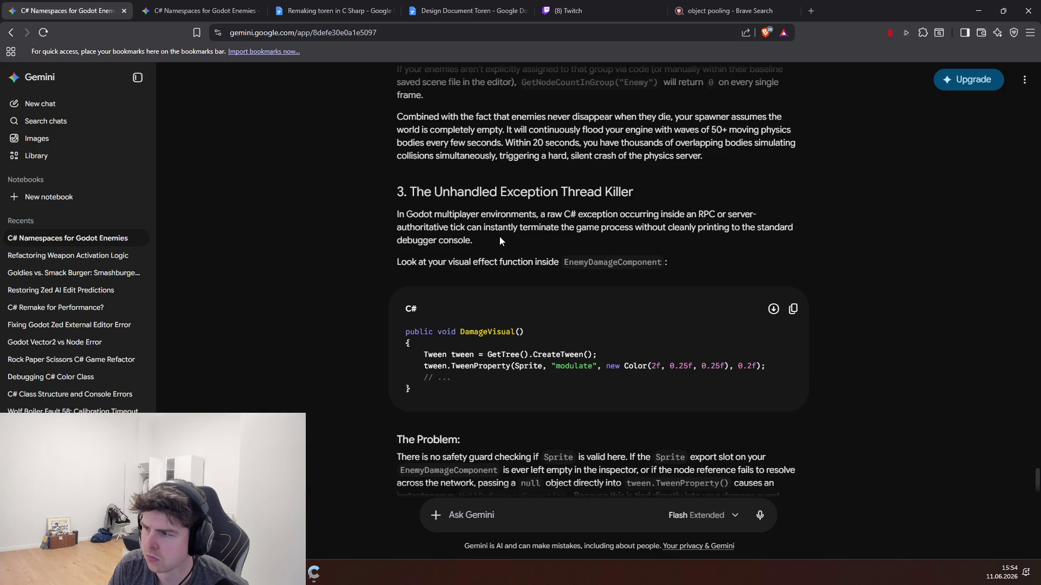
{"action": "left_click_drag", "start_coordinate": [688, 281], "coordinate": [450, 192]}
{"action": "left_click", "coordinate": [544, 256]}
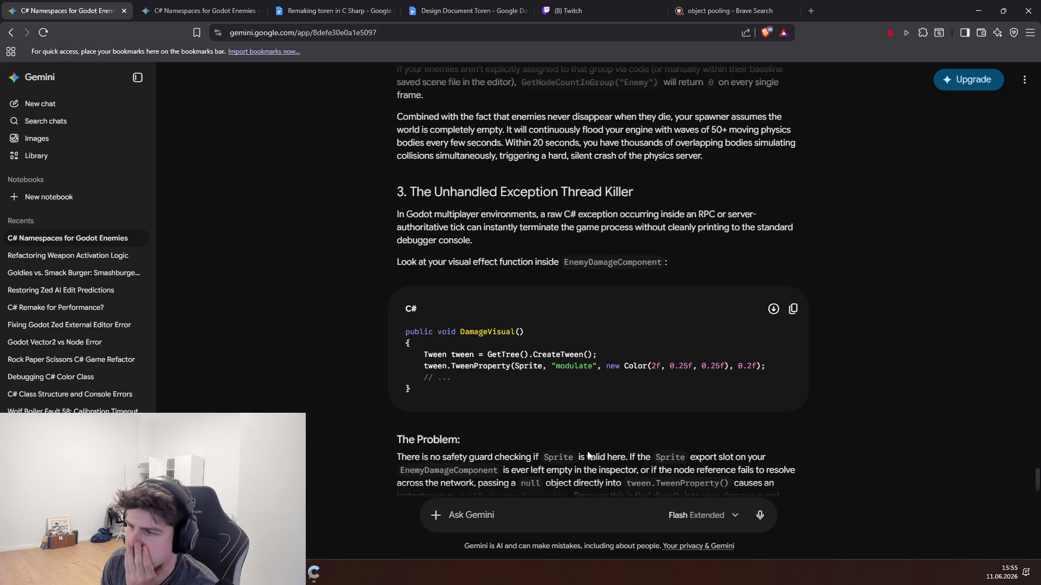
{"action": "scroll", "coordinate": [590, 455], "scroll_direction": "down", "scroll_amount": 1}
{"action": "mouse_move", "coordinate": [551, 416]}
{"action": "left_mouse_down"}
{"action": "mouse_move", "coordinate": [500, 416]}
{"action": "mouse_move", "coordinate": [688, 404]}
{"action": "left_mouse_up"}
{"action": "left_click", "coordinate": [604, 417]}
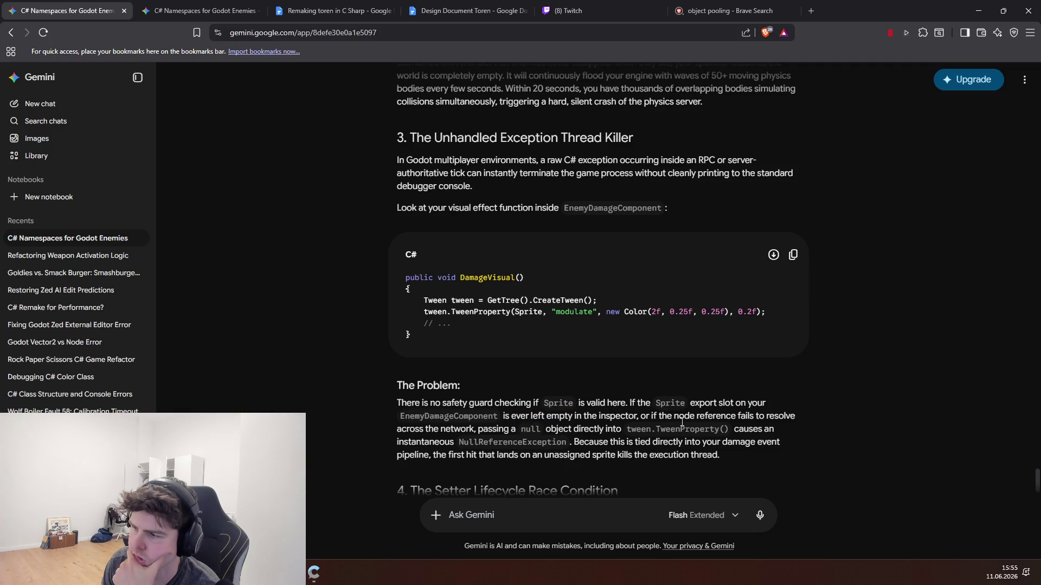
{"action": "left_click_drag", "start_coordinate": [453, 443], "coordinate": [569, 429]}
{"action": "left_click", "coordinate": [569, 429]}
- Scroll down to the Setter Lifecycle Race Condition section and bring up the stream chat
{"action": "scroll", "coordinate": [591, 434], "scroll_direction": "down", "scroll_amount": 1}
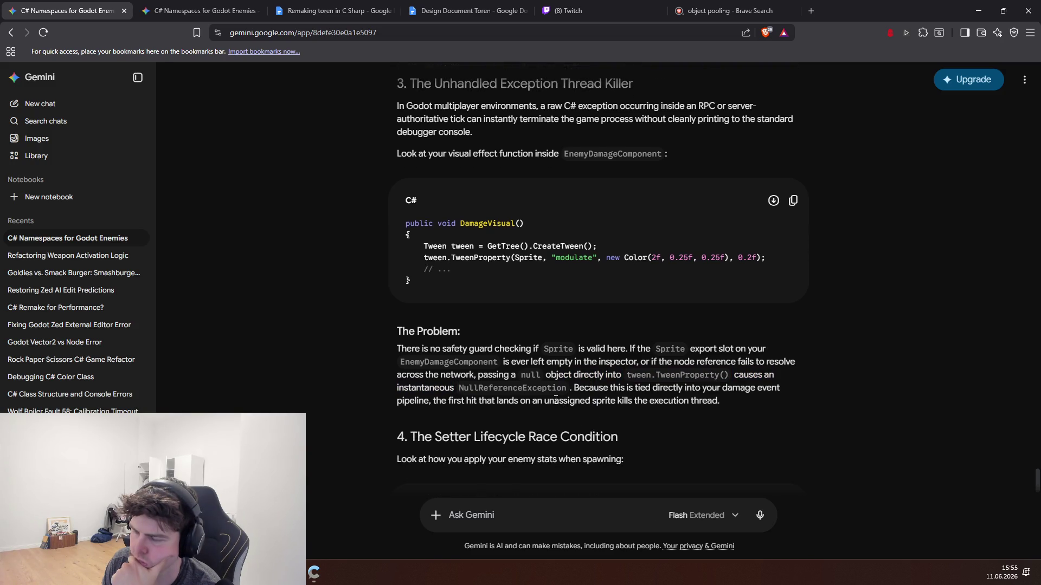
{"action": "scroll", "coordinate": [552, 395], "scroll_direction": "down", "scroll_amount": 2}
{"action": "scroll", "coordinate": [544, 387], "scroll_direction": "down", "scroll_amount": 1}
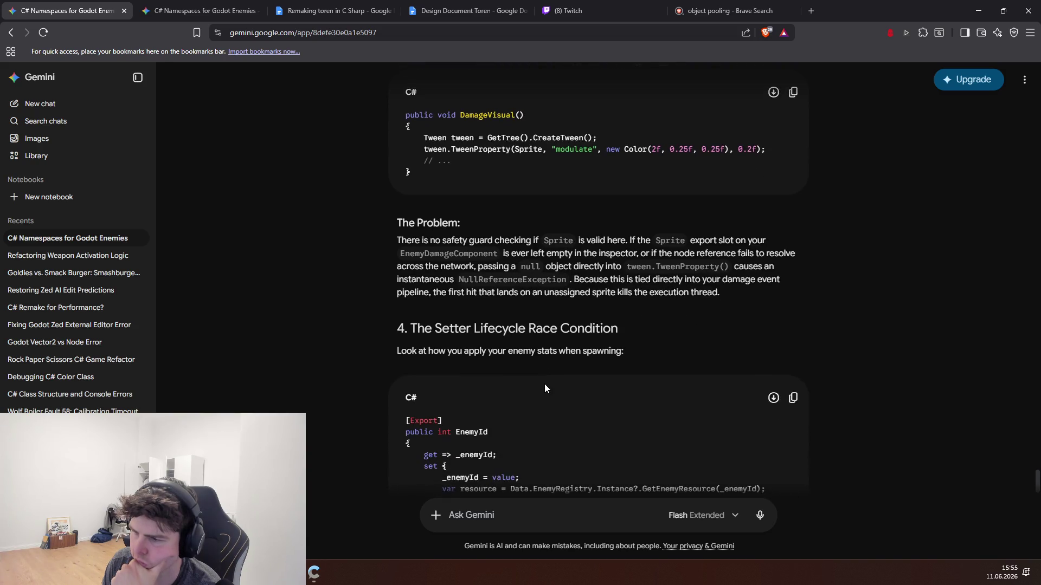
{"action": "scroll", "coordinate": [544, 388], "scroll_direction": "down", "scroll_amount": 1}
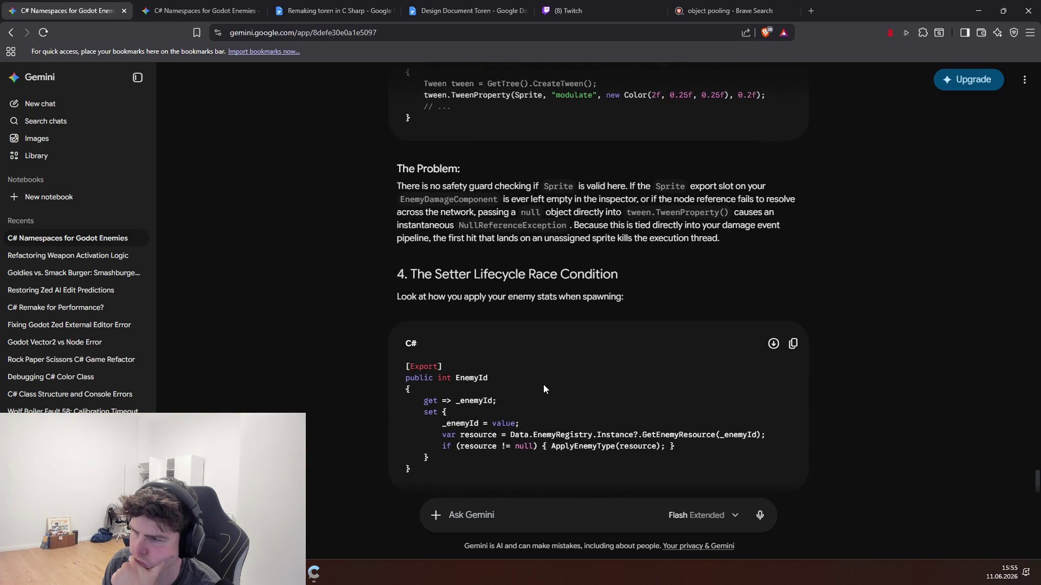
{"action": "scroll", "coordinate": [544, 388], "scroll_direction": "down", "scroll_amount": 2}
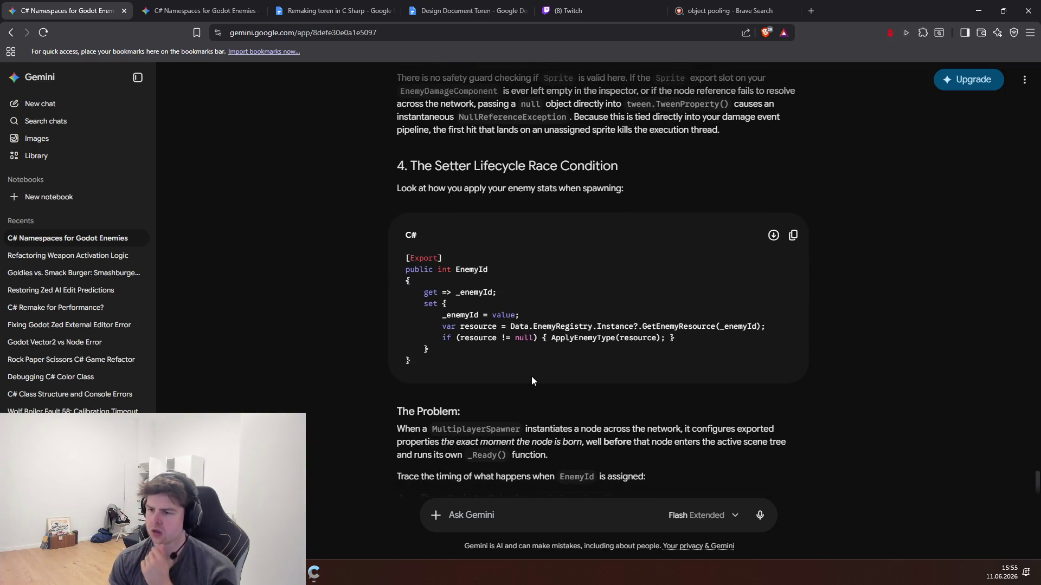
{"action": "left_click", "coordinate": [313, 573]}
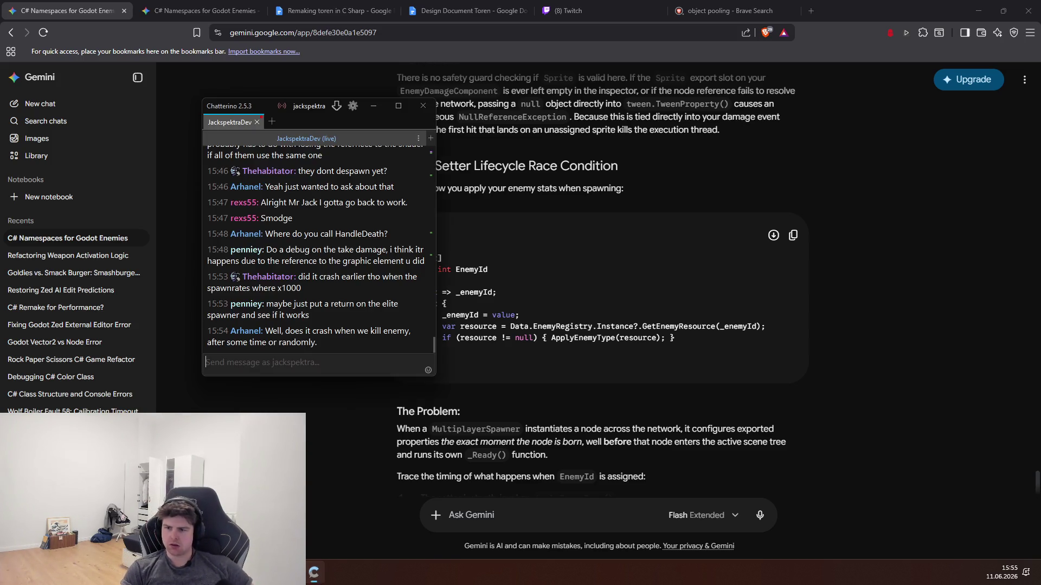
- Dismiss the stream chat and bring the new Project Phoenix debug run forward
{"action": "left_click", "coordinate": [328, 425]}
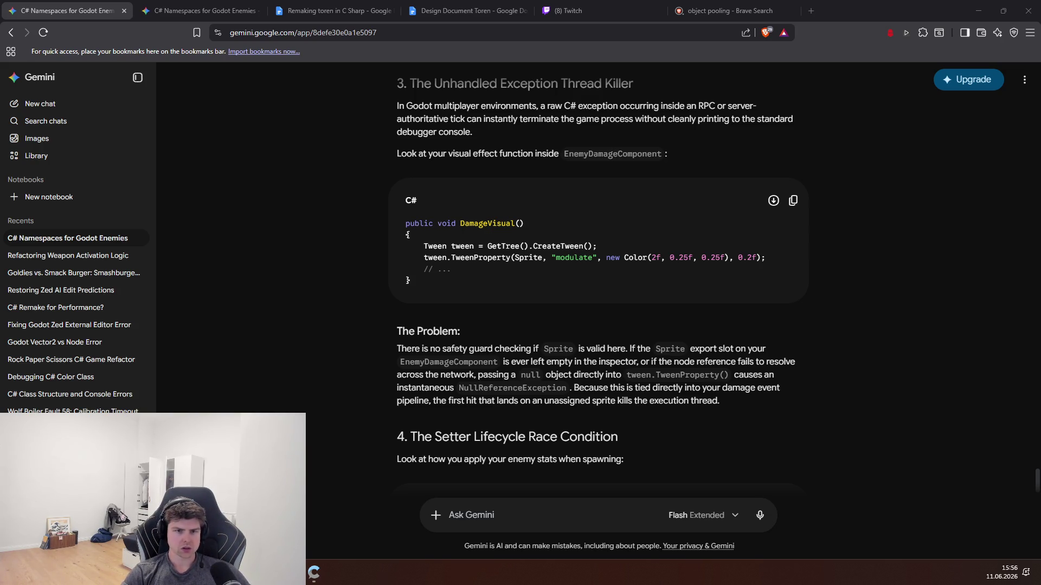
{"action": "key", "text": "alt+Tab"}
{"action": "left_click", "coordinate": [422, 148]}
- Move the game window aside, close the game with F8, and stop the run in Godot
{"action": "mouse_move", "coordinate": [363, 33]}
{"action": "left_mouse_down"}
{"action": "mouse_move", "coordinate": [346, 34]}
{"action": "mouse_move", "coordinate": [345, 49]}
{"action": "left_mouse_up"}
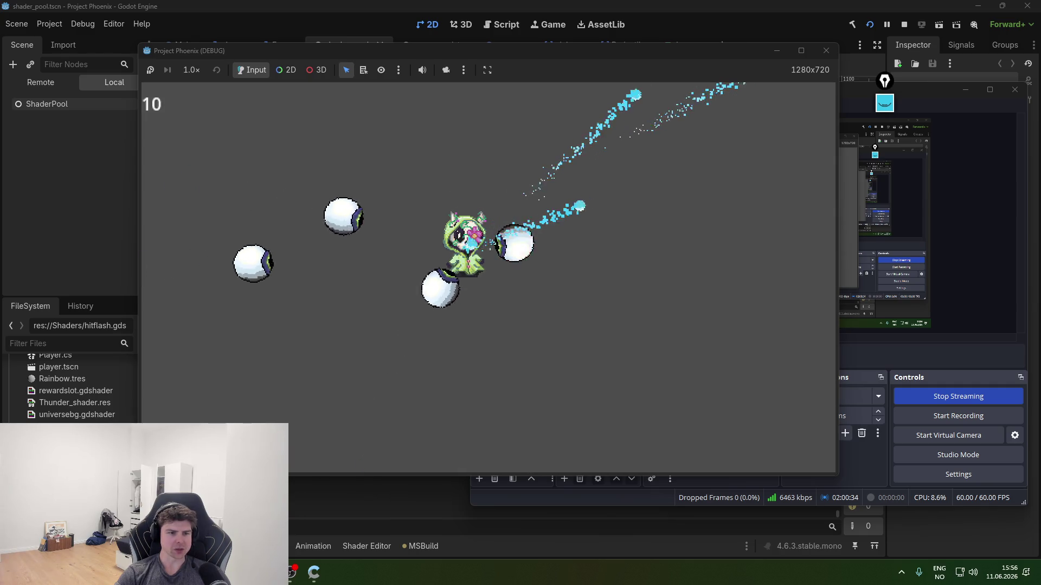
{"action": "key", "text": "F8"}
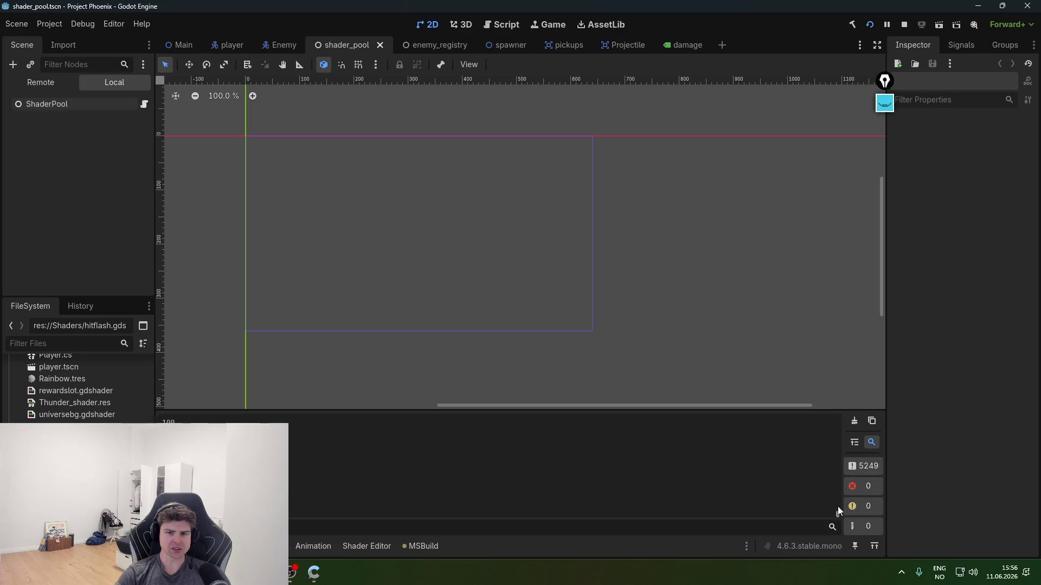
{"action": "left_click_drag", "start_coordinate": [838, 513], "coordinate": [841, 460]}
{"action": "left_click_drag", "start_coordinate": [837, 421], "coordinate": [832, 473]}
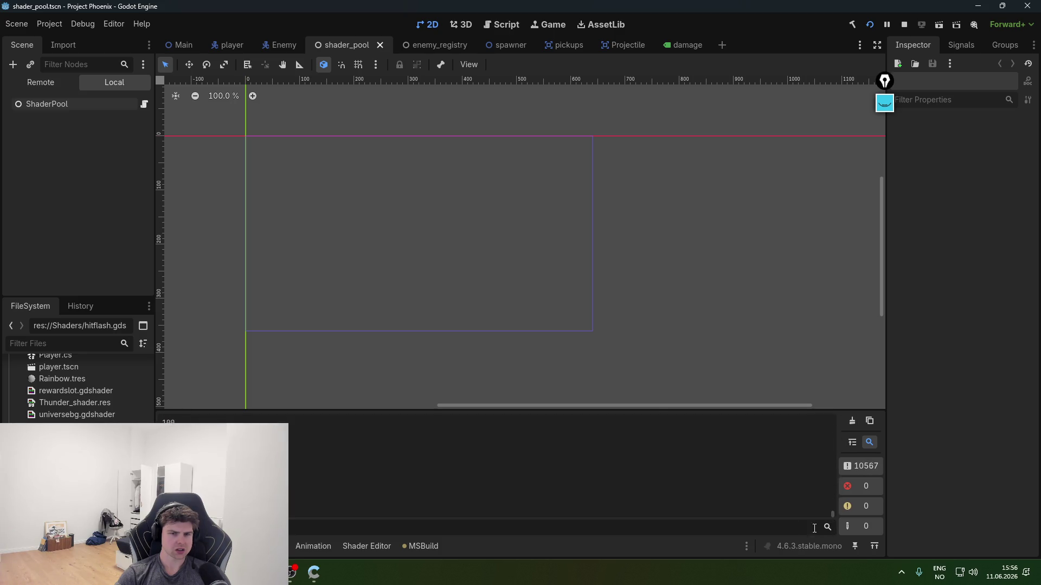
{"action": "left_click", "coordinate": [818, 44]}
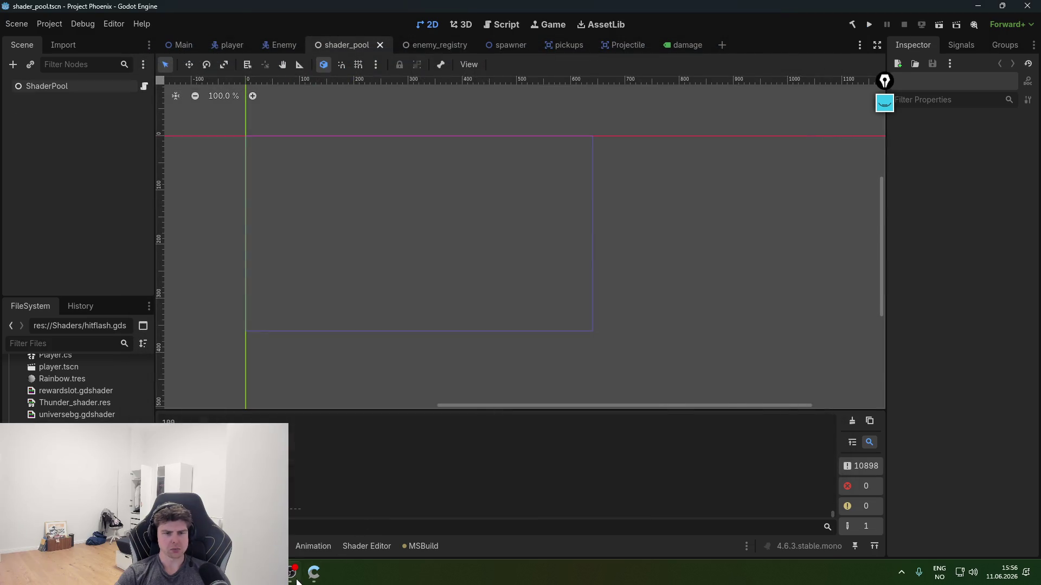
- Switch the stream to another OBS scene and bring up Enemy.cs in the code editor
{"action": "left_click", "coordinate": [296, 580]}
{"action": "left_click", "coordinate": [518, 396]}
{"action": "left_click", "coordinate": [493, 434]}
{"action": "left_click", "coordinate": [301, 574]}
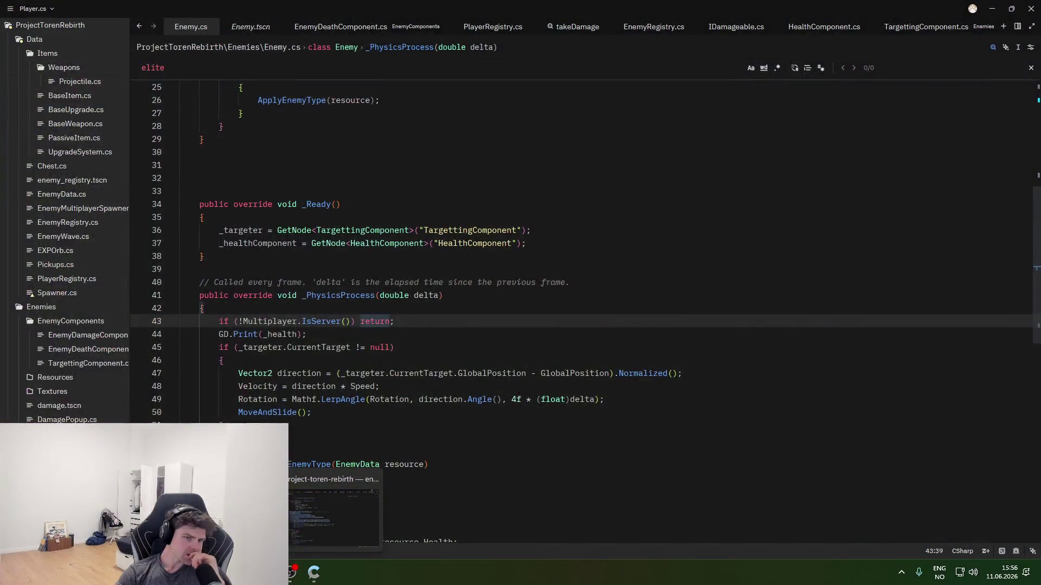
{"action": "left_click", "coordinate": [325, 509]}
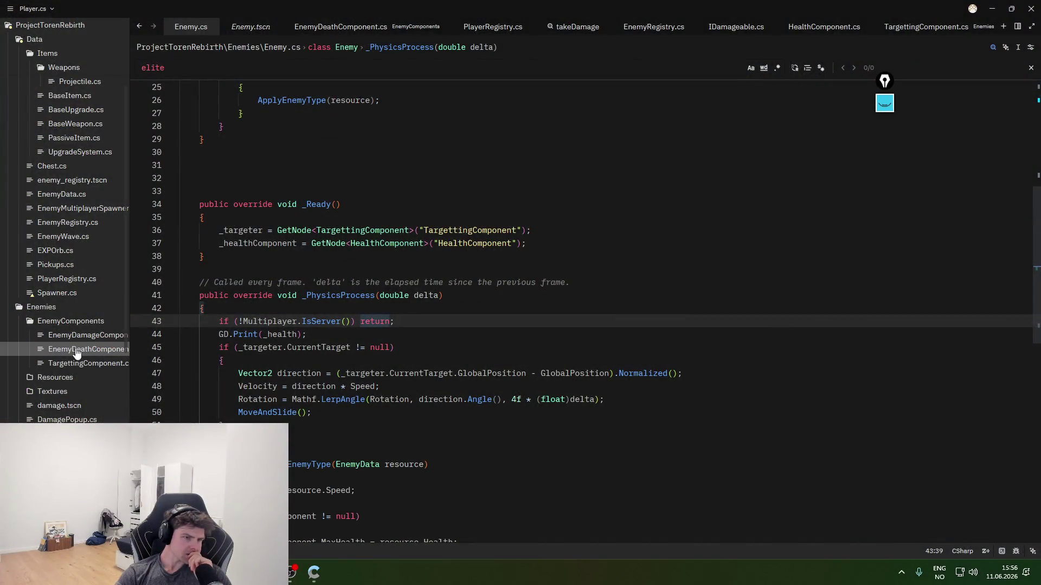
- Change GetNodeCountInGroup("Enemy") to "Enemies" on line 71 of Spawner.cs and save
{"action": "left_click", "coordinate": [65, 466]}
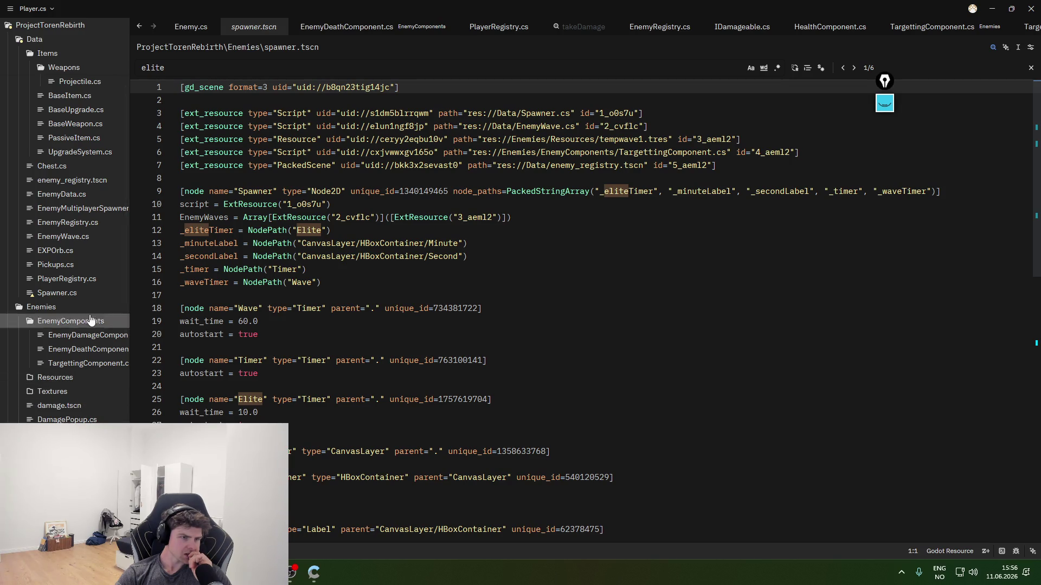
{"action": "left_click", "coordinate": [59, 293]}
{"action": "left_click", "coordinate": [406, 340]}
{"action": "scroll", "coordinate": [401, 353], "scroll_direction": "up", "scroll_amount": 20}
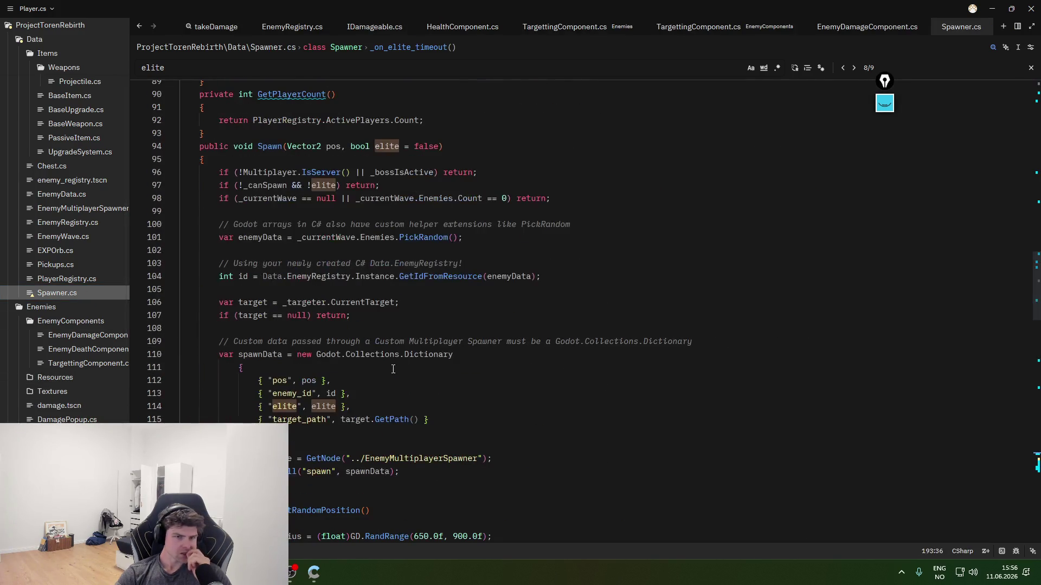
{"action": "scroll", "coordinate": [394, 366], "scroll_direction": "up", "scroll_amount": 17}
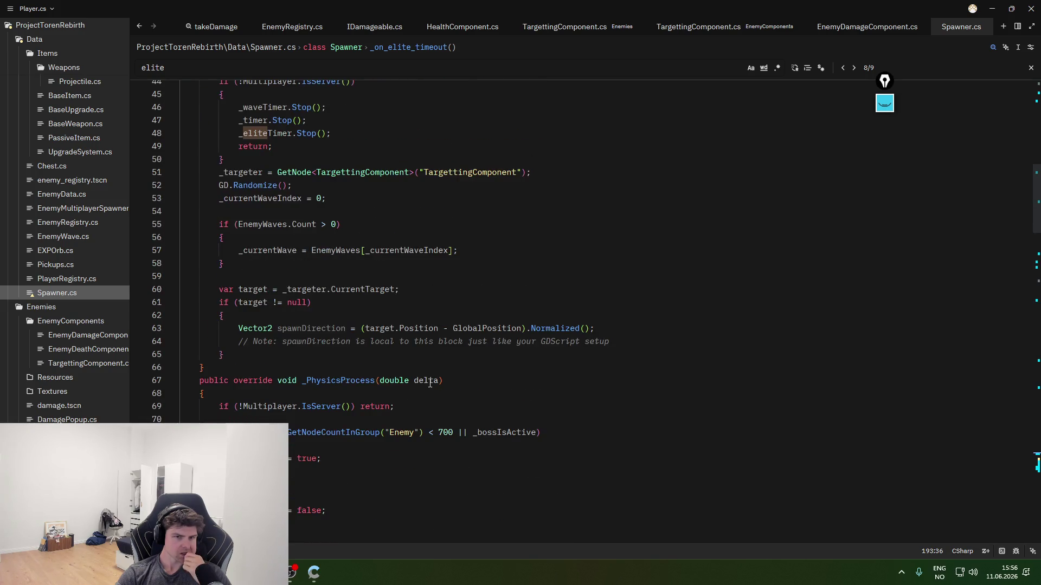
{"action": "scroll", "coordinate": [515, 360], "scroll_direction": "up", "scroll_amount": 9}
{"action": "scroll", "coordinate": [483, 385], "scroll_direction": "down", "scroll_amount": 13}
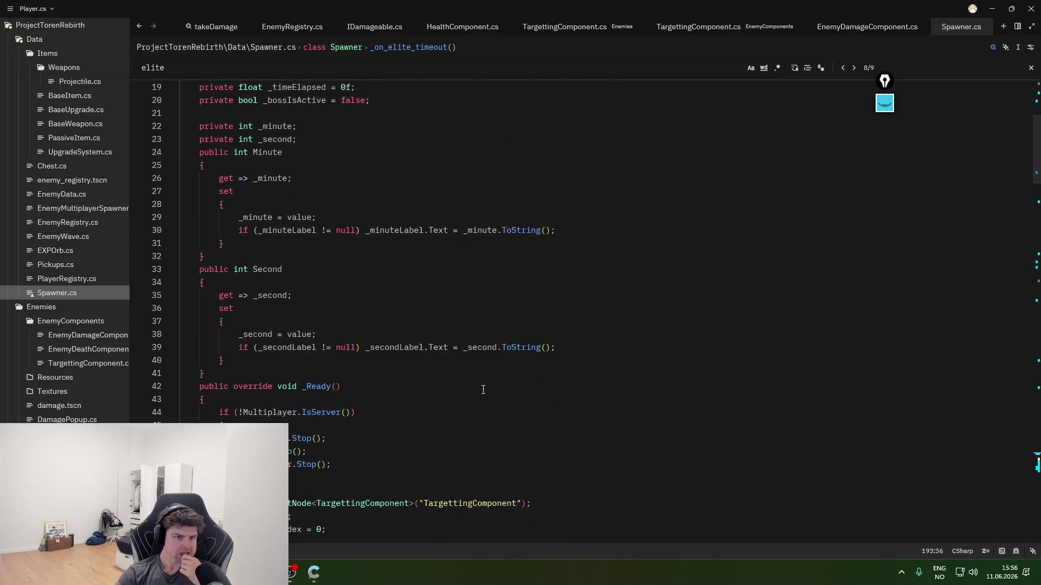
{"action": "left_click", "coordinate": [416, 295]}
{"action": "key", "text": "BackSpace"}
{"action": "key", "text": "BackSpace"}
{"action": "type", "text": "mies"}
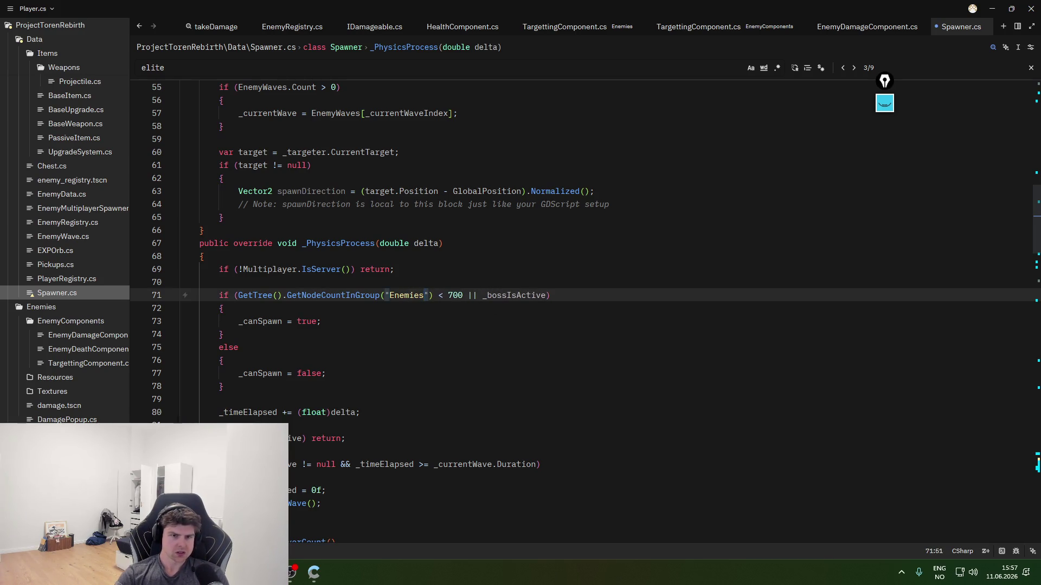
{"action": "key", "text": "ctrl+s"}
{"action": "key", "text": "Up"}
{"action": "key", "text": "Up"}
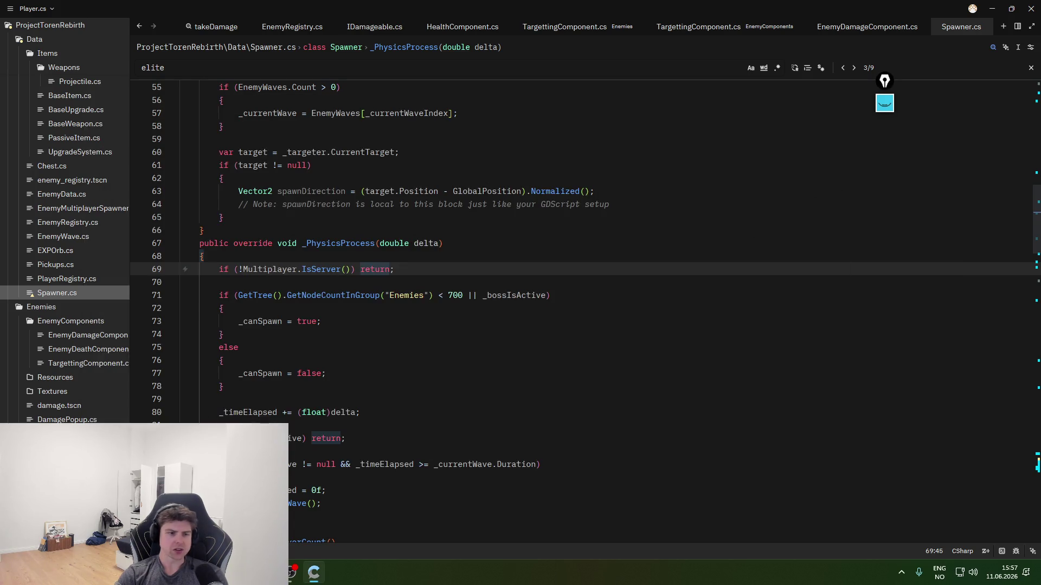
{"action": "key", "text": "alt+Tab"}
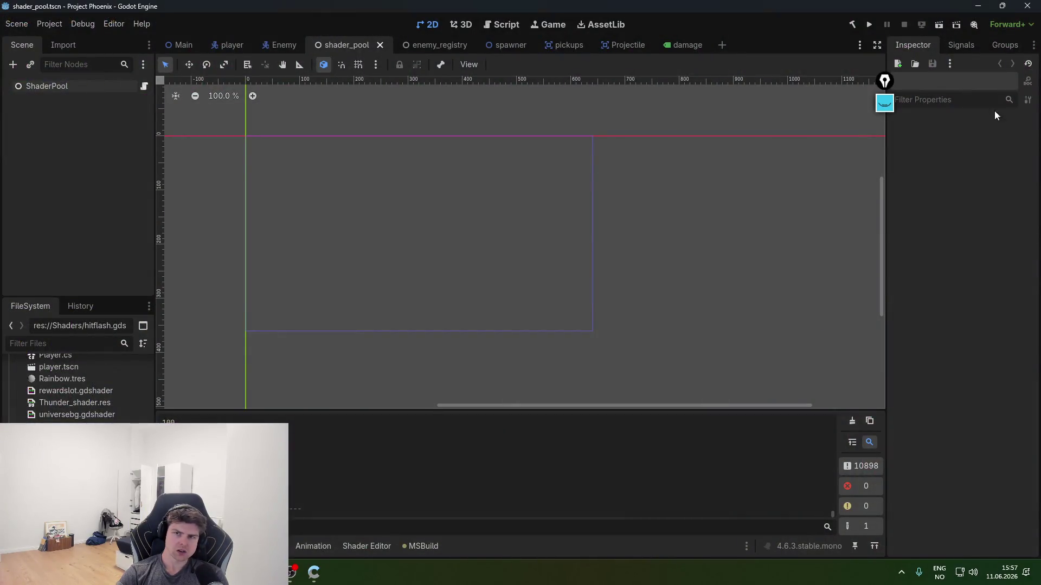
- Tick the global Enemies group for the root Enemy node in the Groups dock, then return to Zed
{"action": "left_click", "coordinate": [995, 46]}
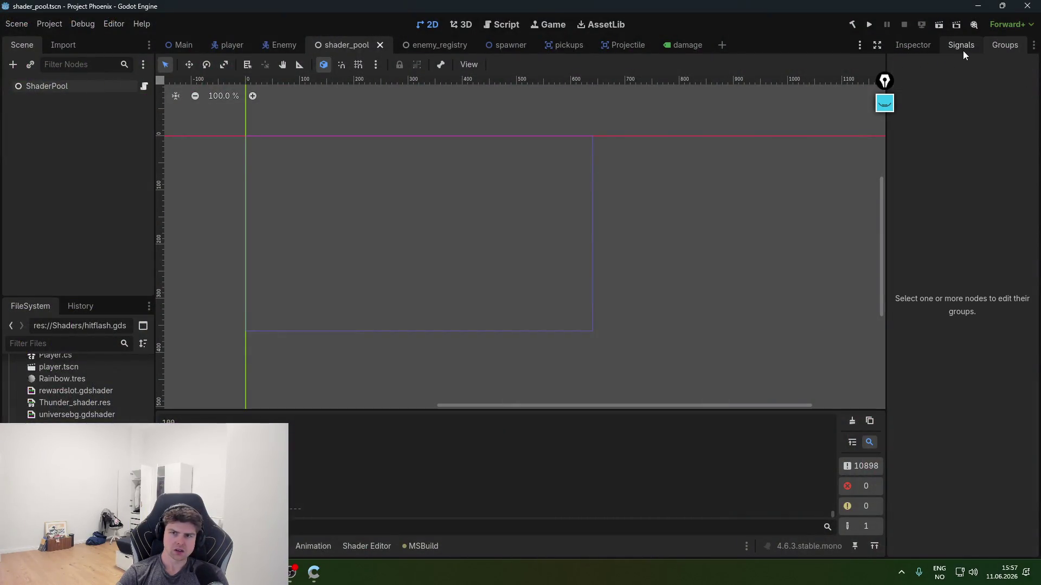
{"action": "left_click", "coordinate": [280, 45]}
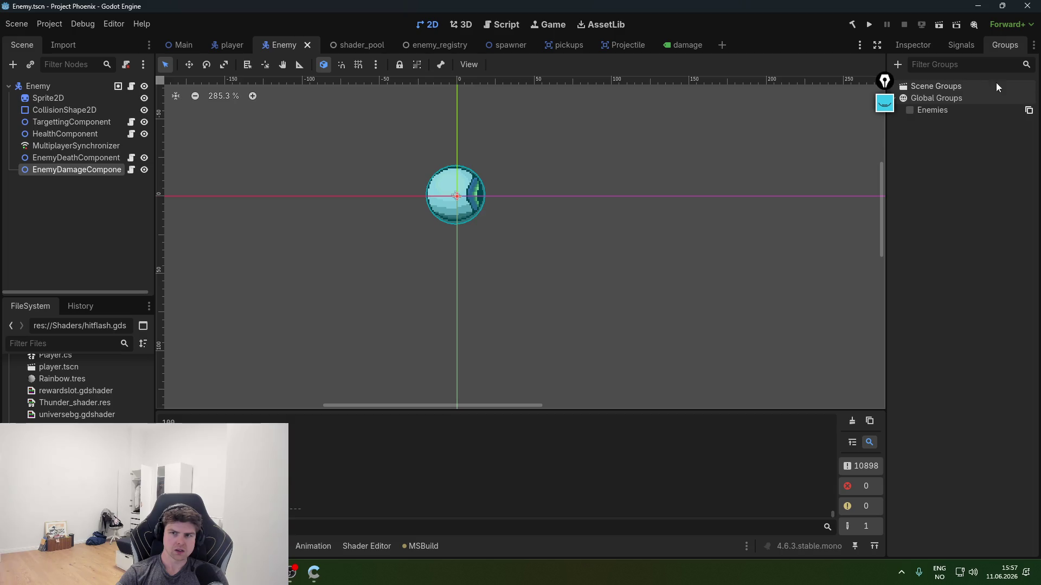
{"action": "left_click", "coordinate": [38, 86]}
{"action": "left_click", "coordinate": [910, 110]}
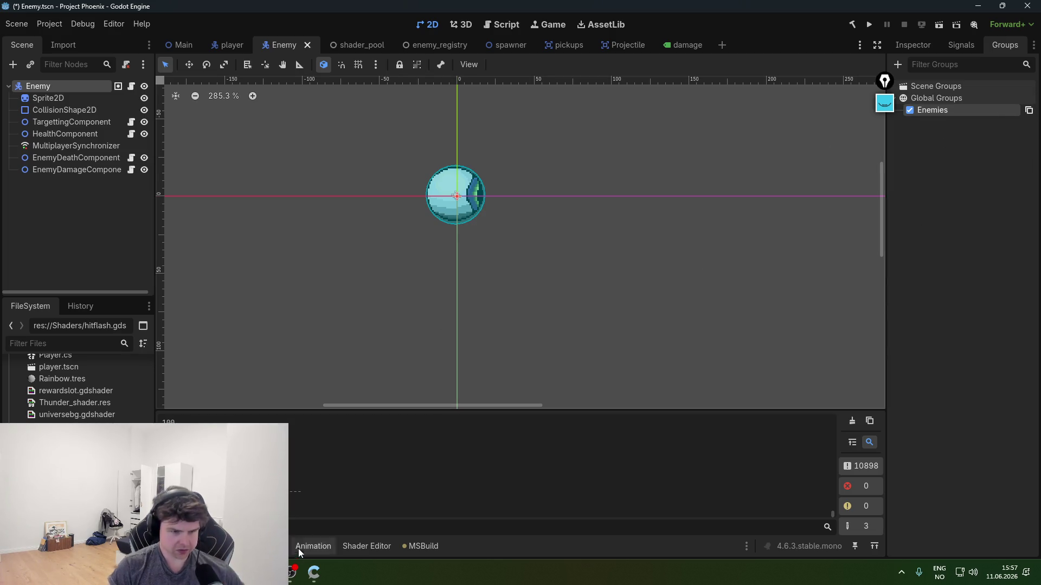
{"action": "mouse_move", "coordinate": [314, 572]}
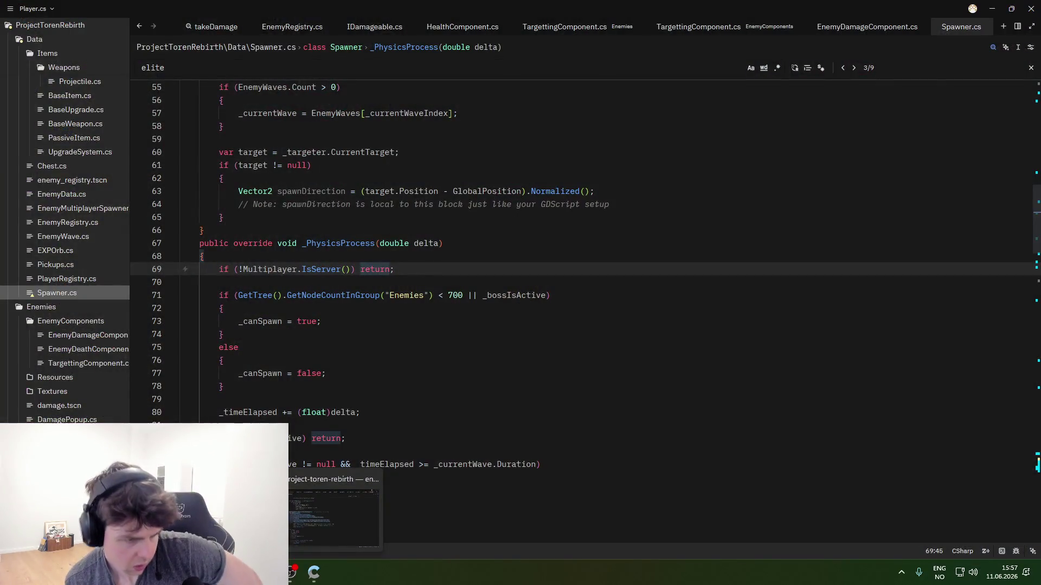
{"action": "left_click", "coordinate": [325, 514]}
- Look over the damage, death-effects and DamagePopup scripts around the crash path
{"action": "left_click", "coordinate": [518, 380]}
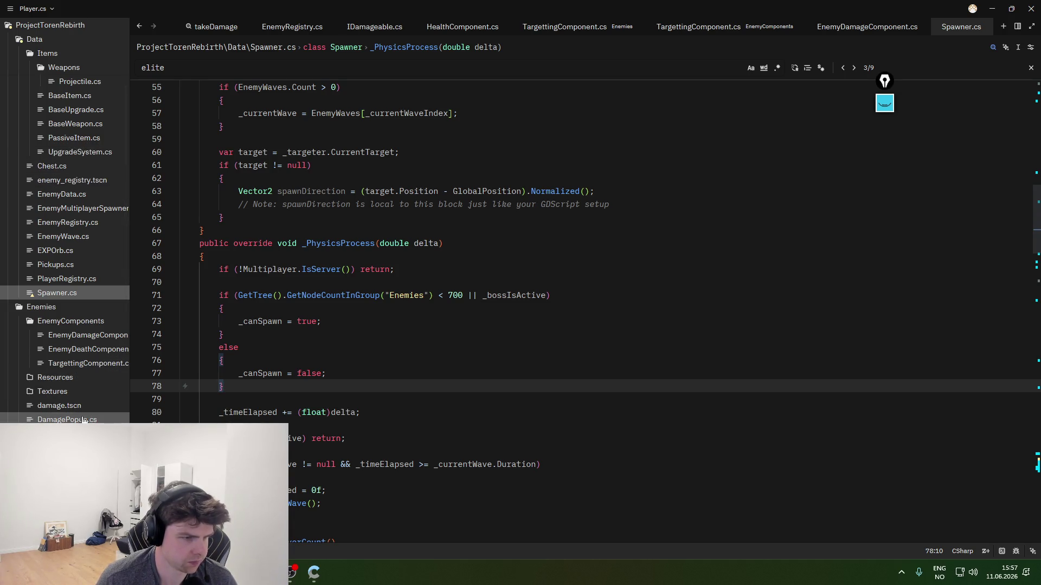
{"action": "left_click", "coordinate": [91, 352]}
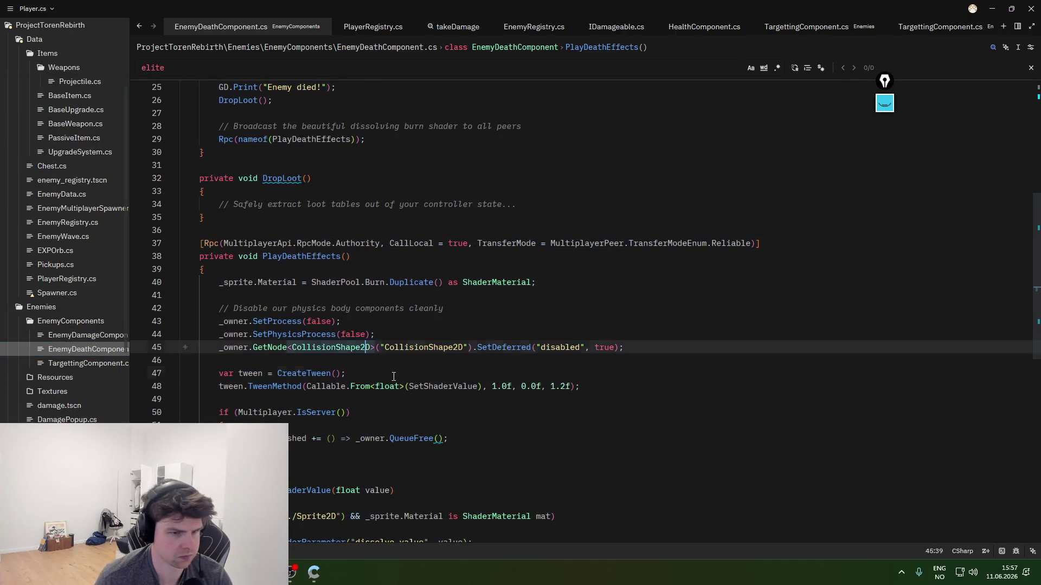
{"action": "left_click", "coordinate": [488, 412]}
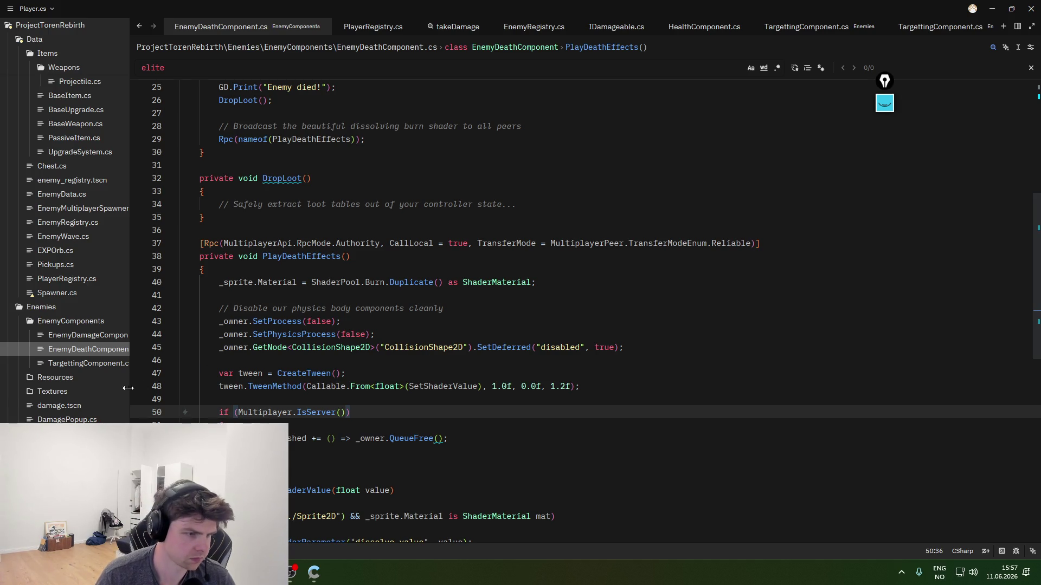
{"action": "left_click", "coordinate": [87, 420]}
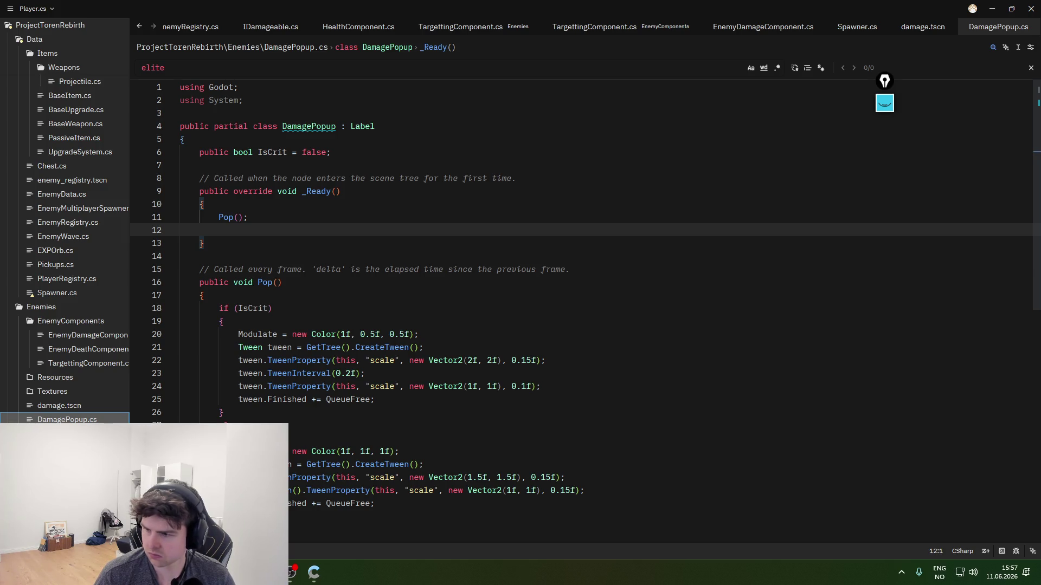
- Find DamageVisual in EnemyDamageComponent.cs and add 'if (Sprite == null) return;' as its first line
{"action": "key", "text": "ctrl+shift+f"}
{"action": "type", "text": "damagevisual"}
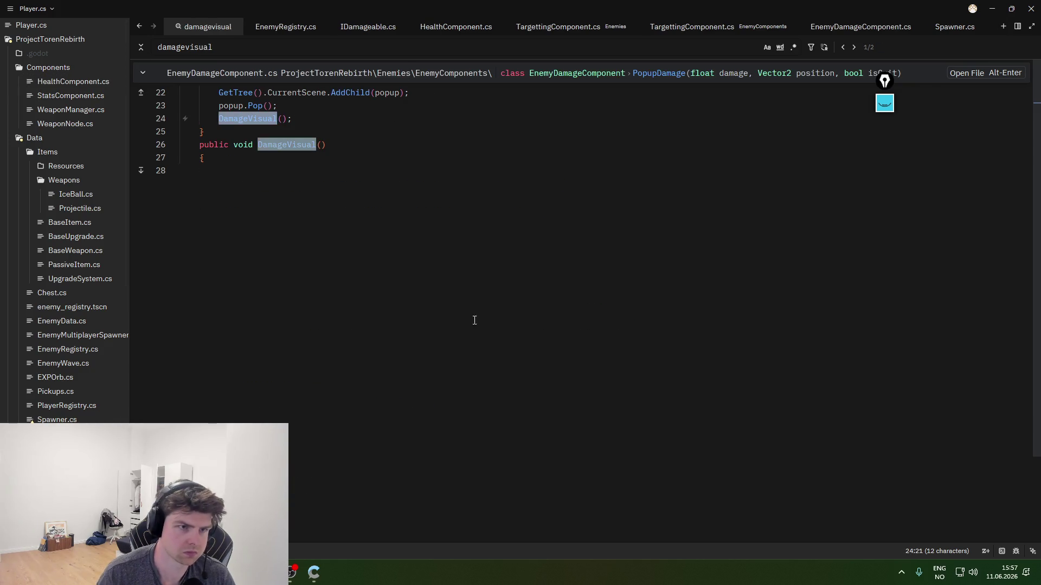
{"action": "key", "text": "alt+Return"}
{"action": "left_click", "coordinate": [365, 180]}
{"action": "left_click", "coordinate": [371, 199]}
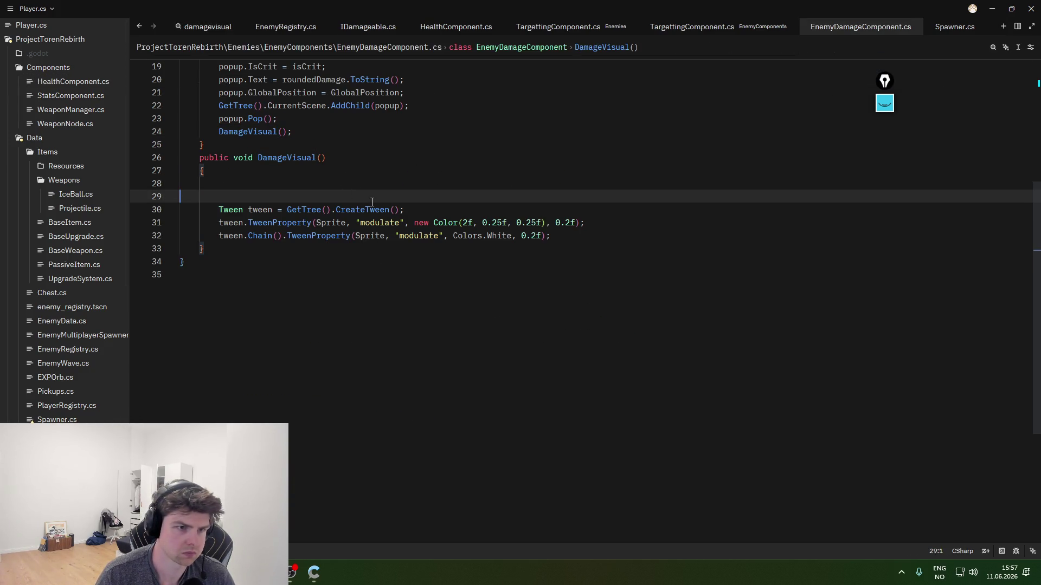
{"action": "key", "text": "Tab"}
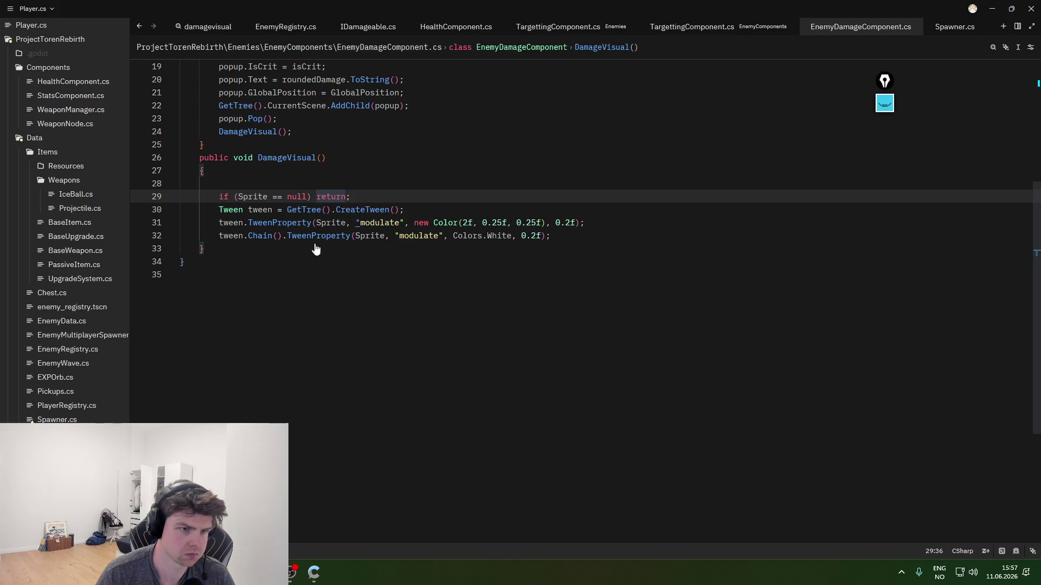
{"action": "scroll", "coordinate": [507, 236], "scroll_direction": "up", "scroll_amount": 5}
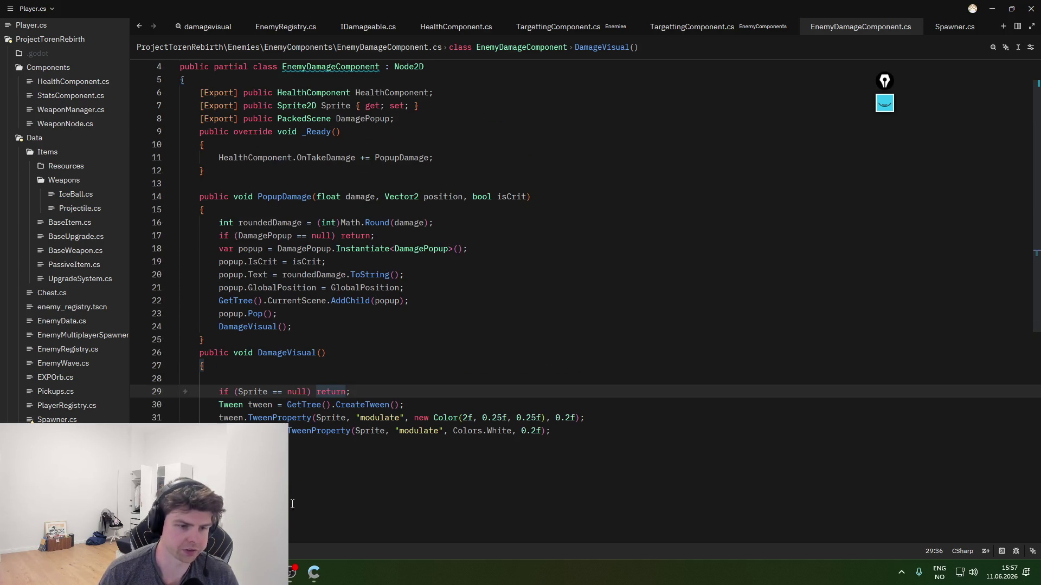
{"action": "key", "text": "alt+Tab"}
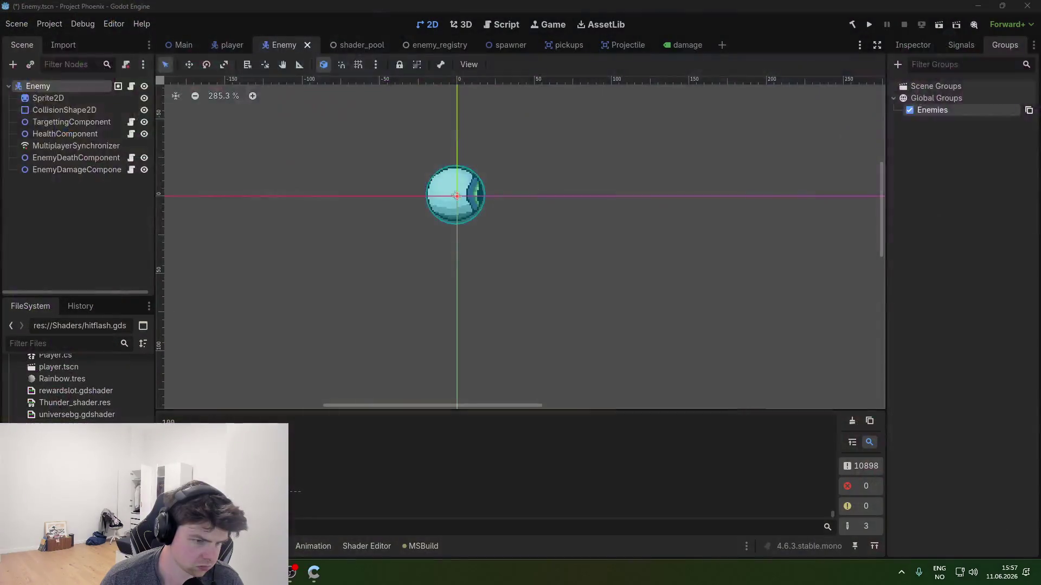
- Run Project Phoenix, walk the player left so enemies take hits, then close the game
{"action": "left_click", "coordinate": [869, 24]}
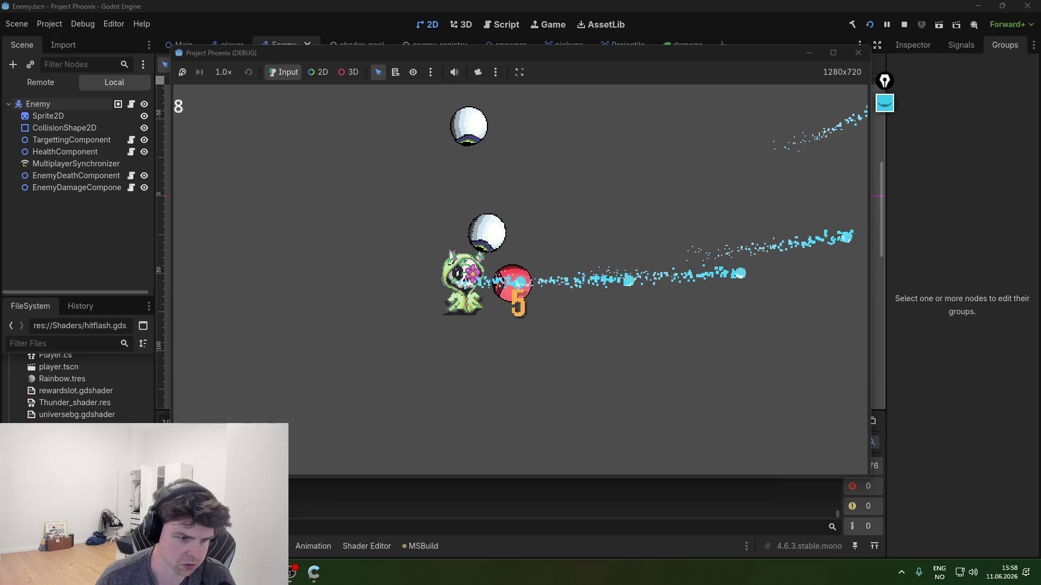
{"action": "key", "text": "alt+Tab"}
{"action": "key", "text": "alt+Tab"}
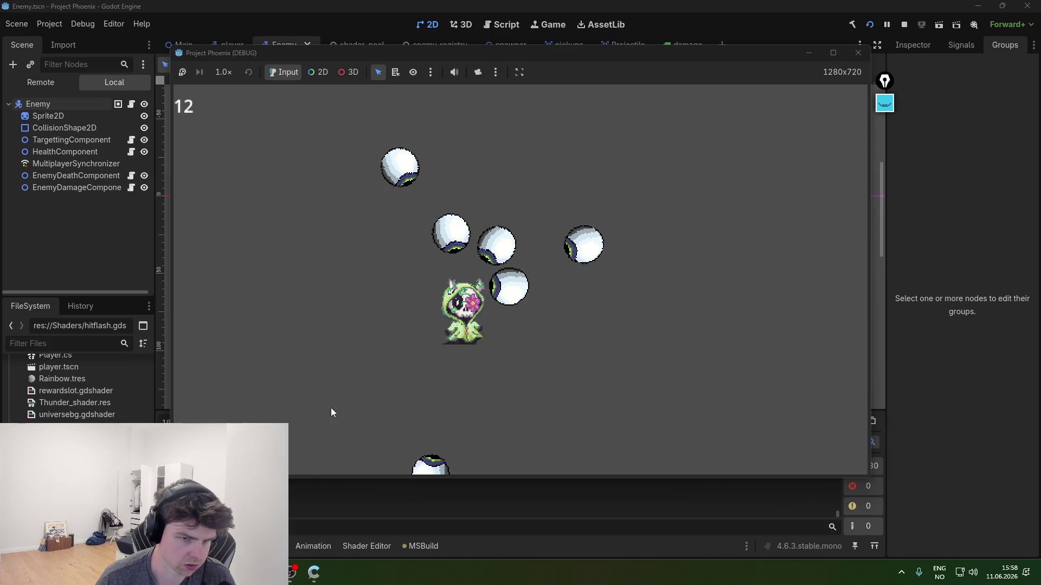
{"action": "key", "text": "a"}
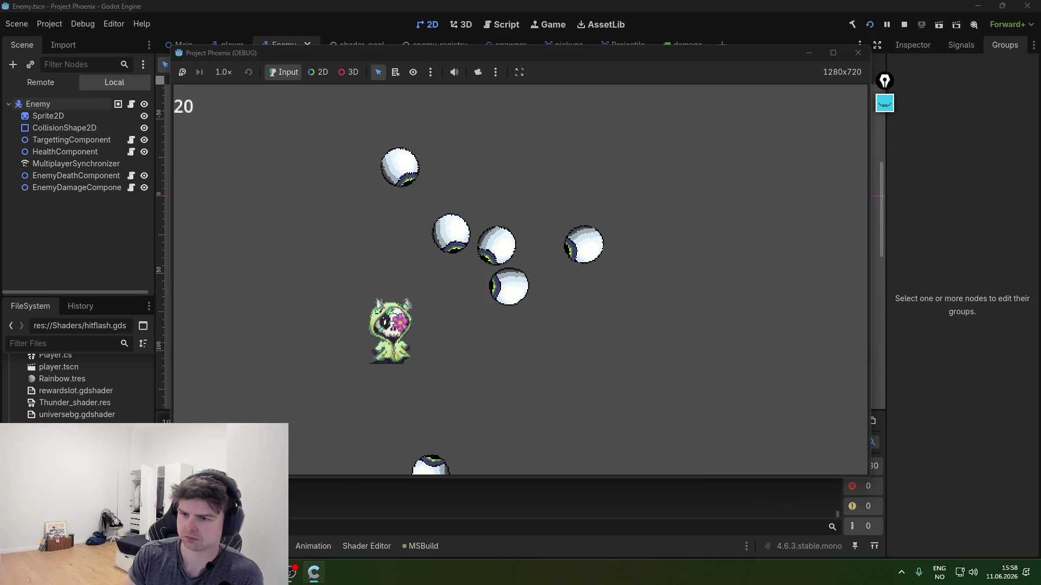
{"action": "left_click", "coordinate": [858, 53]}
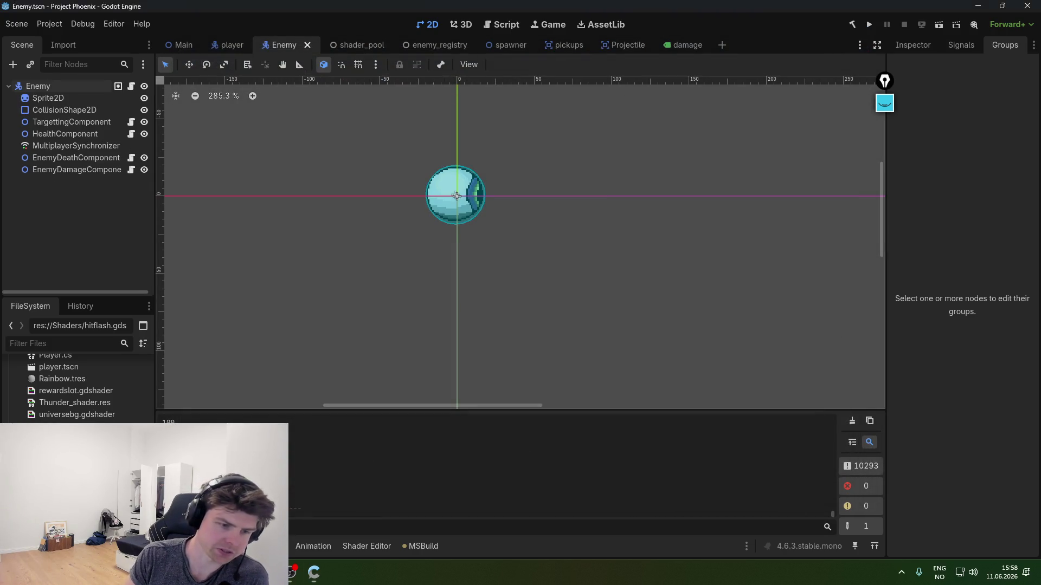
{"action": "mouse_move", "coordinate": [314, 573]}
{"action": "left_click", "coordinate": [312, 536]}
- Compare EnemyDeathComponent.cs and EnemyDamageComponent.cs, checking PopupDamage and the OnTakeDamage subscription in _Ready
{"action": "left_click", "coordinate": [326, 327]}
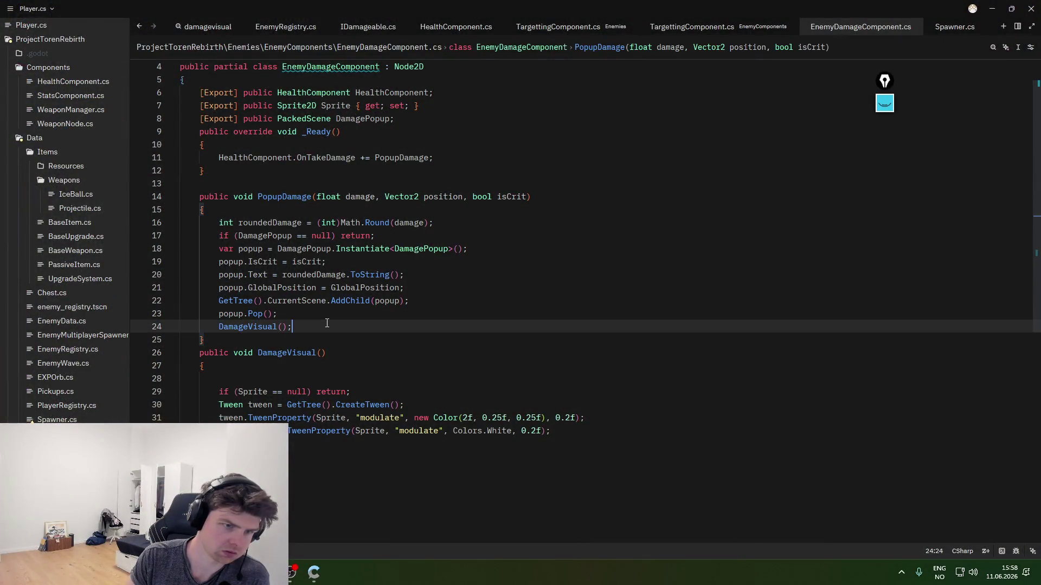
{"action": "scroll", "coordinate": [129, 385], "scroll_direction": "up", "scroll_amount": 1}
{"action": "key", "text": "ctrl+Tab"}
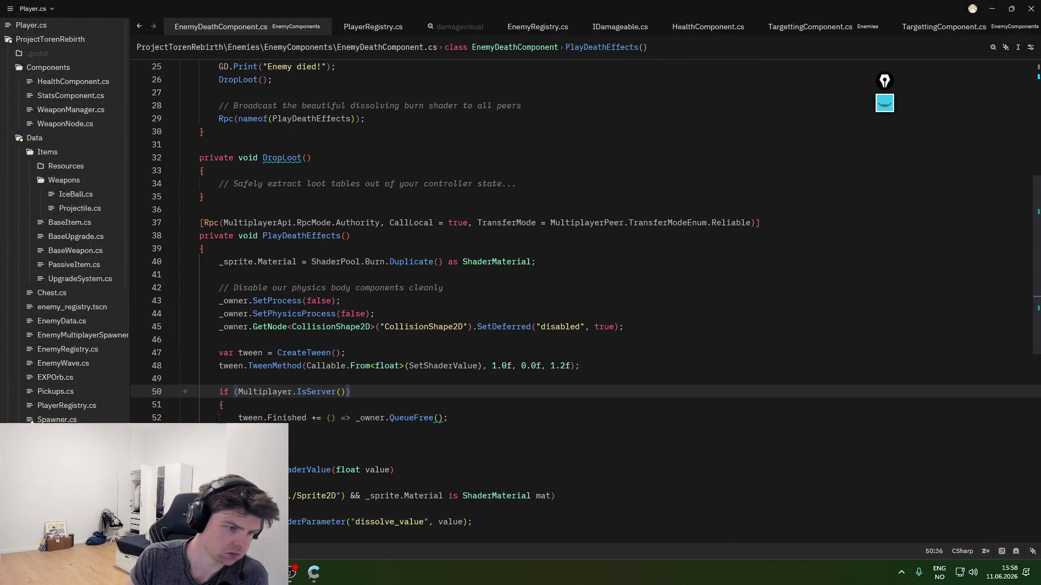
{"action": "key", "text": "ctrl+Tab"}
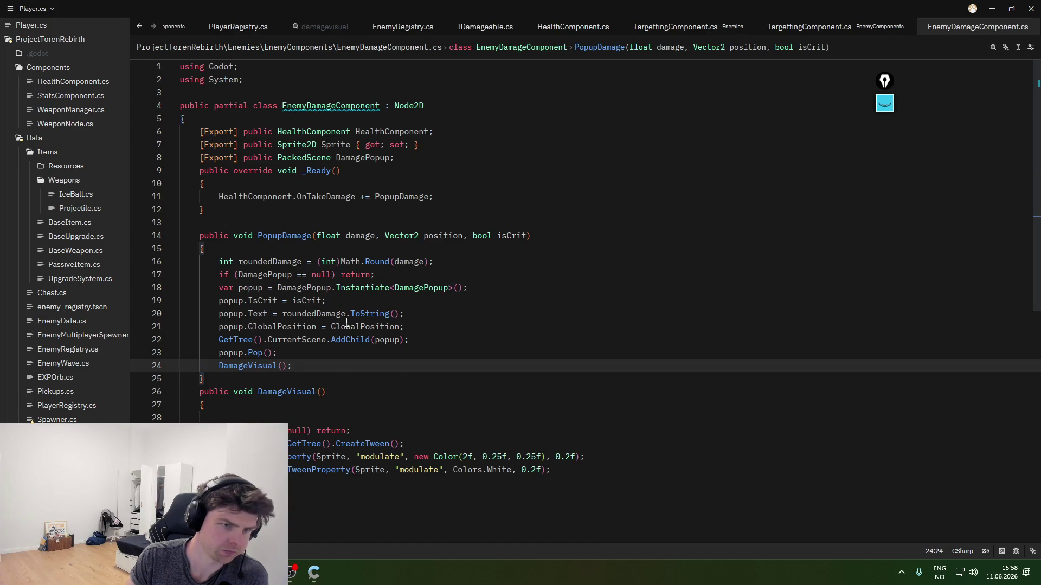
{"action": "left_click", "coordinate": [336, 235]}
{"action": "left_click", "coordinate": [325, 196]}
{"action": "left_click", "coordinate": [467, 197]}
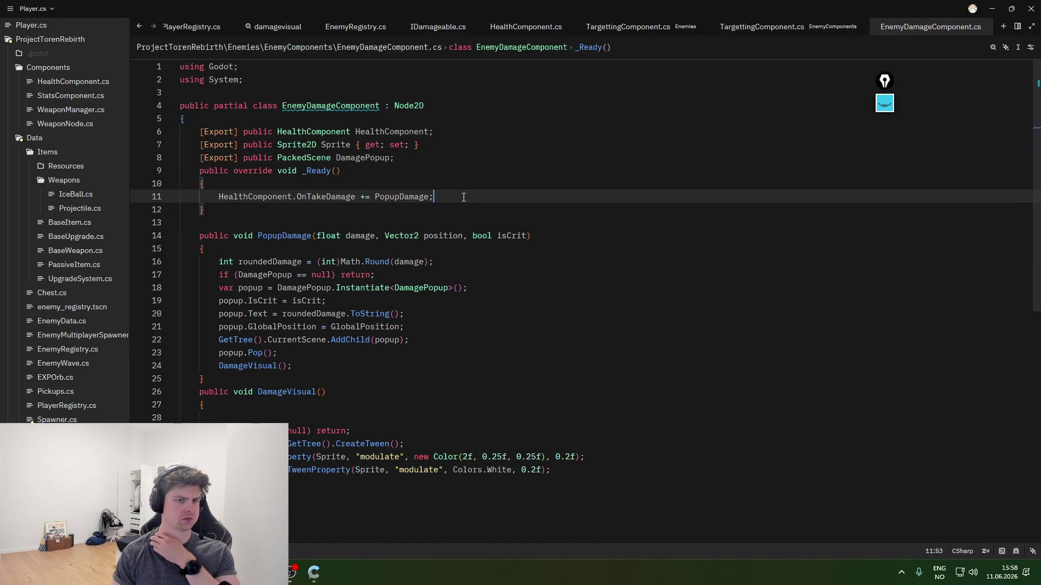
- Inspect the death check in HealthComponent.cs's TakeDamage, then bring up the Gemini chat
{"action": "left_click", "coordinate": [74, 81]}
{"action": "left_click", "coordinate": [444, 281]}
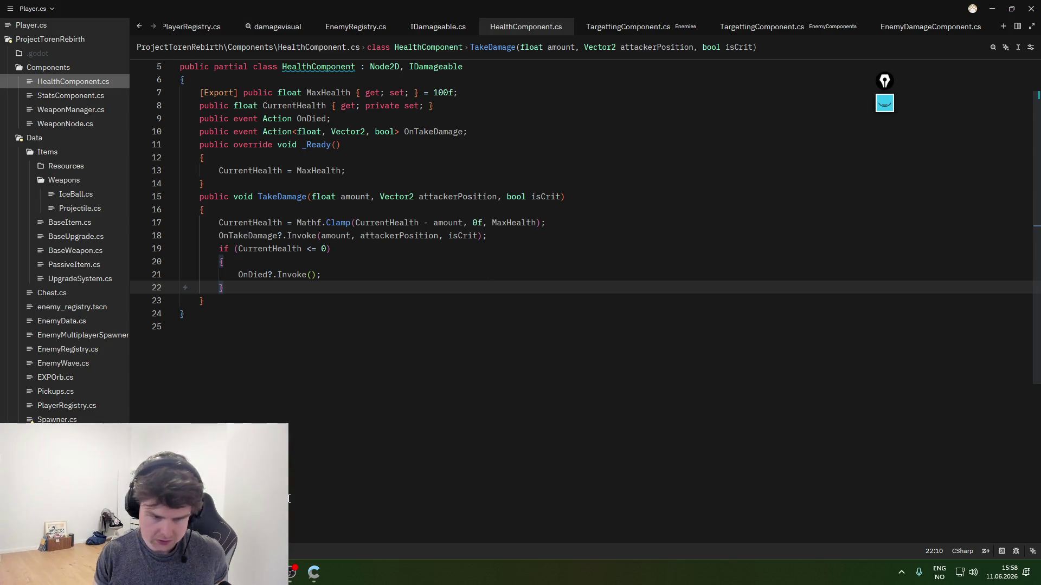
{"action": "left_click", "coordinate": [390, 383]}
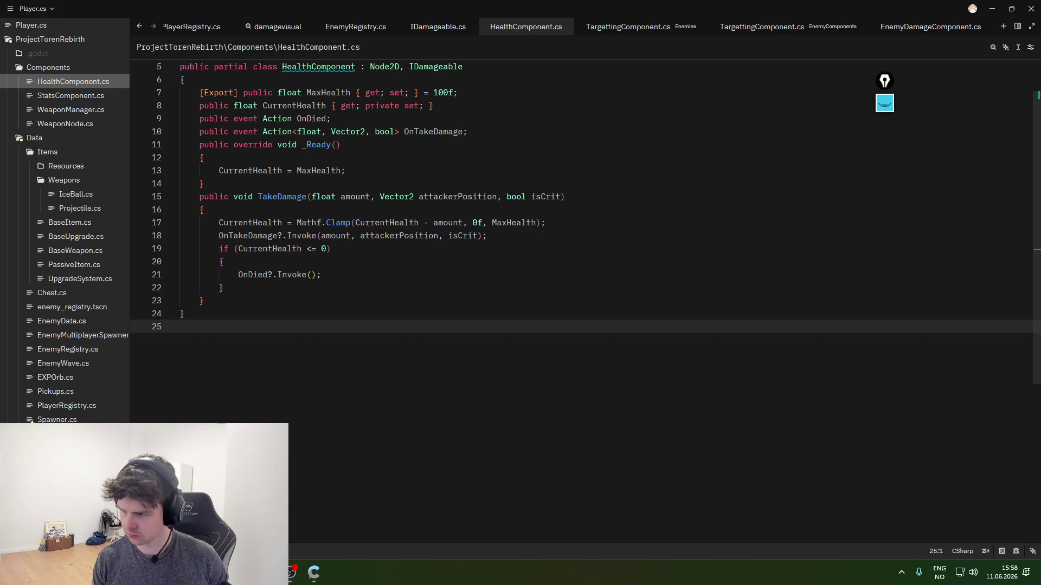
{"action": "key", "text": "alt+Tab"}
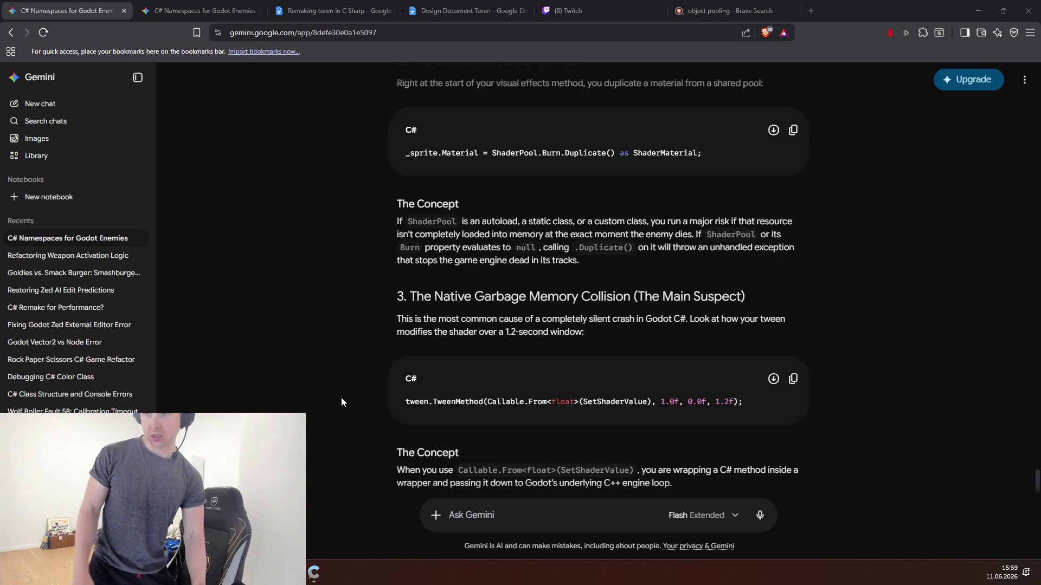
- Read Gemini's tween.BindNode(this) fix for the tween memory crash, then open BaseItem.cs in Zed
{"action": "scroll", "coordinate": [311, 223], "scroll_direction": "down", "scroll_amount": 3}
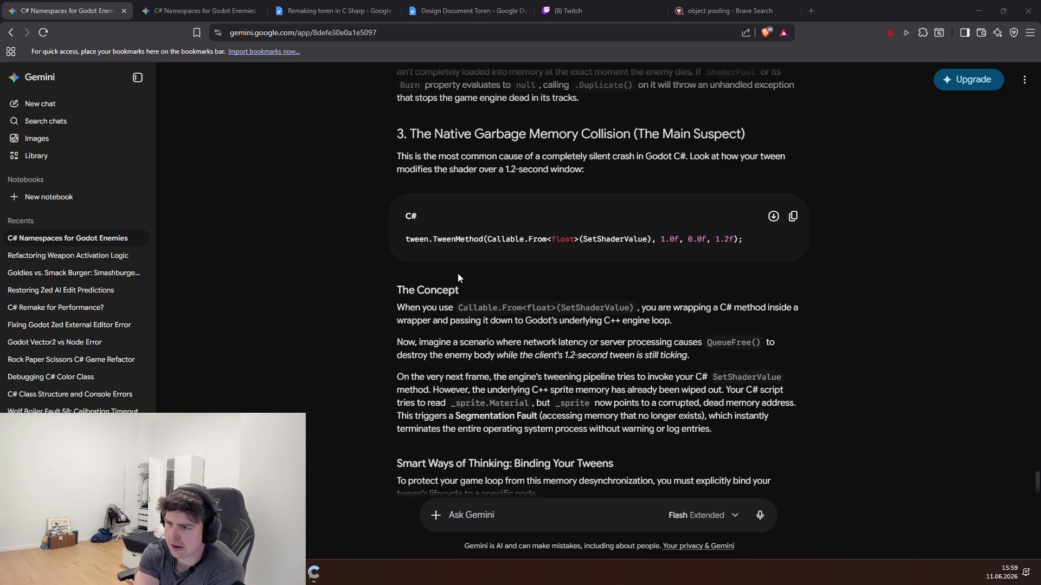
{"action": "scroll", "coordinate": [457, 277], "scroll_direction": "down", "scroll_amount": 4}
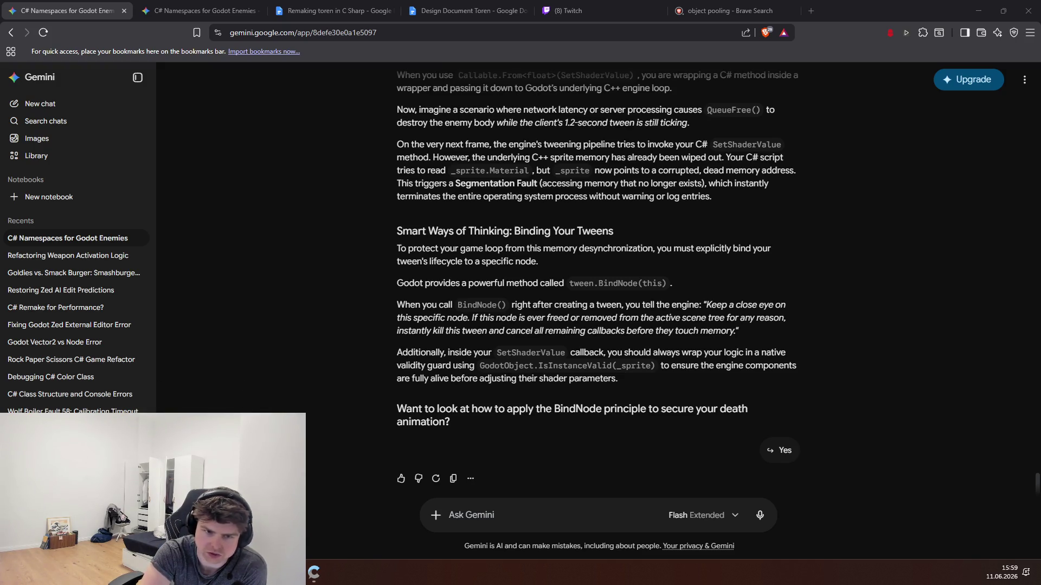
{"action": "left_click", "coordinate": [314, 570]}
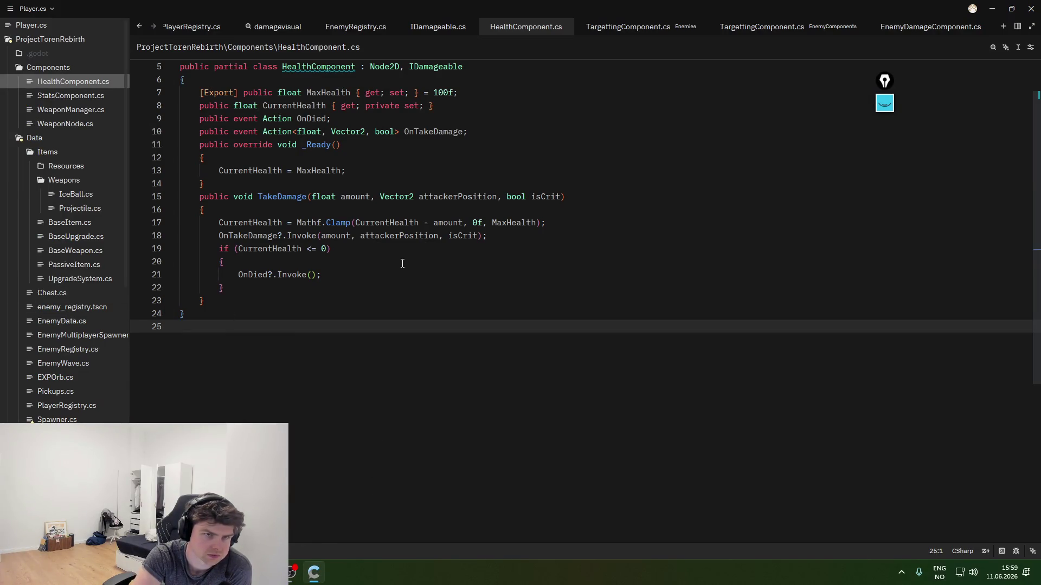
{"action": "left_click", "coordinate": [73, 222]}
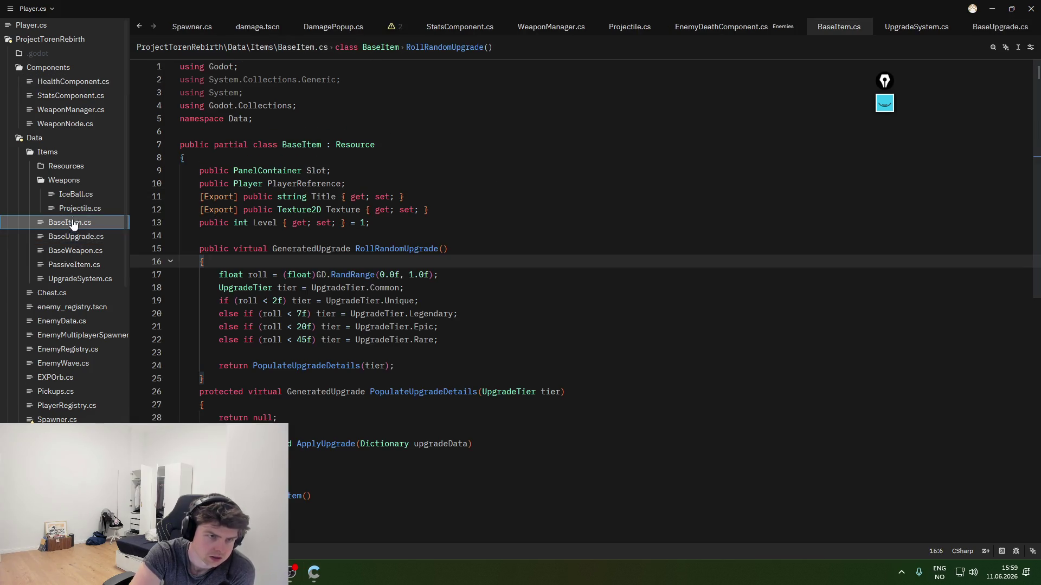
- Browse Projectile.cs and Spawner.cs, ending on IceBall.cs's Activate method that spawns a Projectile
{"action": "left_click", "coordinate": [70, 210]}
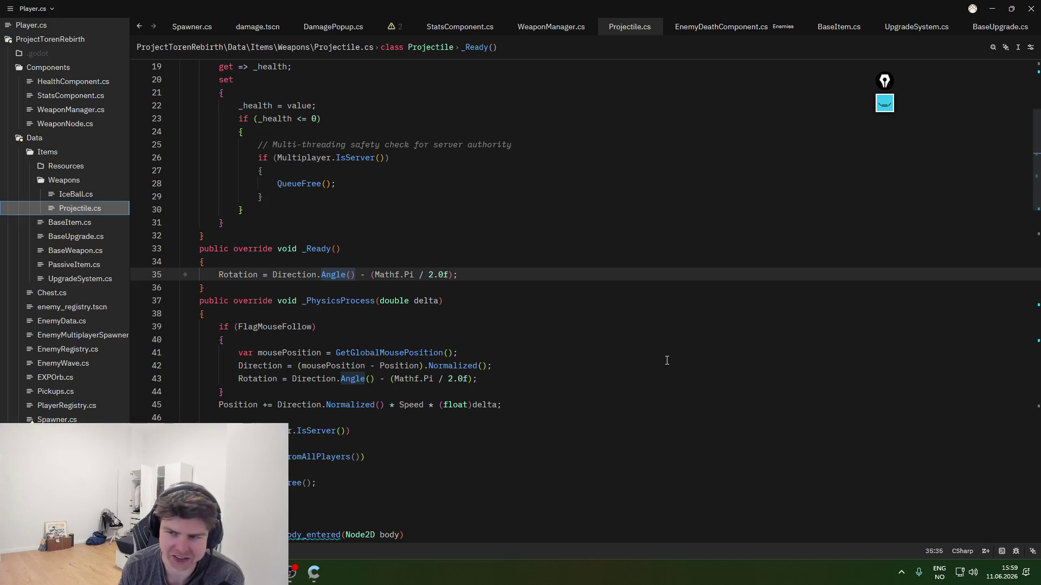
{"action": "scroll", "coordinate": [669, 335], "scroll_direction": "down", "scroll_amount": 7}
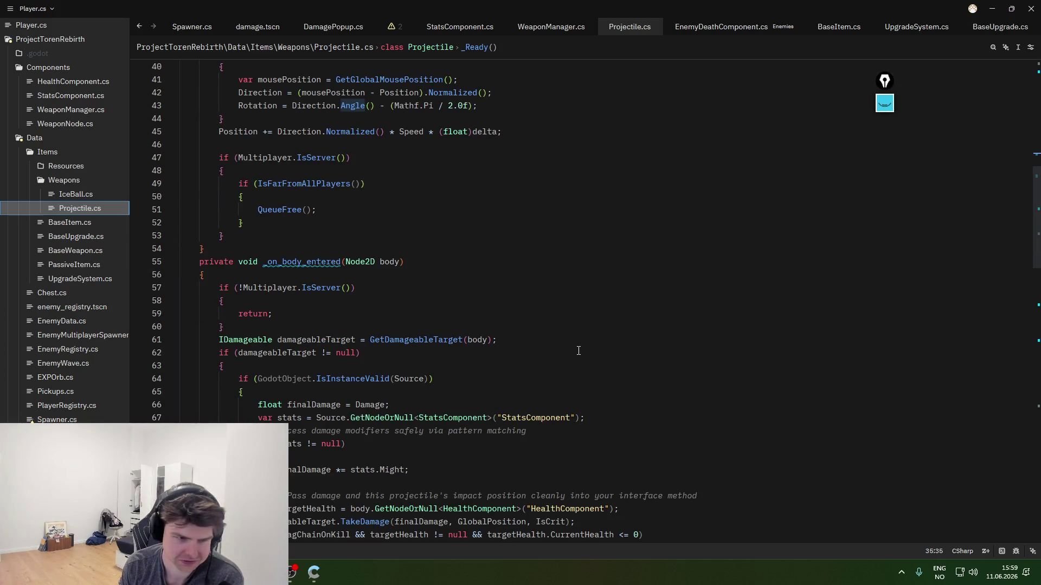
{"action": "scroll", "coordinate": [579, 349], "scroll_direction": "down", "scroll_amount": 5}
{"action": "left_click", "coordinate": [74, 420]}
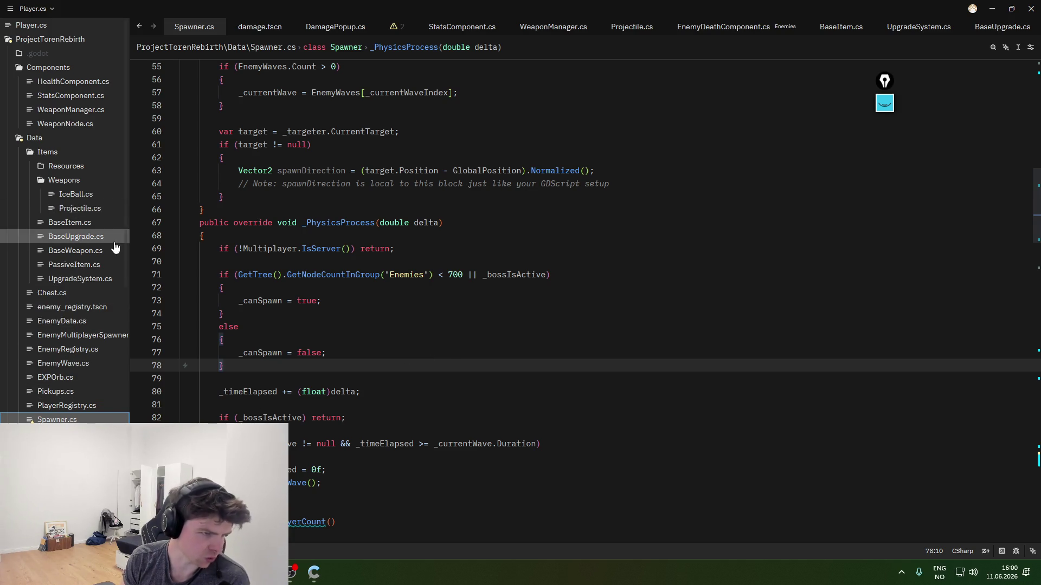
{"action": "left_click", "coordinate": [93, 208]}
{"action": "left_click", "coordinate": [95, 195]}
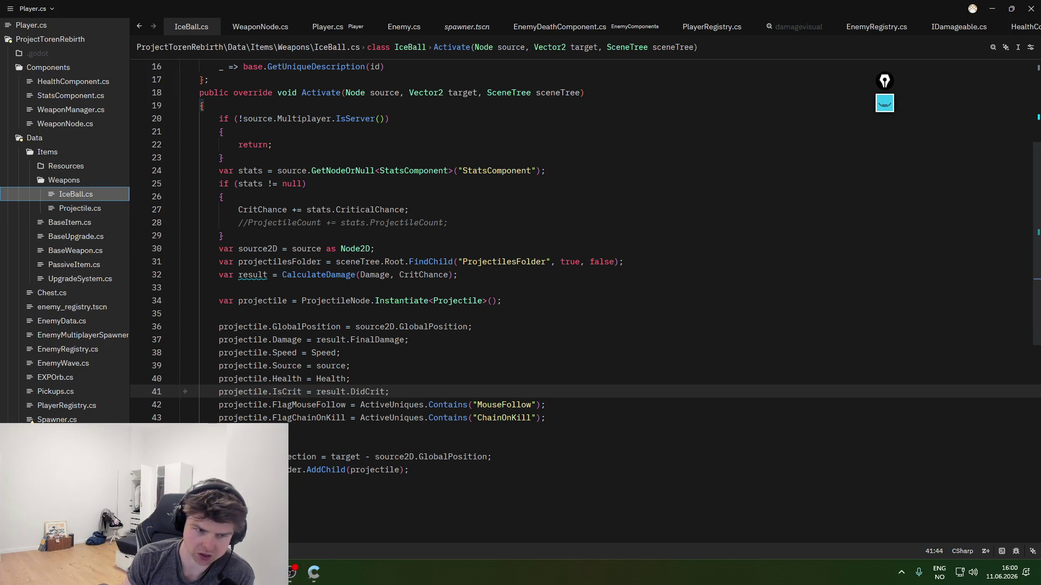
{"action": "key", "text": "alt+Tab"}
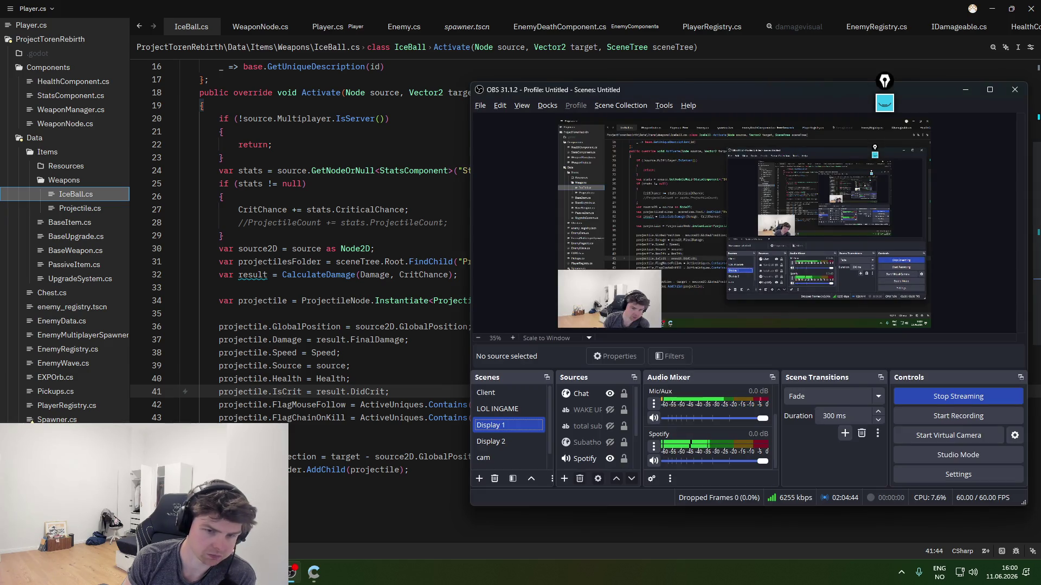
- Delete the Spawner node from the Main scene
{"action": "key", "text": "alt+Tab"}
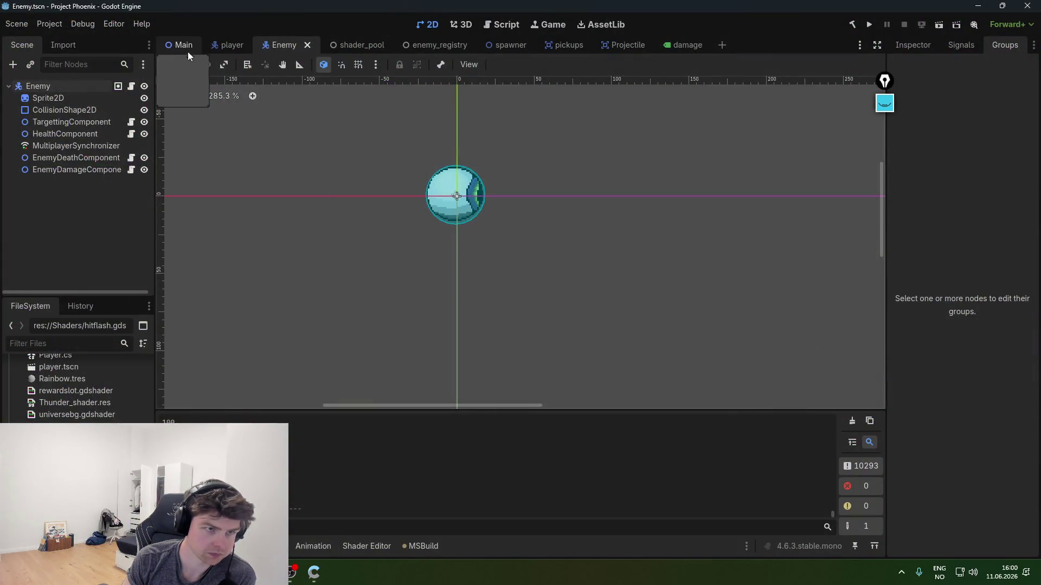
{"action": "left_click", "coordinate": [187, 48]}
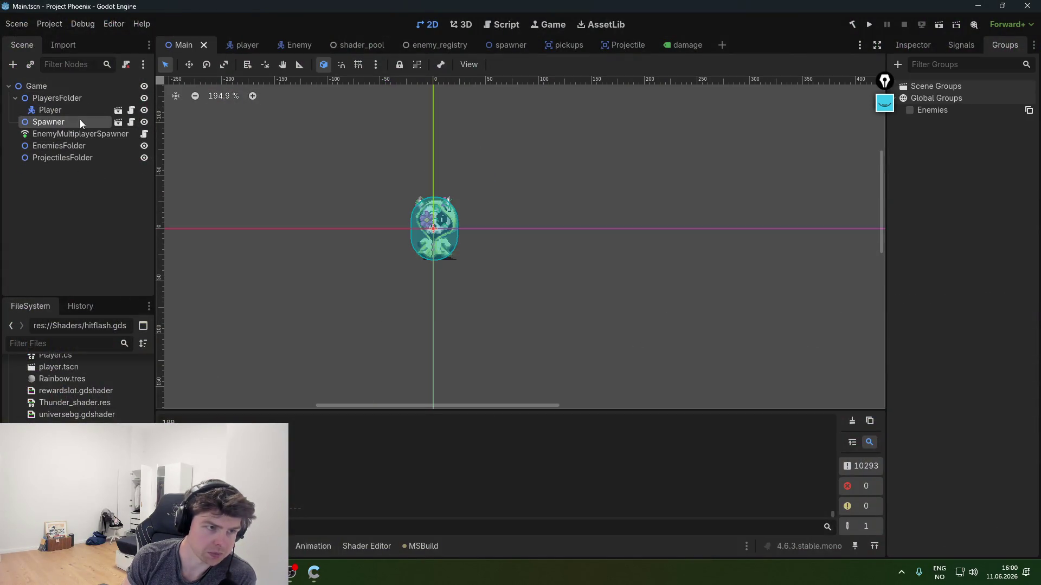
{"action": "right_click", "coordinate": [95, 120]}
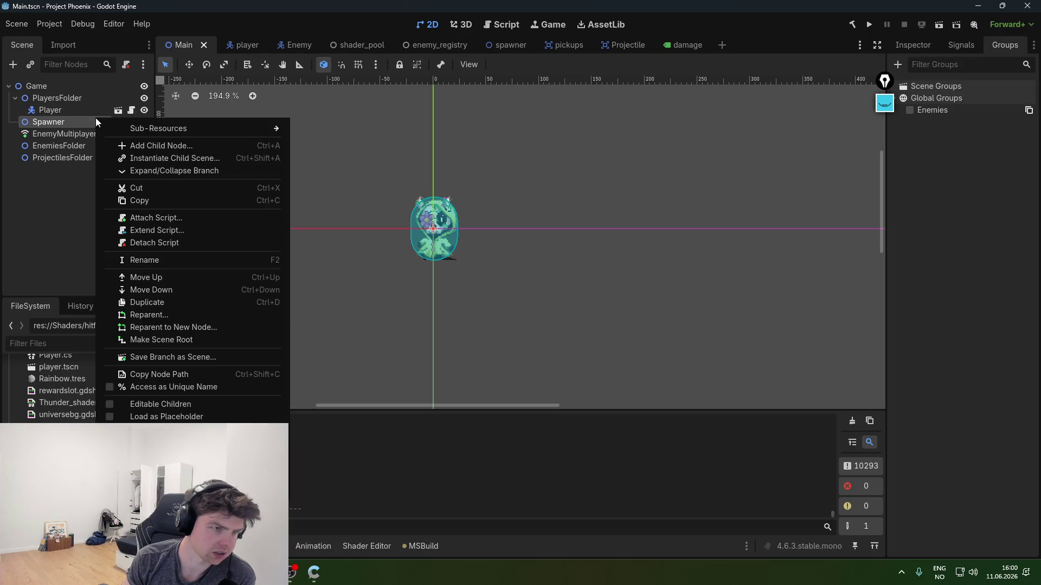
{"action": "key", "text": "Delete"}
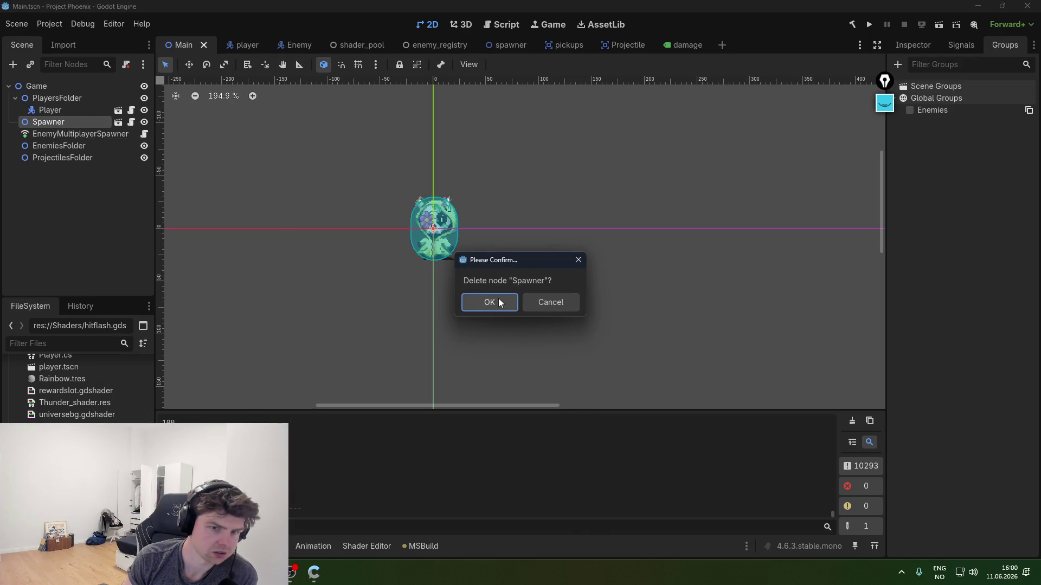
{"action": "left_click", "coordinate": [496, 298]}
- Add one Enemy.tscn instance under Game, save Main, and run the game
{"action": "left_click", "coordinate": [60, 343]}
{"action": "type", "text": "enemy"}
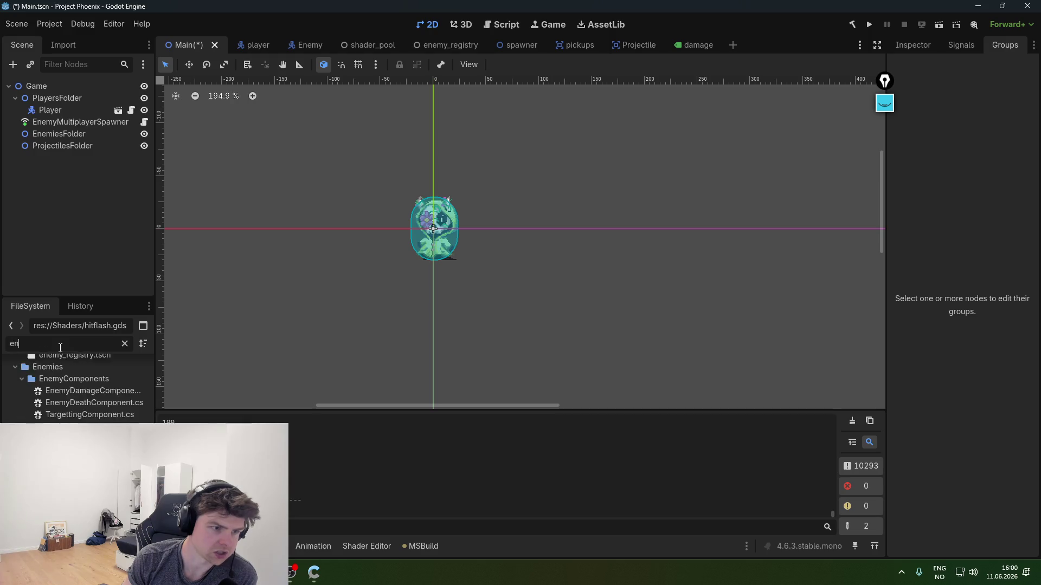
{"action": "mouse_move", "coordinate": [54, 433]}
{"action": "left_mouse_down"}
{"action": "mouse_move", "coordinate": [127, 136]}
{"action": "mouse_move", "coordinate": [52, 89]}
{"action": "left_mouse_up"}
{"action": "key", "text": "ctrl+s"}
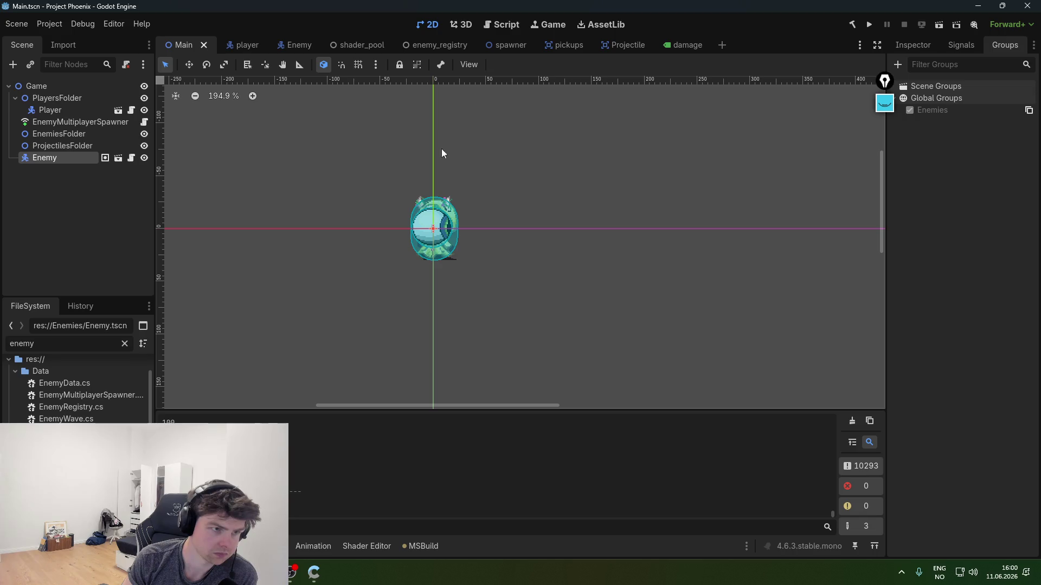
{"action": "left_click", "coordinate": [869, 25]}
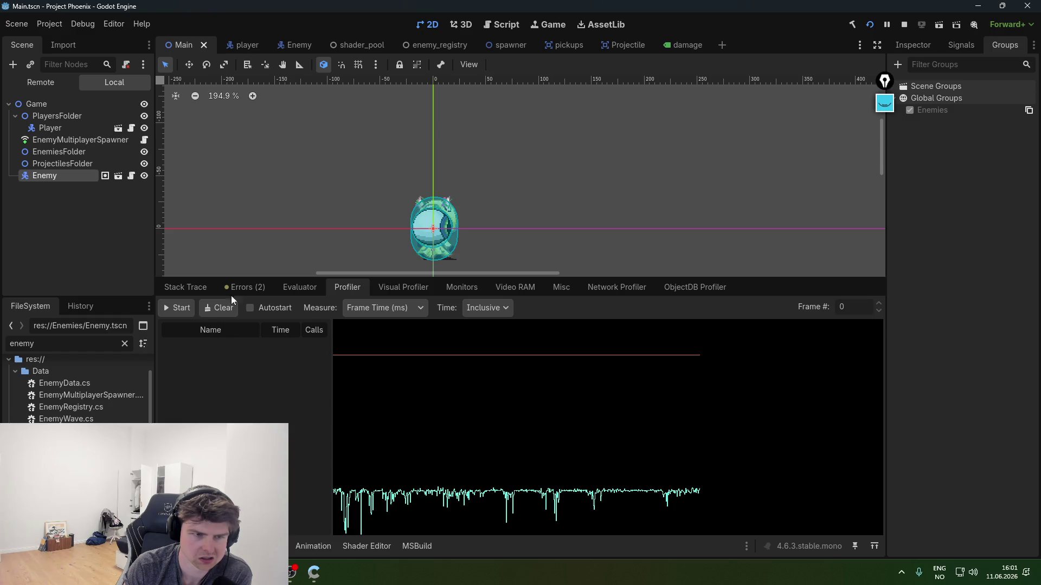
- Check the two load warnings and the debugger evaluator, then close the running game
{"action": "left_click", "coordinate": [245, 286]}
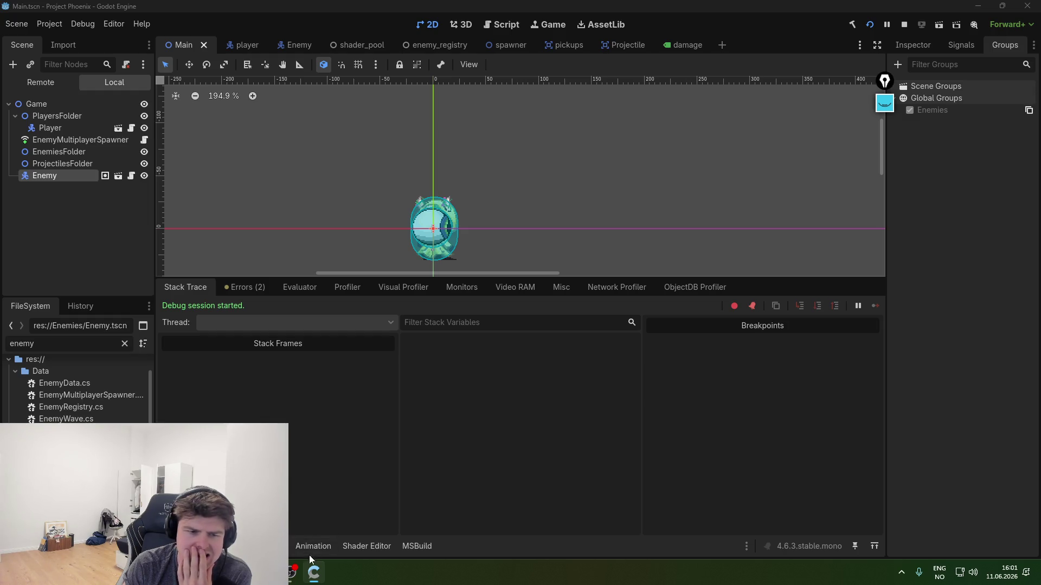
{"action": "mouse_move", "coordinate": [314, 570]}
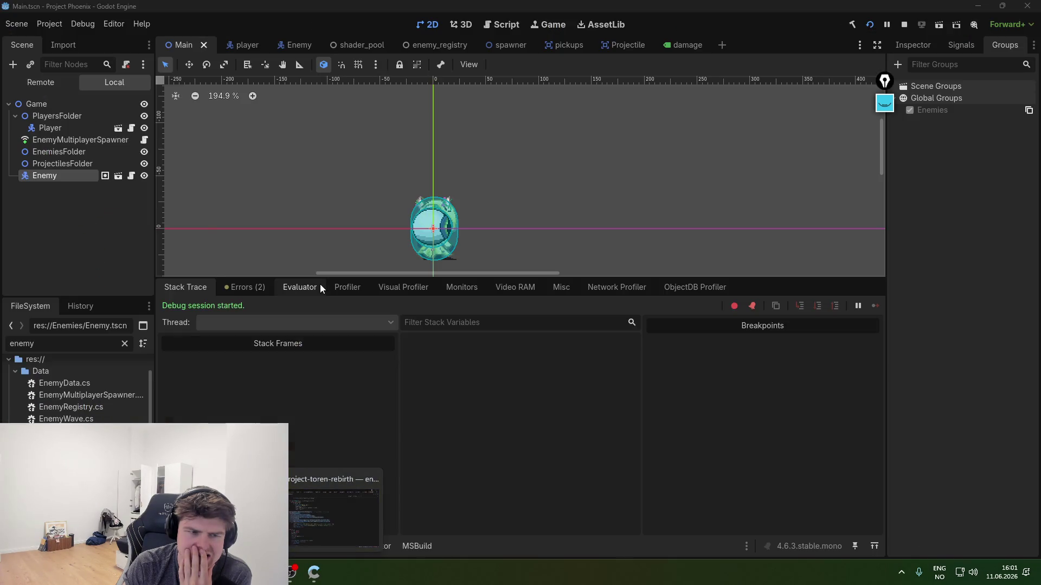
{"action": "left_click", "coordinate": [320, 284]}
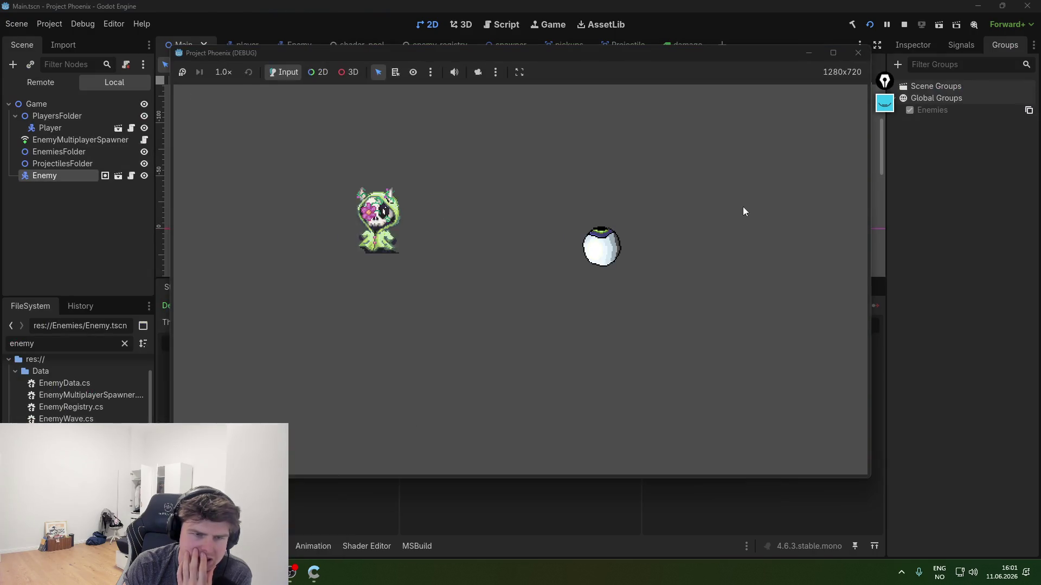
{"action": "left_click", "coordinate": [859, 55]}
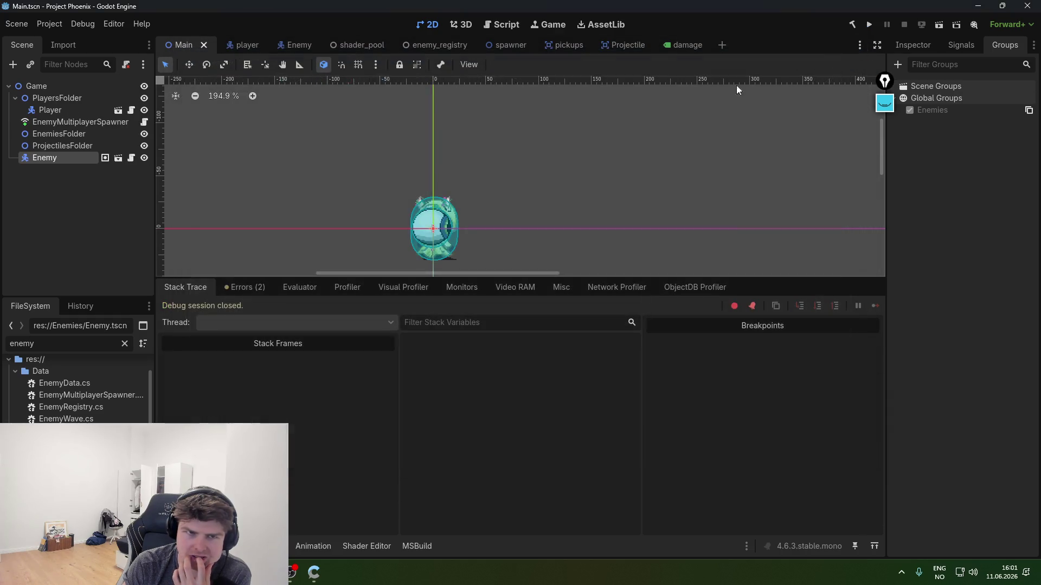
- Flip through the Projectile, player, Enemy and pickups scenes, including the player's Sprite2D
{"action": "left_click", "coordinate": [84, 86]}
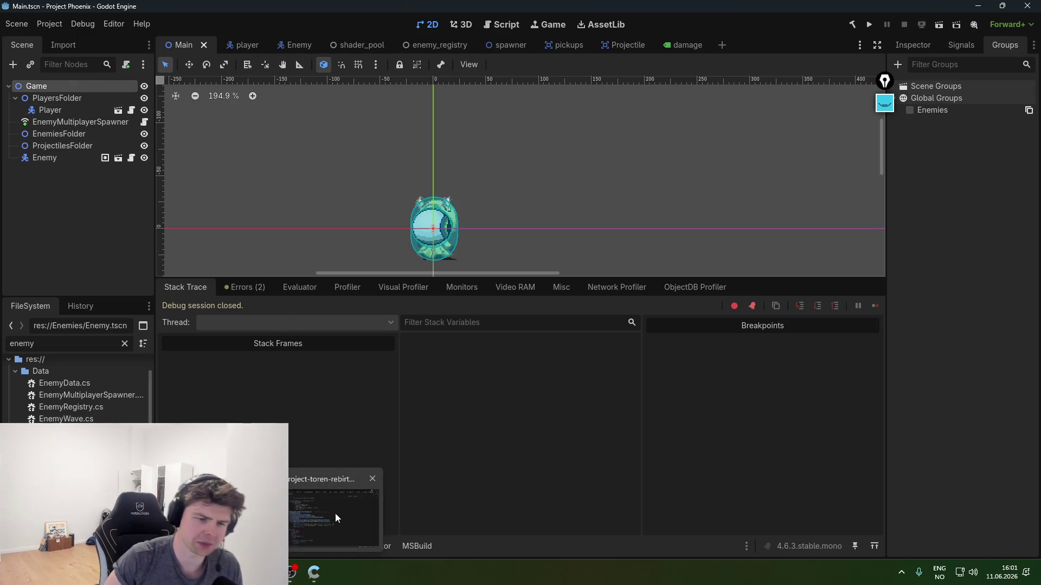
{"action": "left_click", "coordinate": [606, 45]}
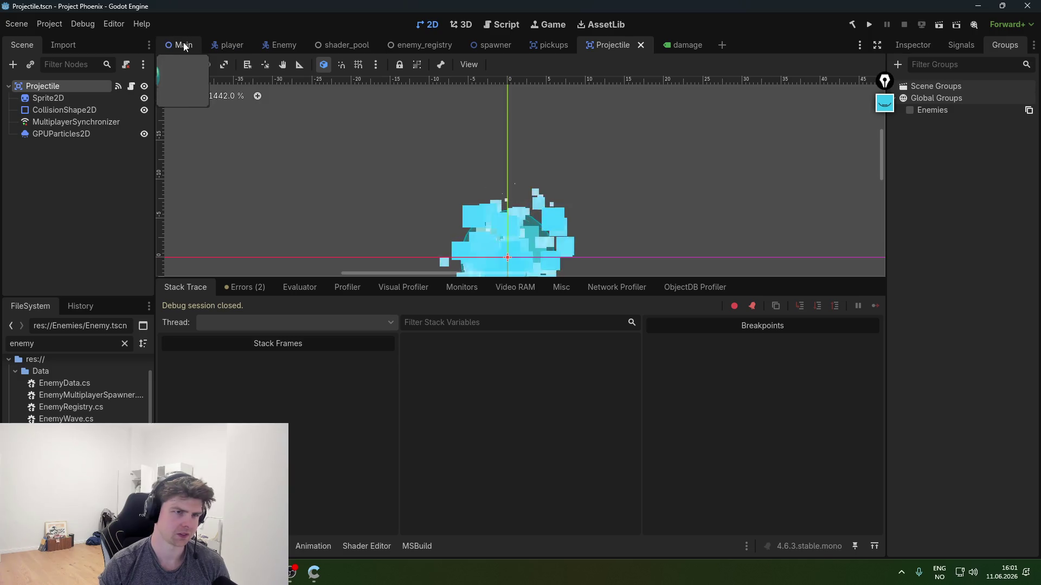
{"action": "left_click", "coordinate": [227, 45]}
{"action": "left_click", "coordinate": [287, 45]}
{"action": "left_click", "coordinate": [228, 44]}
{"action": "left_click", "coordinate": [296, 48]}
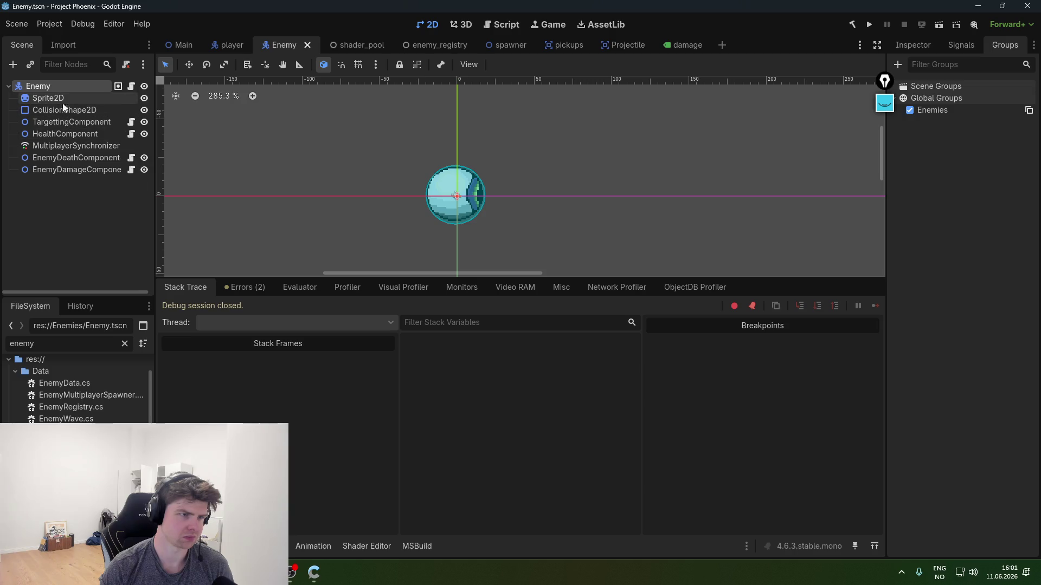
{"action": "left_click", "coordinate": [216, 49]}
{"action": "left_click", "coordinate": [63, 100]}
{"action": "left_click", "coordinate": [292, 49]}
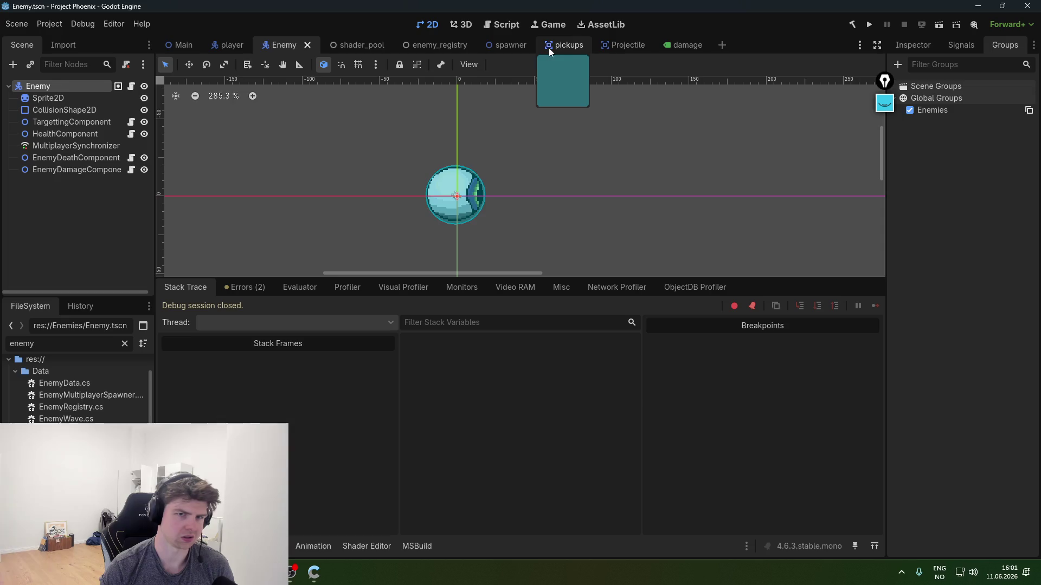
{"action": "left_click", "coordinate": [549, 46]}
{"action": "left_click", "coordinate": [613, 45]}
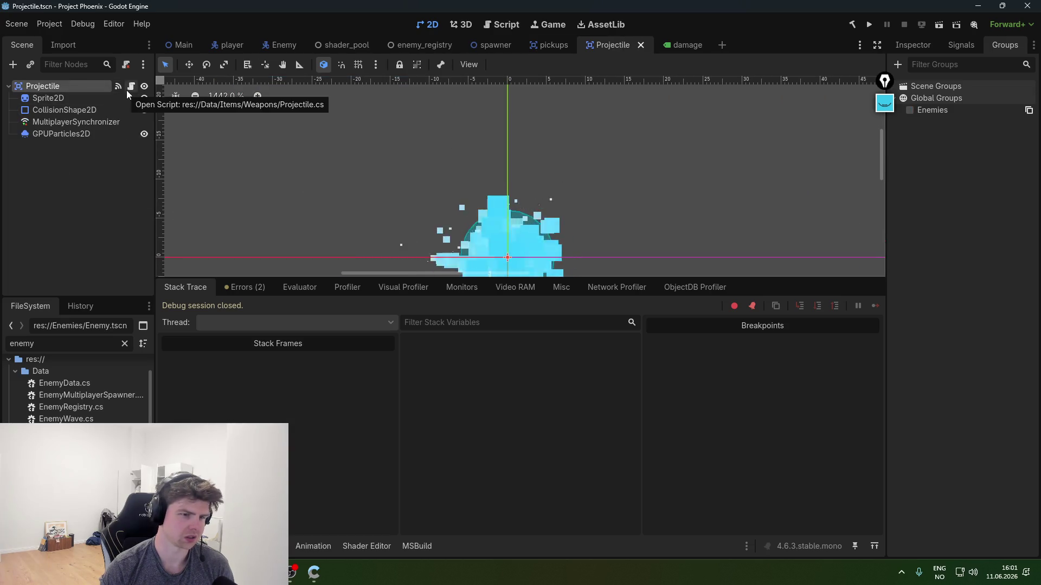
{"action": "mouse_move", "coordinate": [308, 542]}
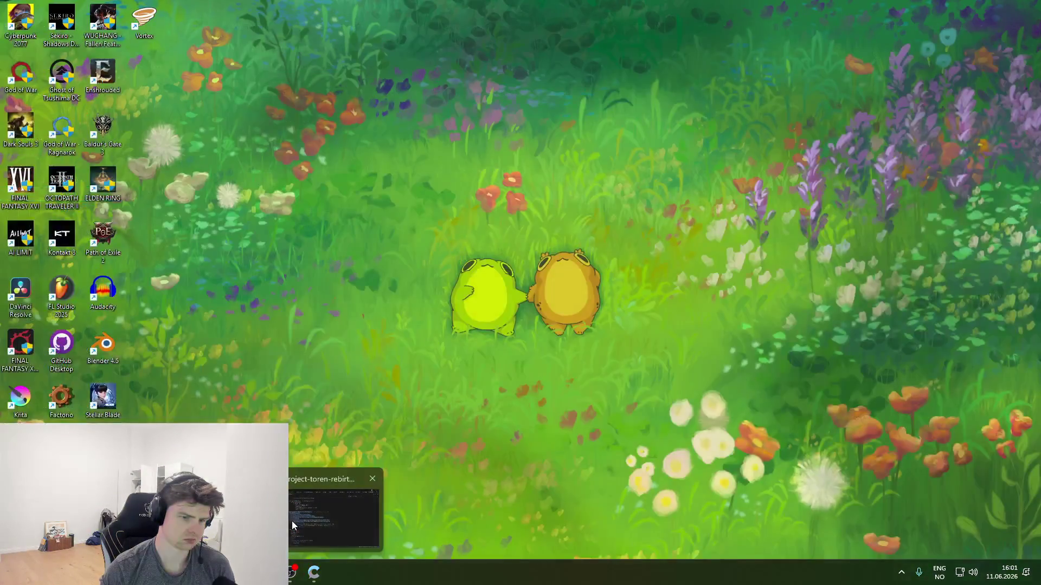
{"action": "left_click", "coordinate": [292, 522]}
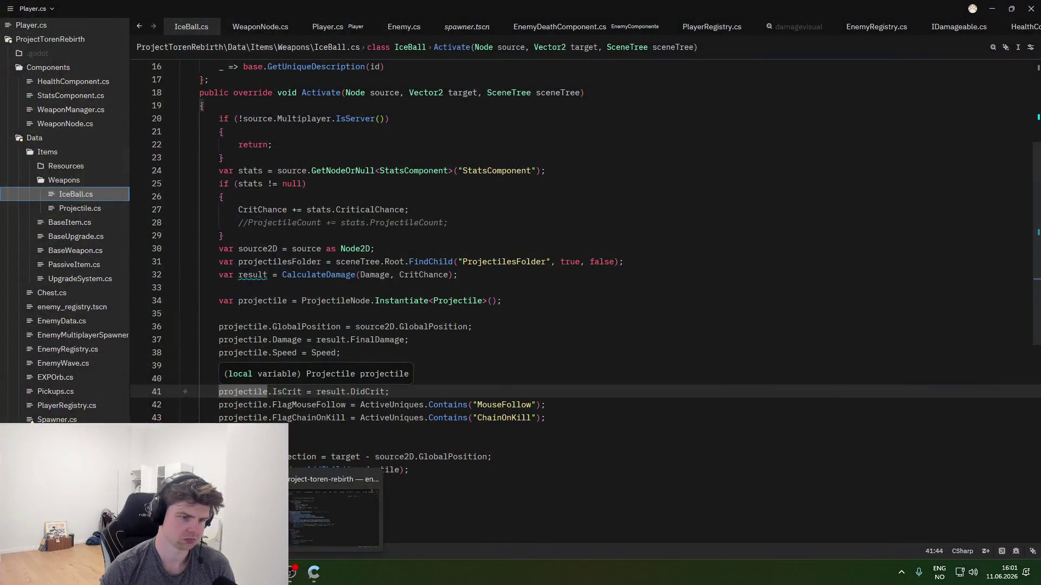
- Comment out AddWeapon(StarterWeapon) on line 33 of WeaponManager.cs with //
{"action": "double_click", "coordinate": [82, 180]}
{"action": "double_click", "coordinate": [82, 180]}
{"action": "left_click", "coordinate": [80, 200]}
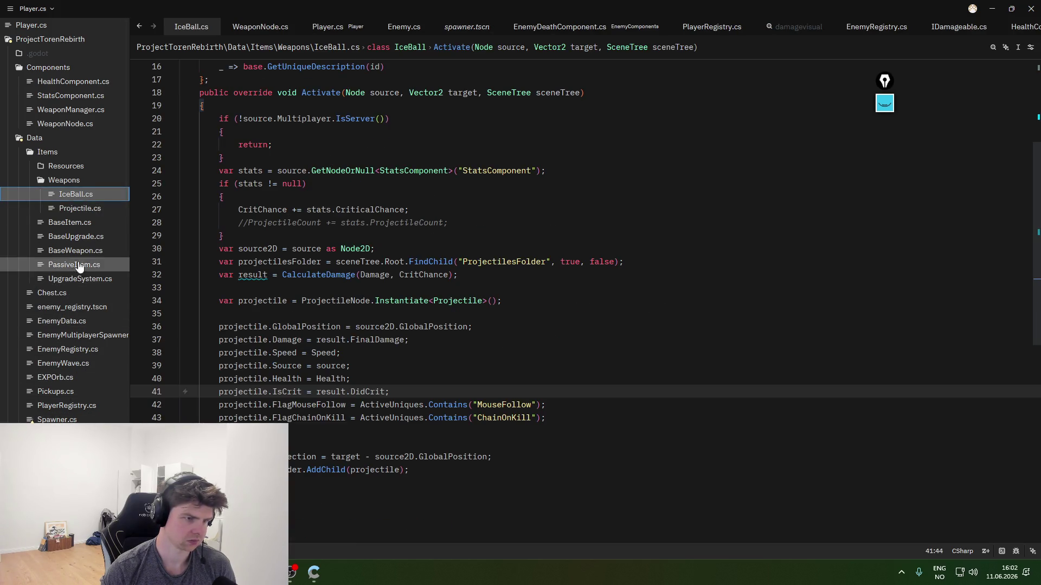
{"action": "left_click", "coordinate": [86, 110]}
{"action": "left_click", "coordinate": [383, 275]}
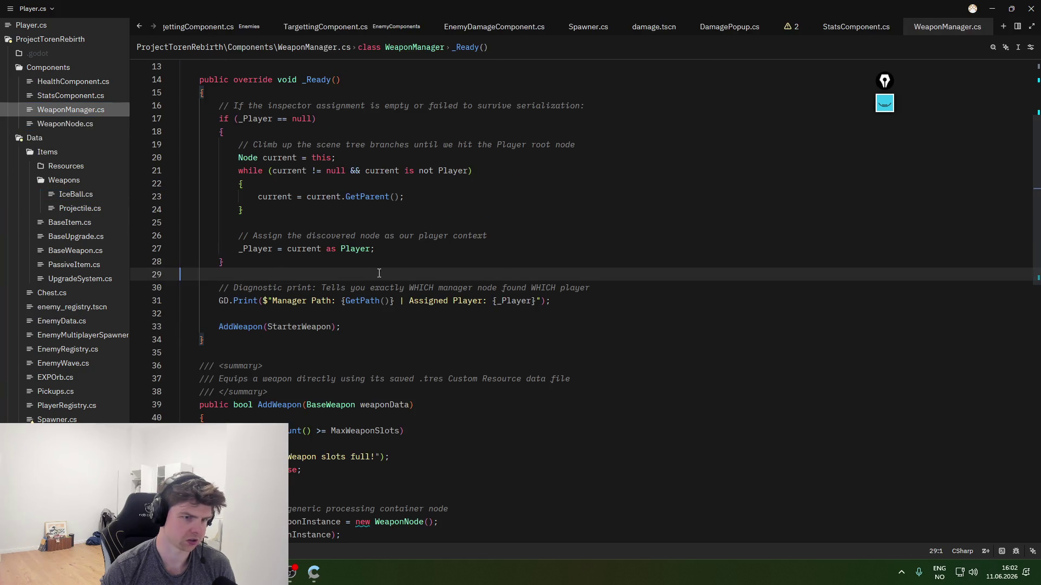
{"action": "scroll", "coordinate": [384, 279], "scroll_direction": "down", "scroll_amount": 2}
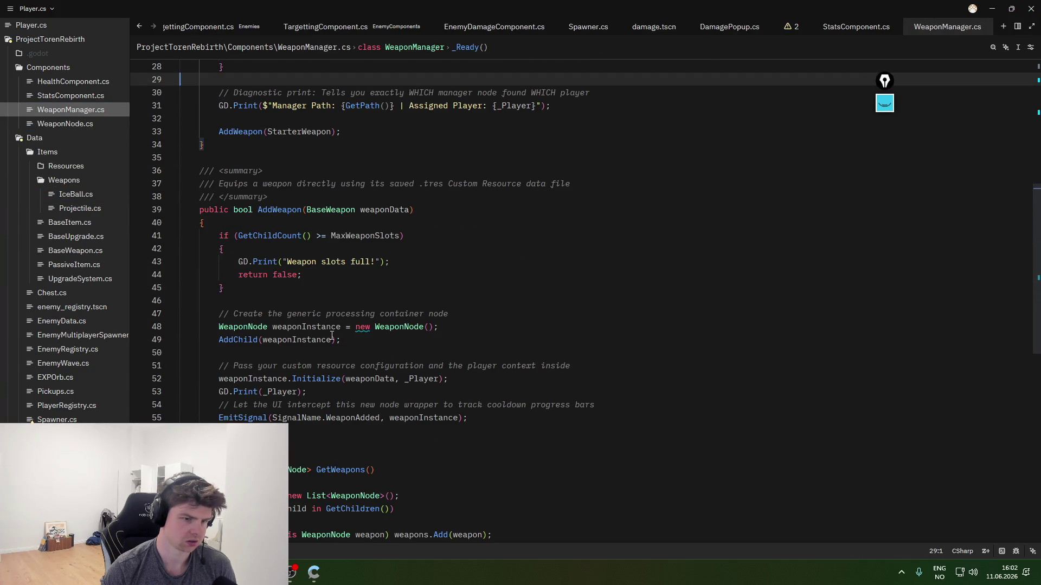
{"action": "scroll", "coordinate": [325, 339], "scroll_direction": "down", "scroll_amount": 4}
{"action": "scroll", "coordinate": [305, 361], "scroll_direction": "up", "scroll_amount": 8}
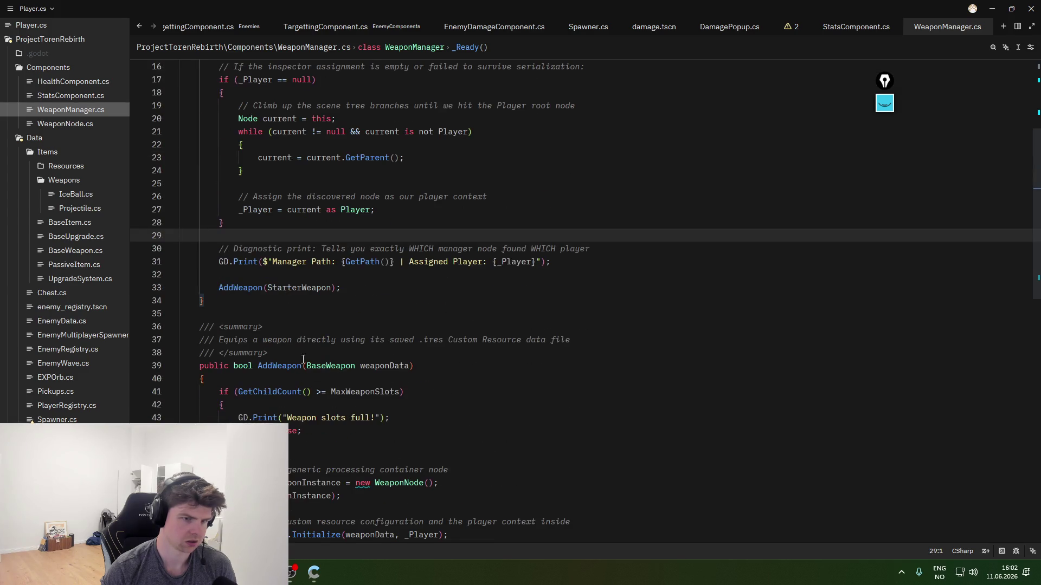
{"action": "left_click", "coordinate": [218, 287]}
{"action": "type", "text": "//"}
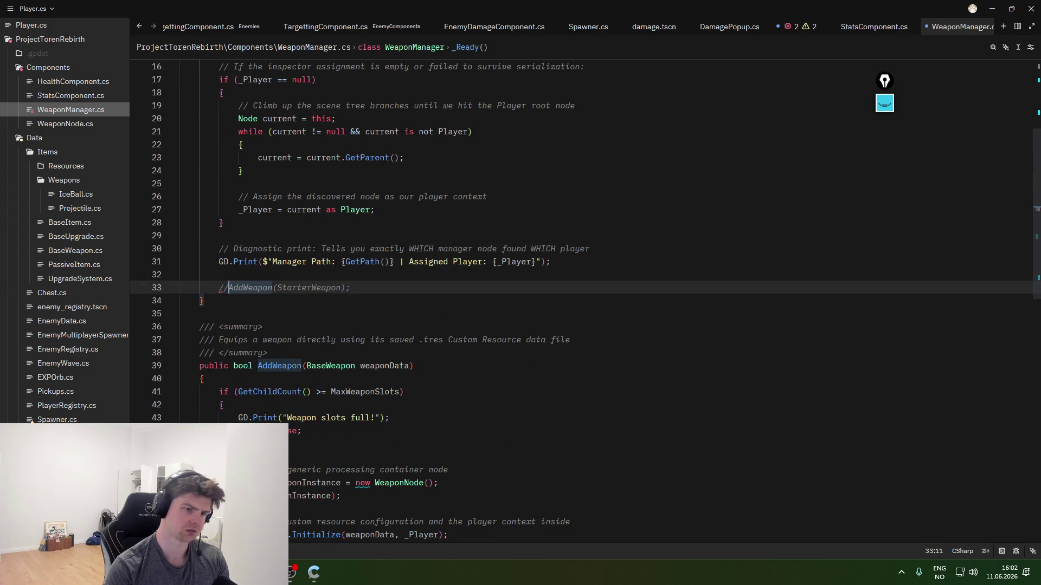
- Test-run the game without the starter weapon, then close it
{"action": "key", "text": "alt+Tab"}
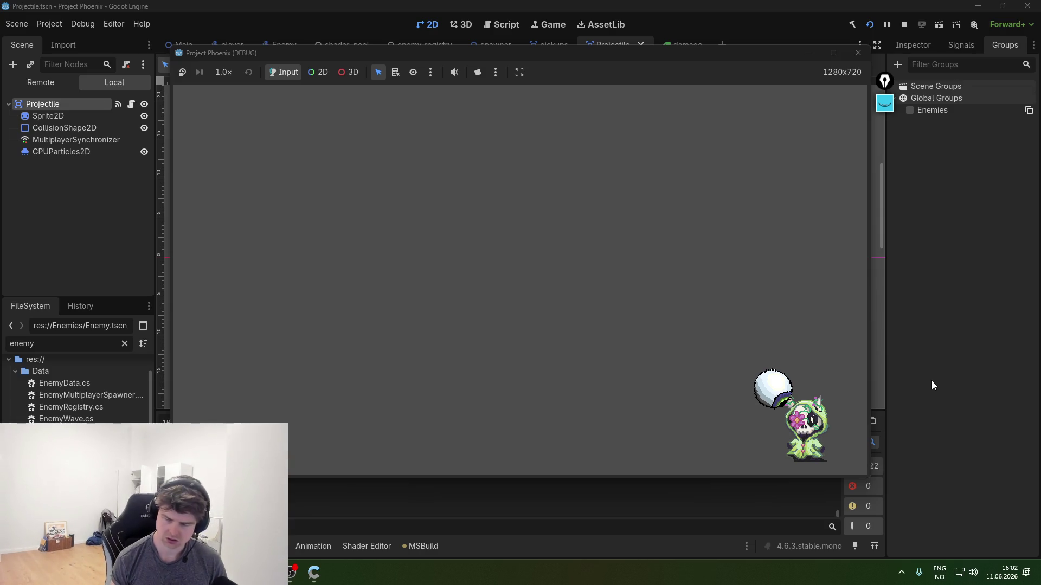
{"action": "left_click", "coordinate": [860, 57]}
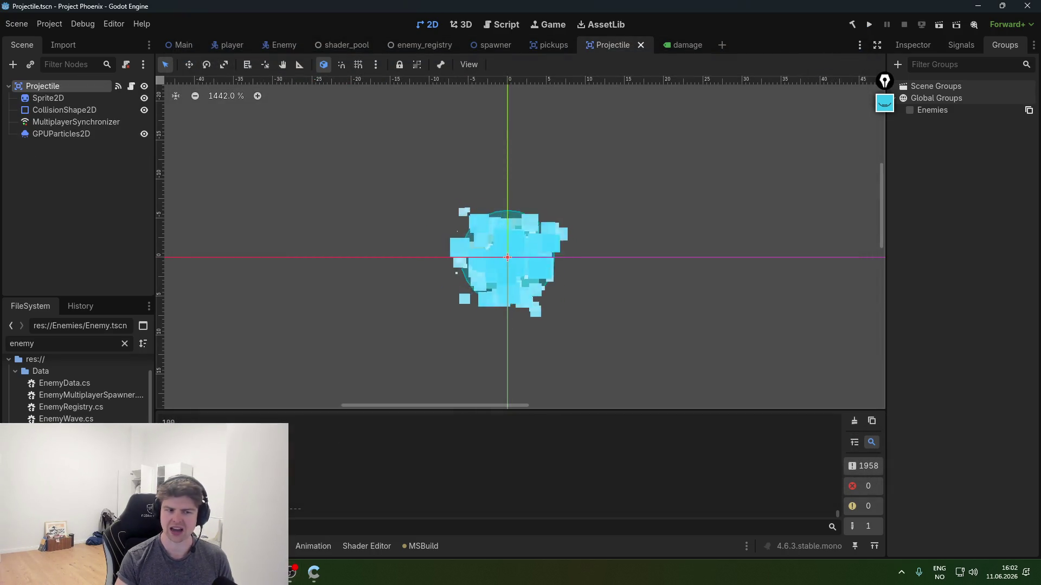
{"action": "mouse_move", "coordinate": [292, 572]}
{"action": "left_click", "coordinate": [303, 547]}
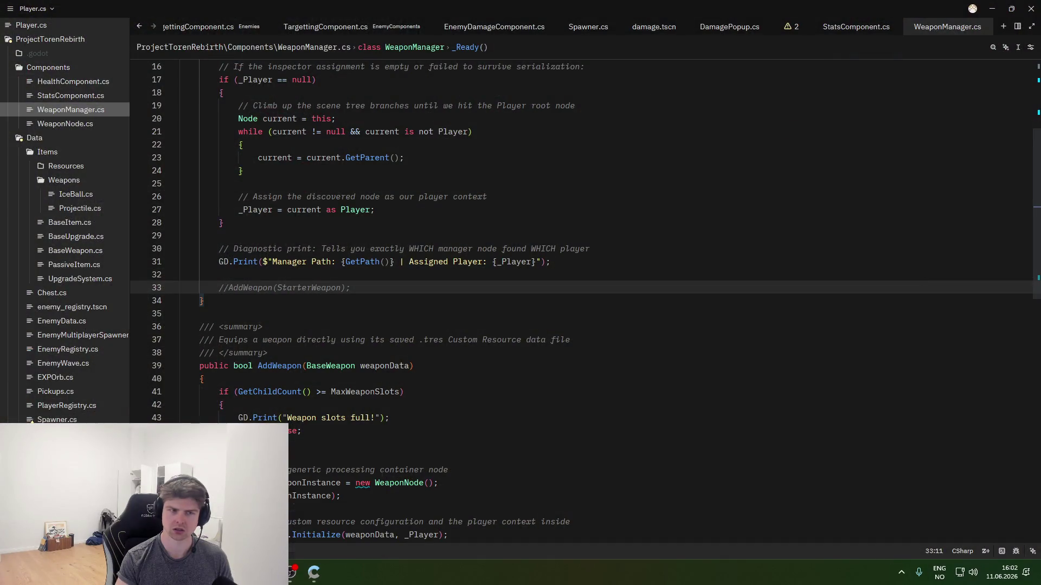
- Read through Projectile.cs, including the QueueFree line in its Health handling
{"action": "left_click", "coordinate": [80, 208]}
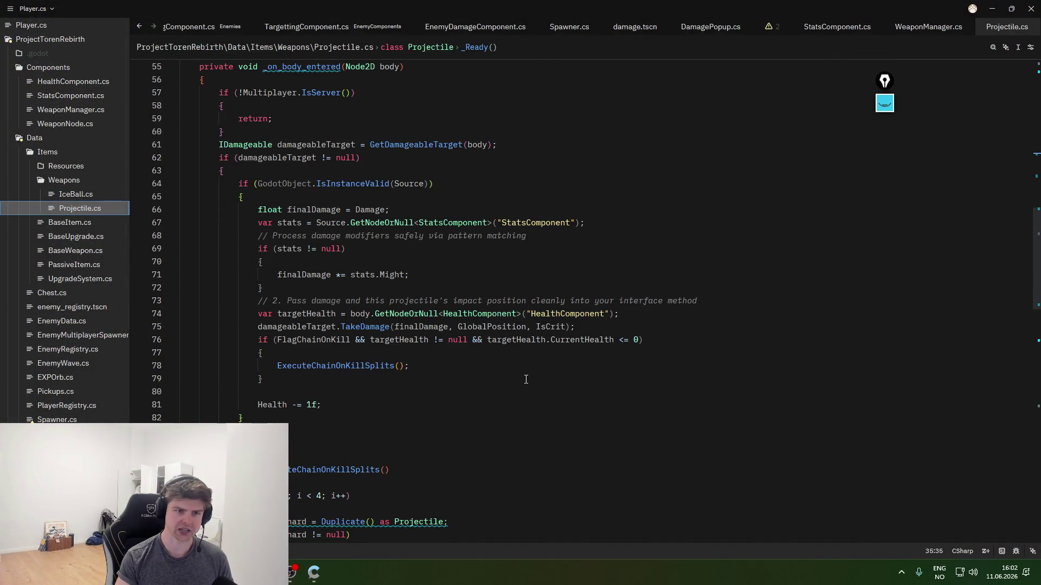
{"action": "scroll", "coordinate": [507, 369], "scroll_direction": "up", "scroll_amount": 18}
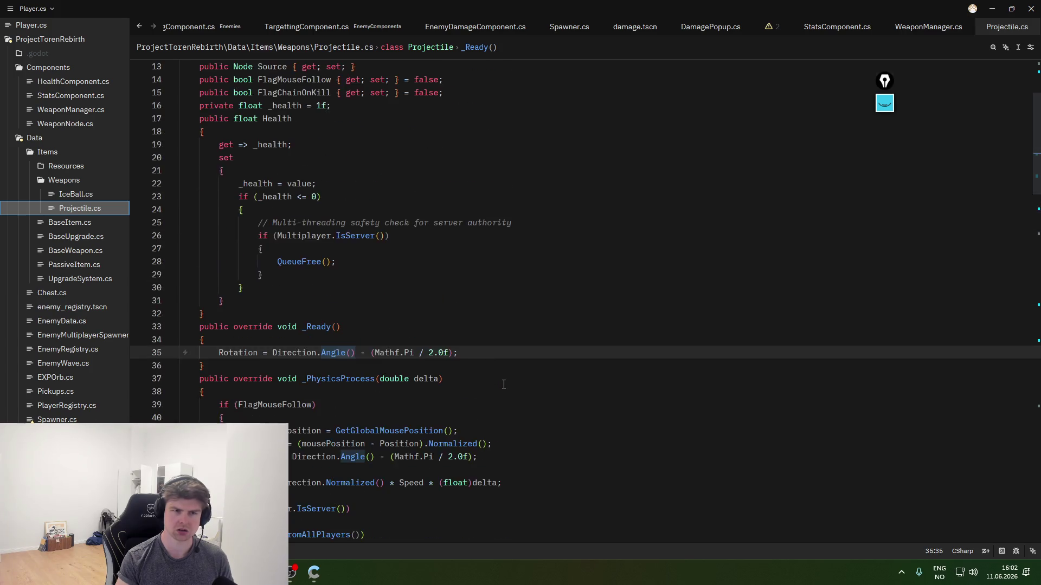
{"action": "left_click", "coordinate": [486, 391]}
{"action": "left_click", "coordinate": [477, 416]}
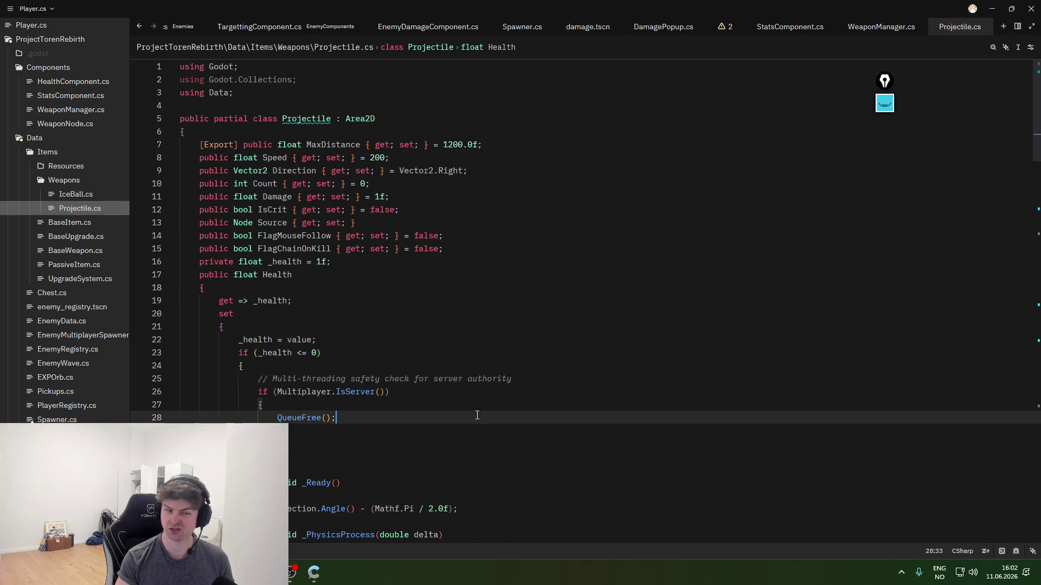
{"action": "scroll", "coordinate": [700, 428], "scroll_direction": "down", "scroll_amount": 3}
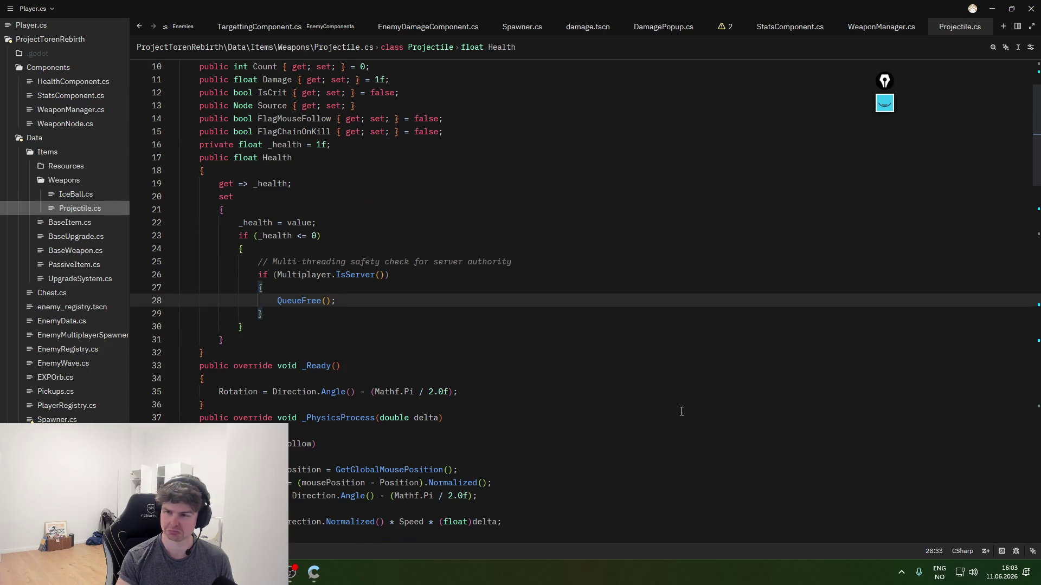
{"action": "scroll", "coordinate": [681, 412], "scroll_direction": "down", "scroll_amount": 17}
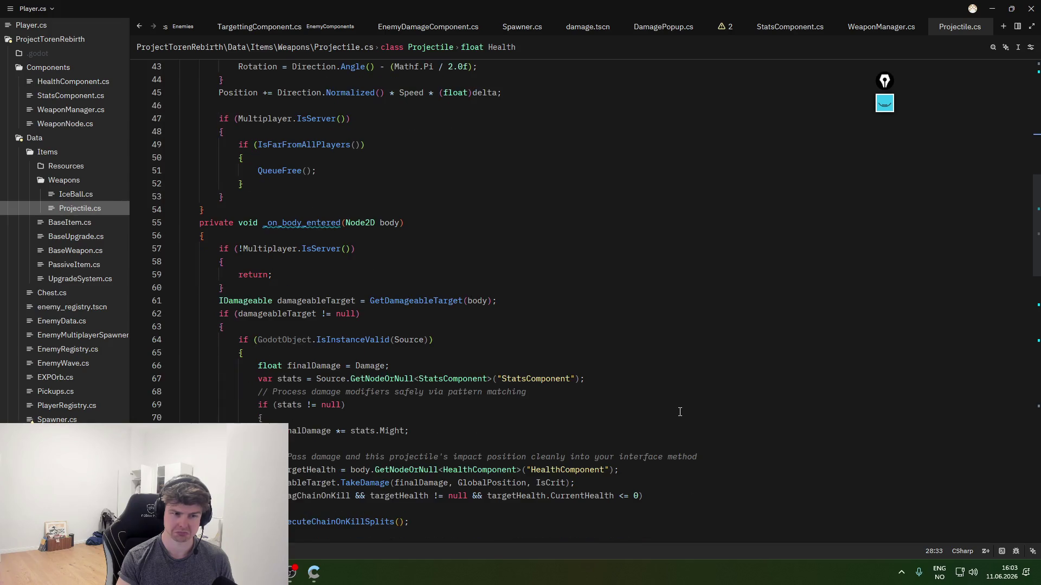
{"action": "scroll", "coordinate": [677, 413], "scroll_direction": "down", "scroll_amount": 16}
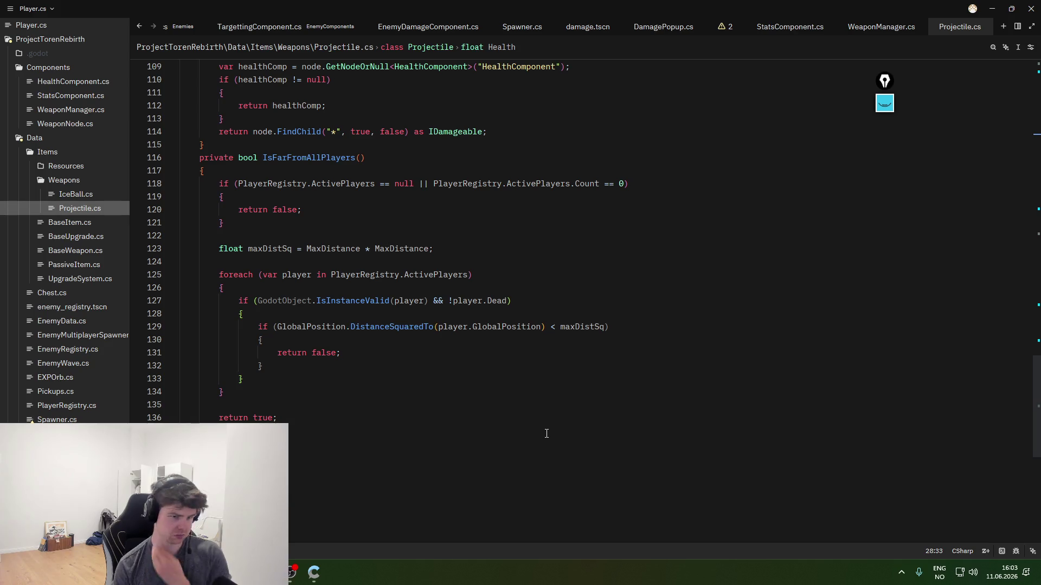
- Navigate back to EnemyDamageComponent.cs at the DamageVisual method on line 26
{"action": "key", "text": "alt+Left"}
{"action": "key", "text": "alt+Left"}
{"action": "key", "text": "alt+Right"}
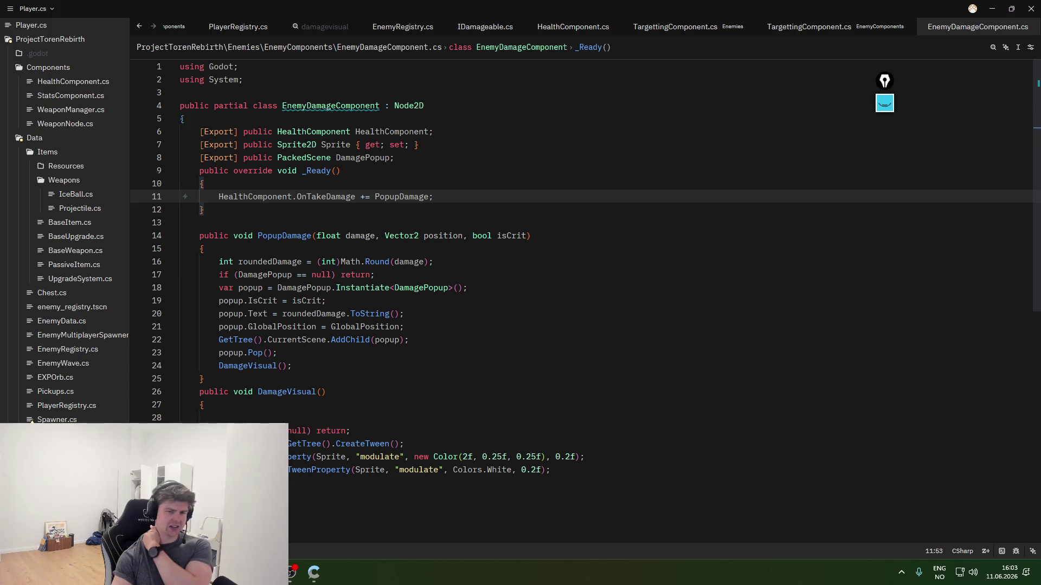
{"action": "left_click", "coordinate": [437, 397]}
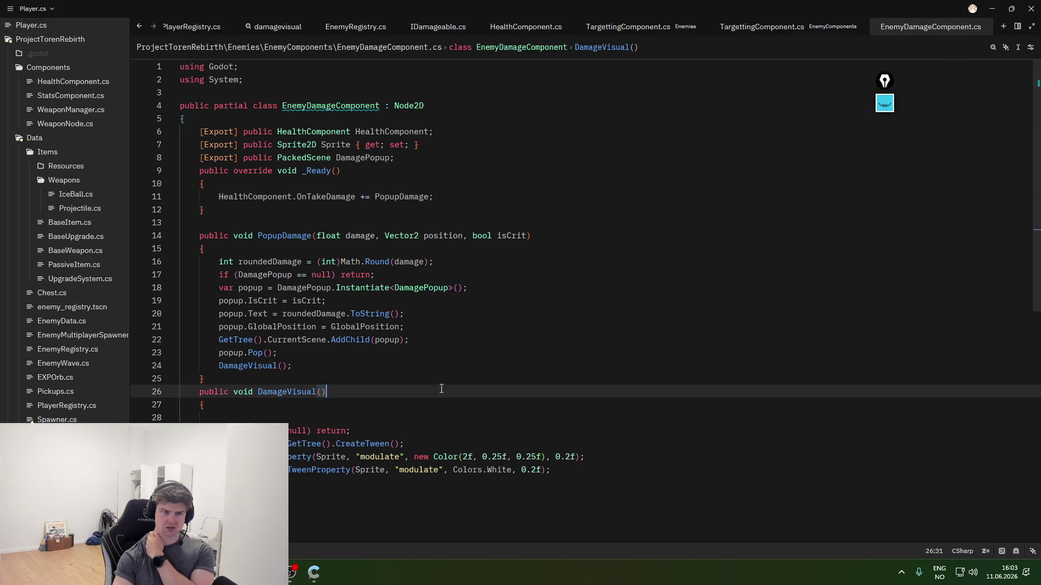
{"action": "key", "text": "super+Tab"}
- Add spawner.tscn under Game in Main, placed between ProjectilesFolder and Enemy
{"action": "left_click", "coordinate": [219, 125]}
{"action": "key", "text": "alt+Tab"}
{"action": "left_click", "coordinate": [179, 44]}
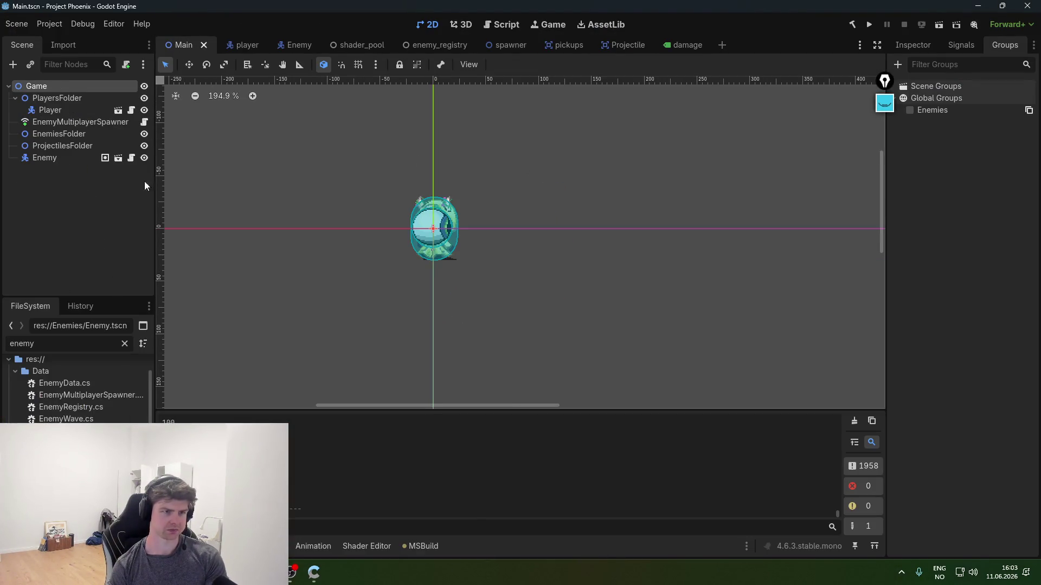
{"action": "type", "text": "spawner"}
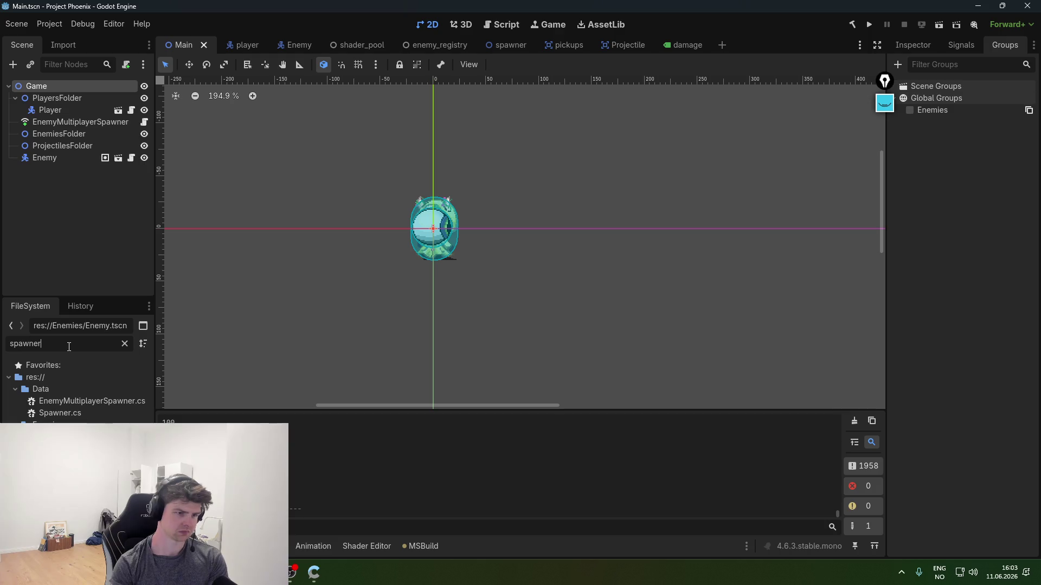
{"action": "left_click_drag", "start_coordinate": [95, 116], "coordinate": [61, 89]}
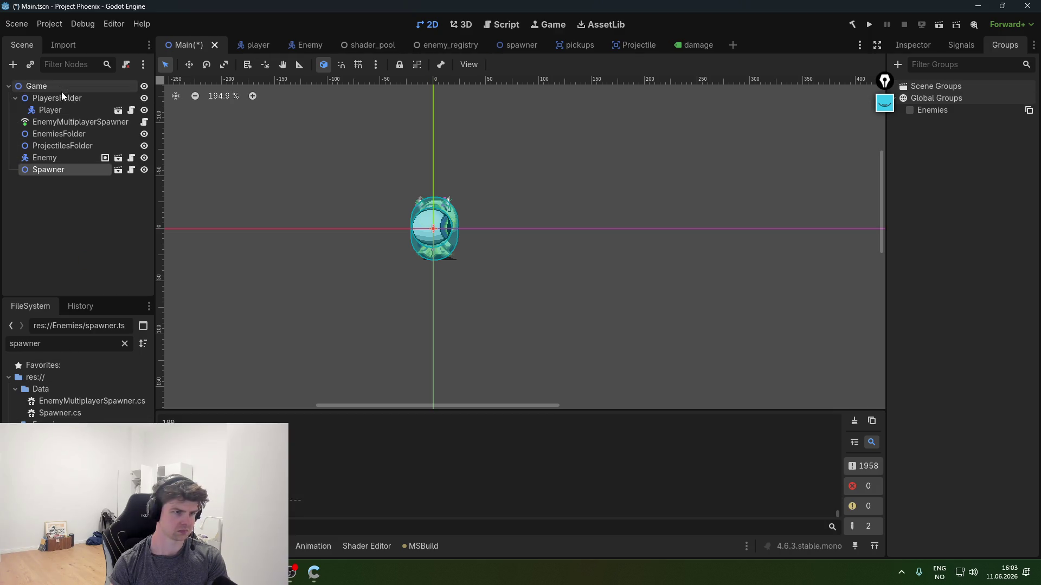
{"action": "left_click_drag", "start_coordinate": [64, 146], "coordinate": [60, 148]}
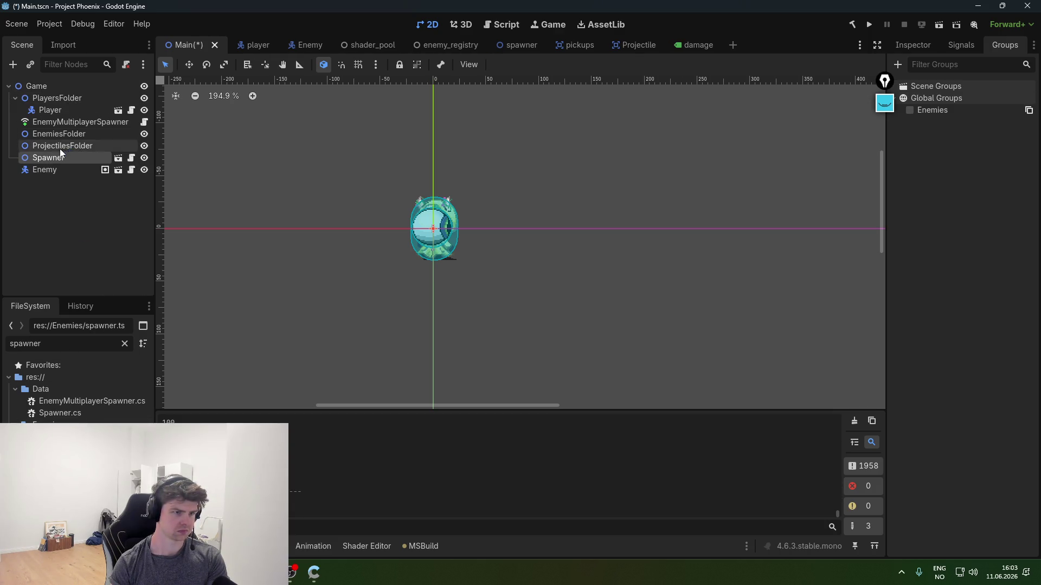
- Check the Spawner node's properties, then run the game and move the player down-right
{"action": "left_click", "coordinate": [118, 158]}
{"action": "left_click", "coordinate": [68, 90]}
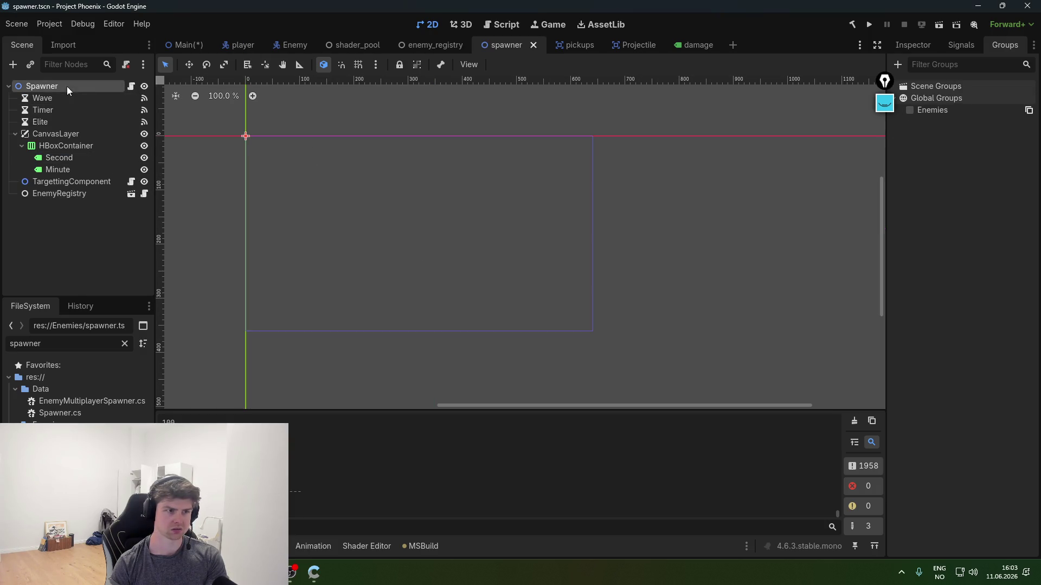
{"action": "left_click", "coordinate": [912, 45]}
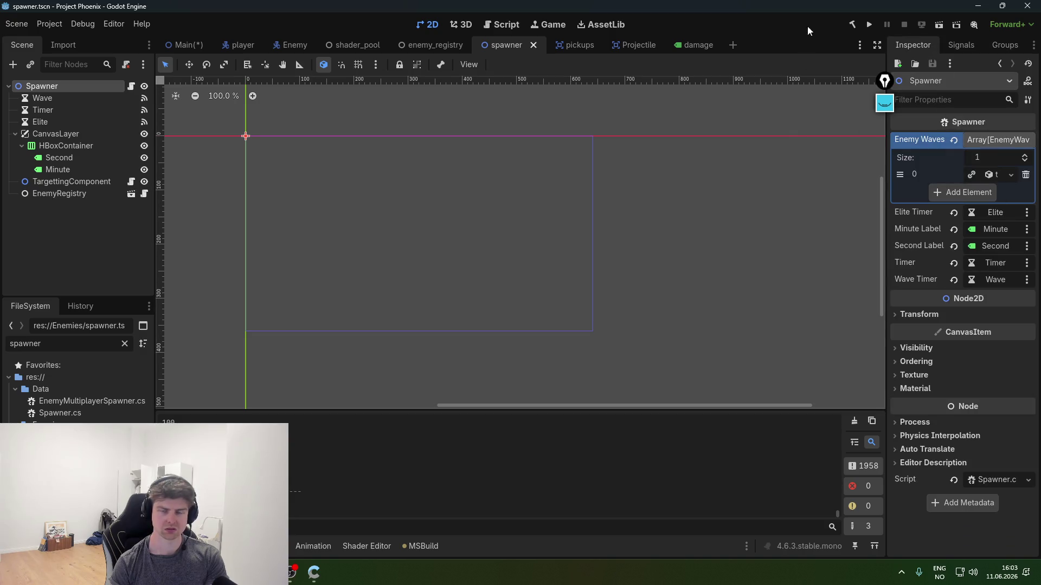
{"action": "left_click", "coordinate": [870, 26]}
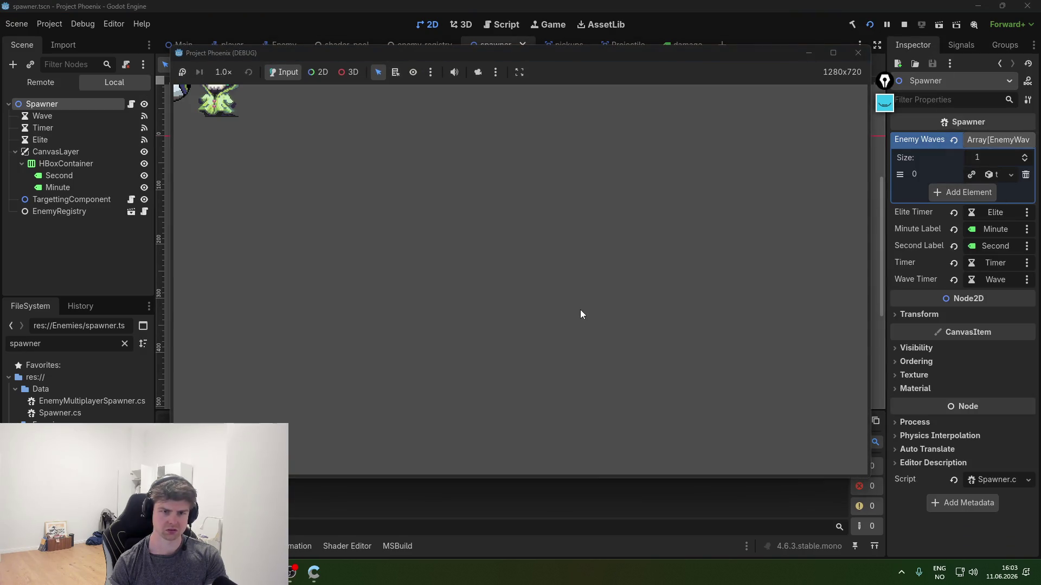
{"action": "key", "text": "s+d"}
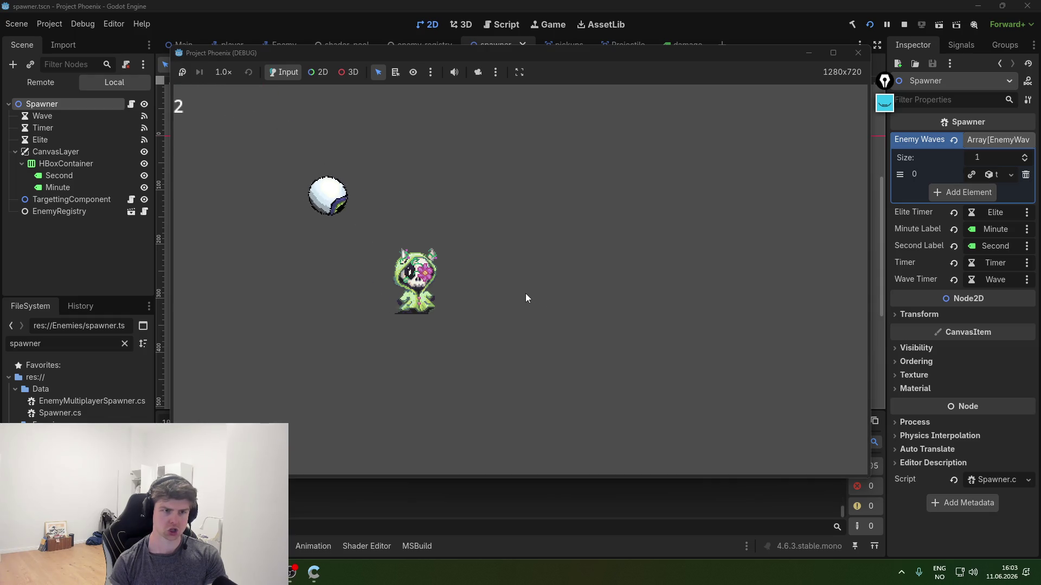
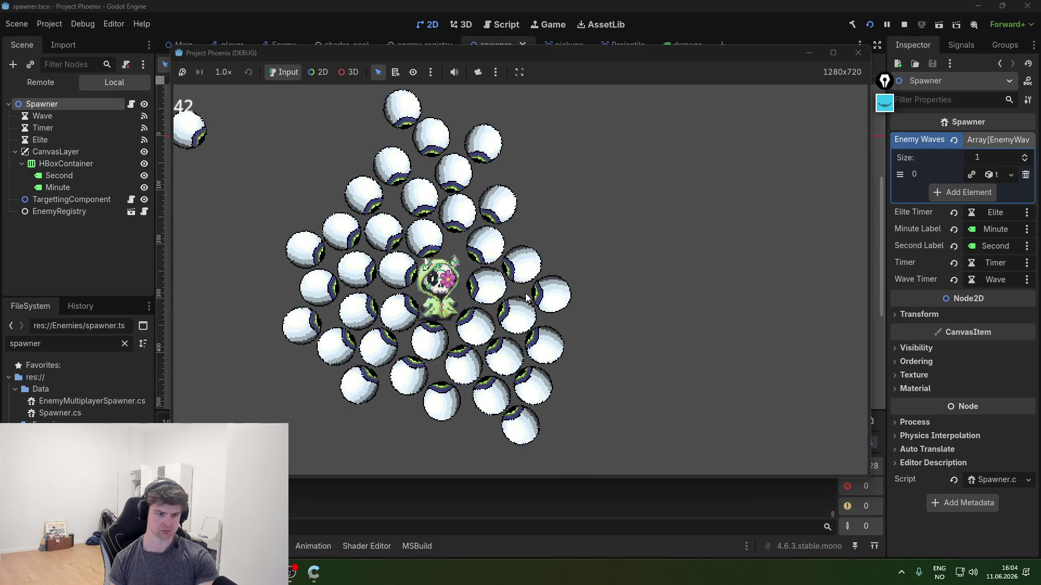
- Close the running game and bring up EnemyDamageComponent.cs in Zed at its DamageVisual method
{"action": "left_click", "coordinate": [857, 52]}
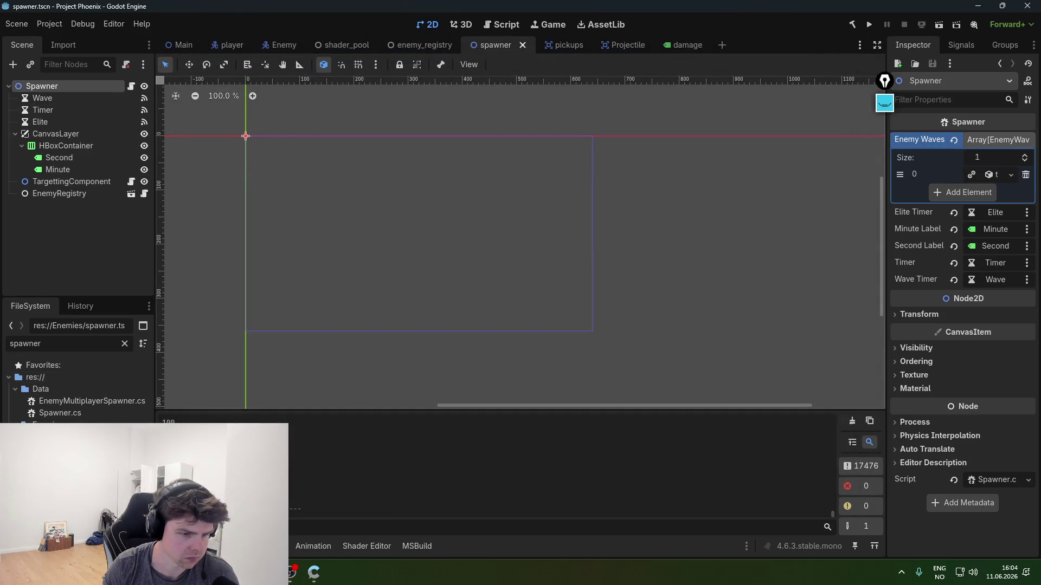
{"action": "left_click", "coordinate": [313, 571]}
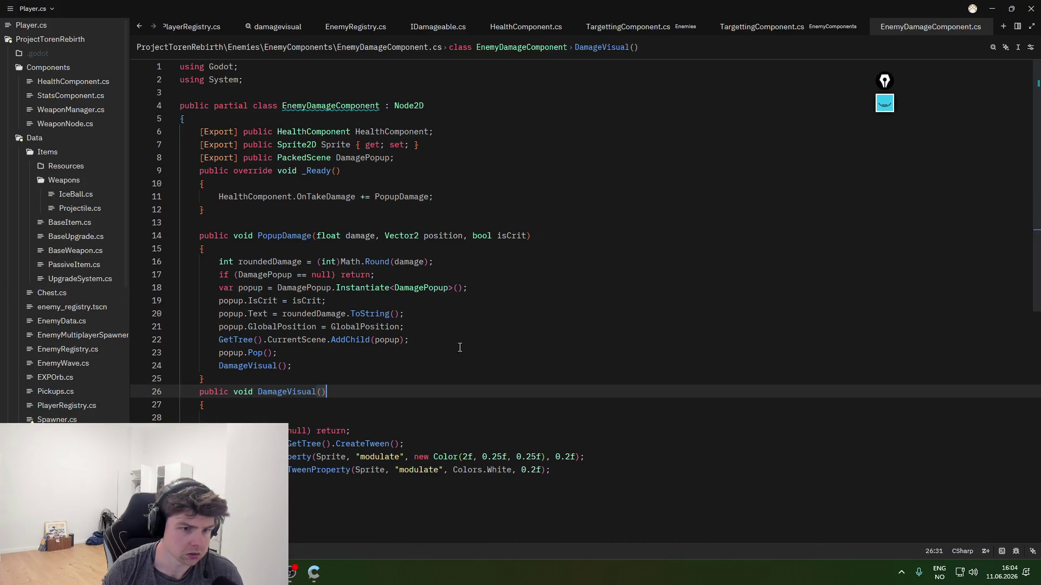
- Review DamageVisual and select the DamagePopup instantiation call in EnemyDamageComponent.cs
{"action": "left_click", "coordinate": [394, 421]}
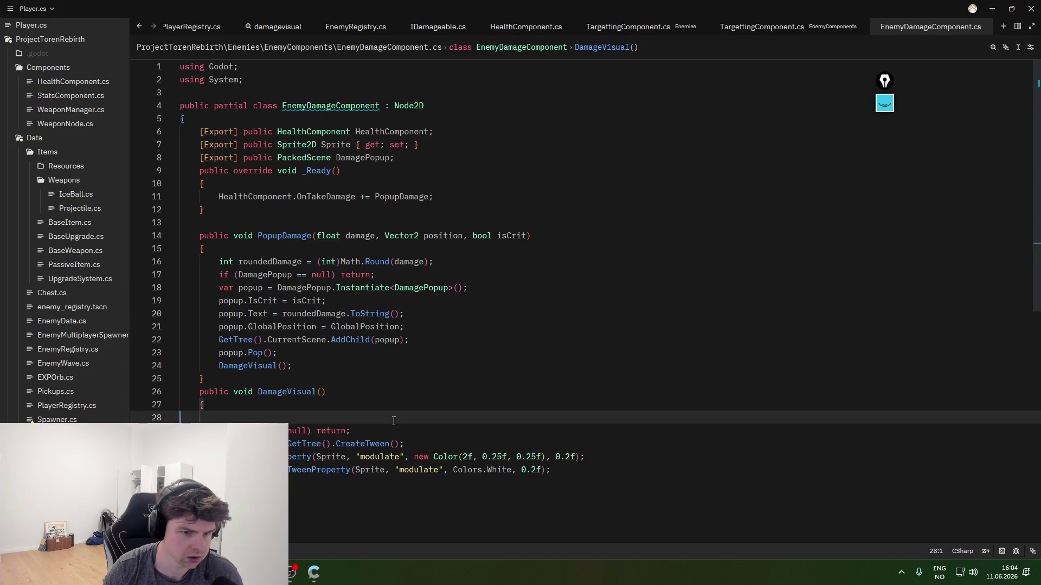
{"action": "key", "text": "shift+Up"}
{"action": "key", "text": "shift+Up"}
{"action": "key", "text": "shift+Up"}
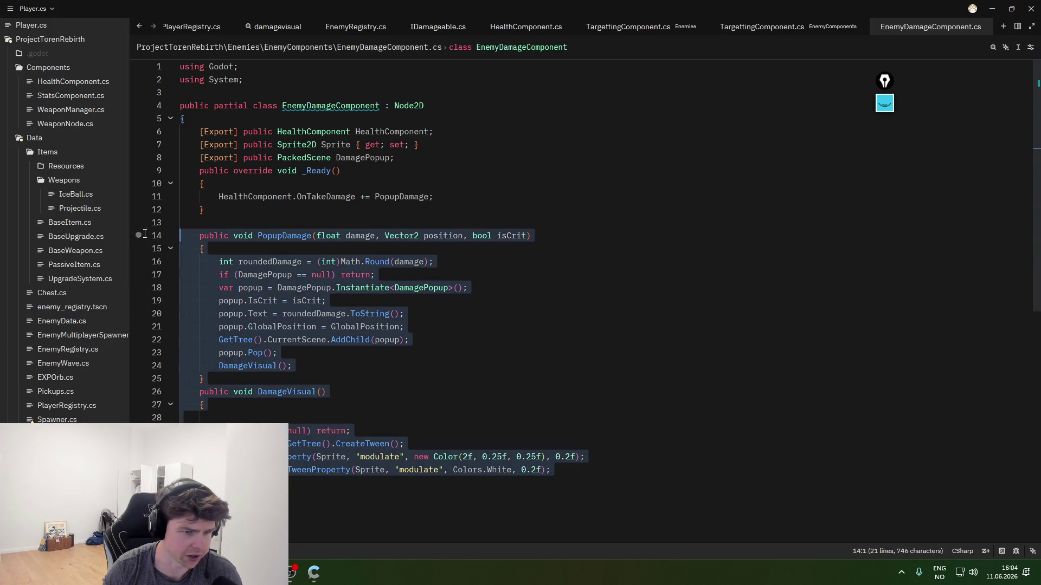
{"action": "left_click", "coordinate": [386, 436]}
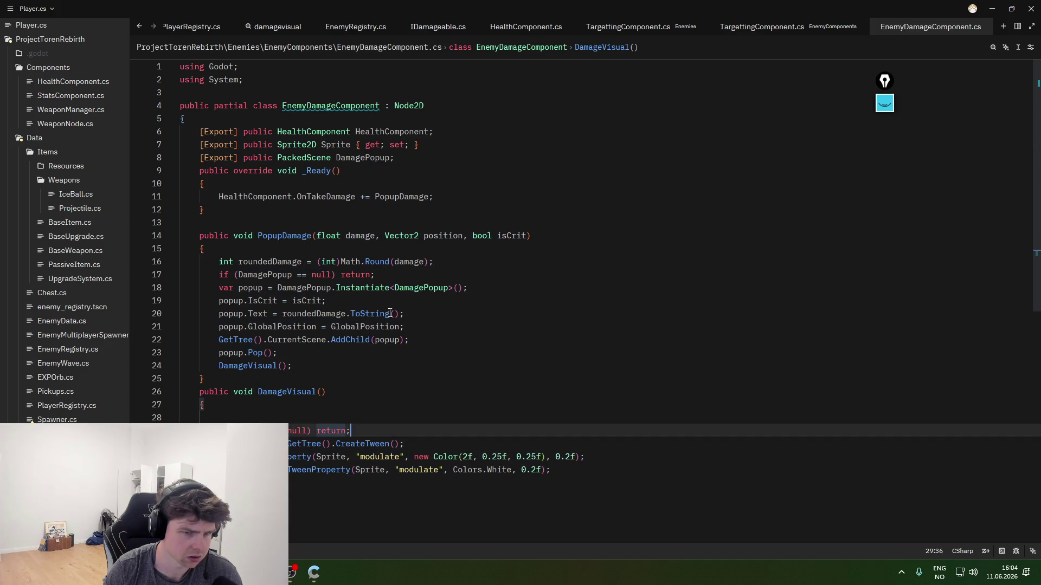
{"action": "left_click", "coordinate": [391, 288]}
{"action": "left_click_drag", "start_coordinate": [467, 288], "coordinate": [303, 287]}
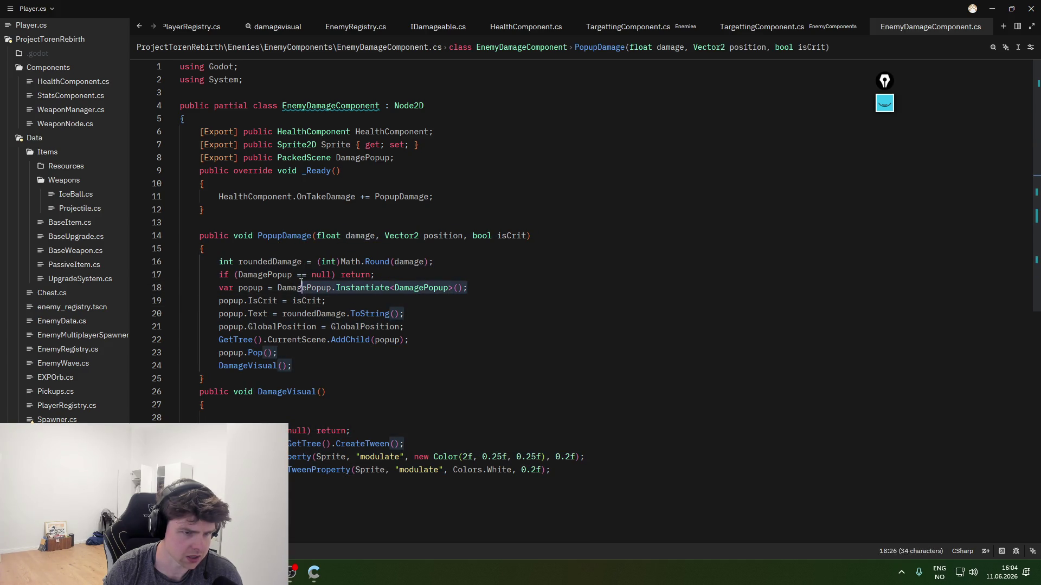
- Check the Sprite and DamagePopup scene exports and the damage rounding line, then open project search
{"action": "left_click", "coordinate": [431, 335]}
{"action": "left_click", "coordinate": [408, 144]}
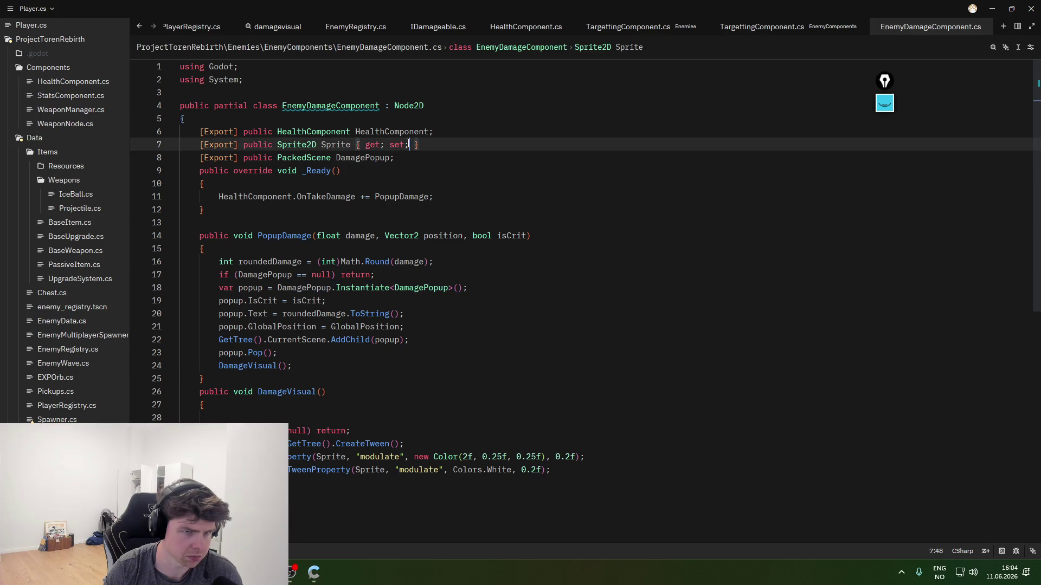
{"action": "left_click", "coordinate": [418, 157]}
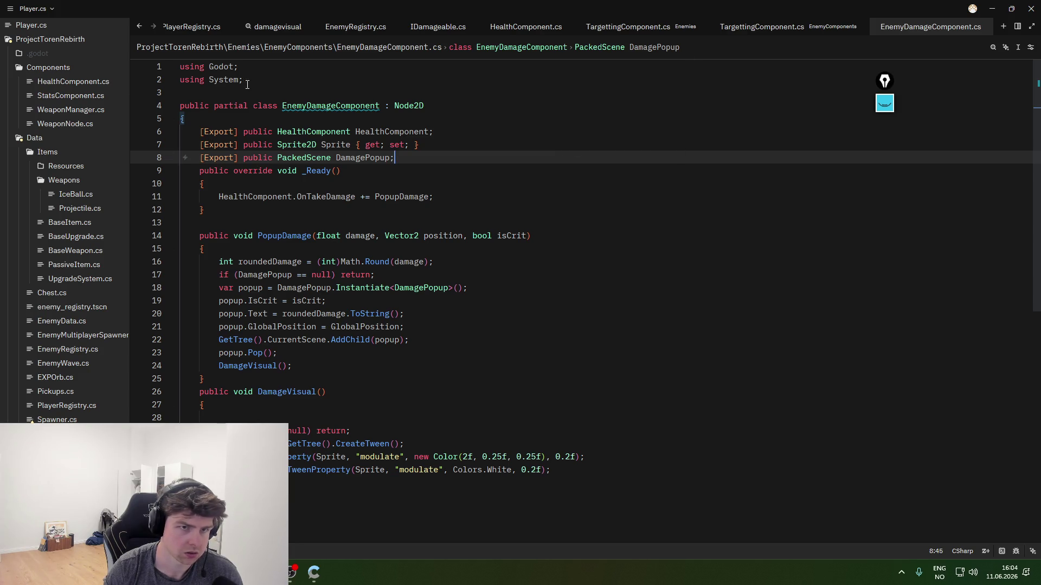
{"action": "left_click", "coordinate": [452, 258]}
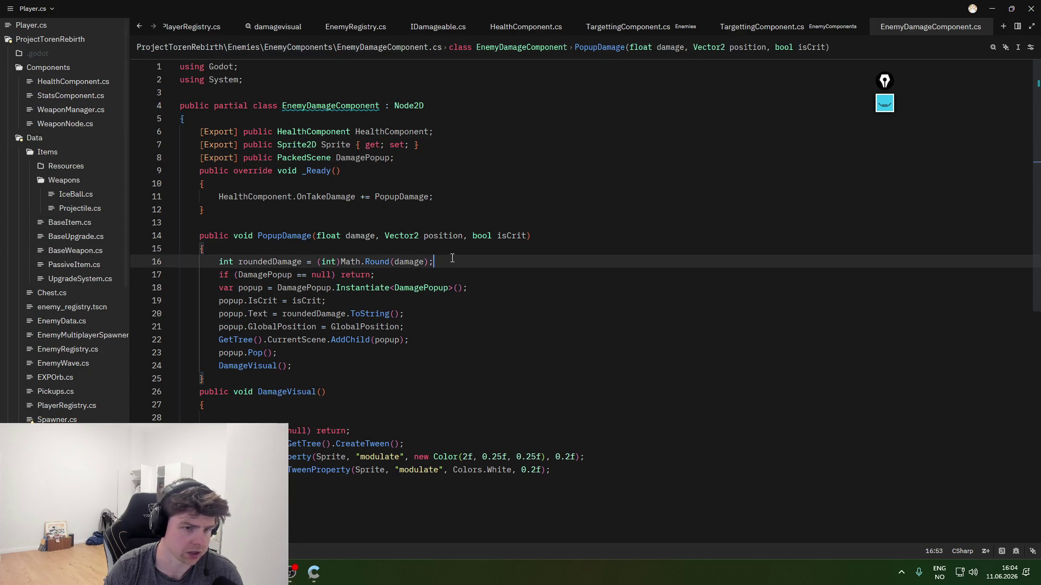
{"action": "key", "text": "ctrl+shift+f"}
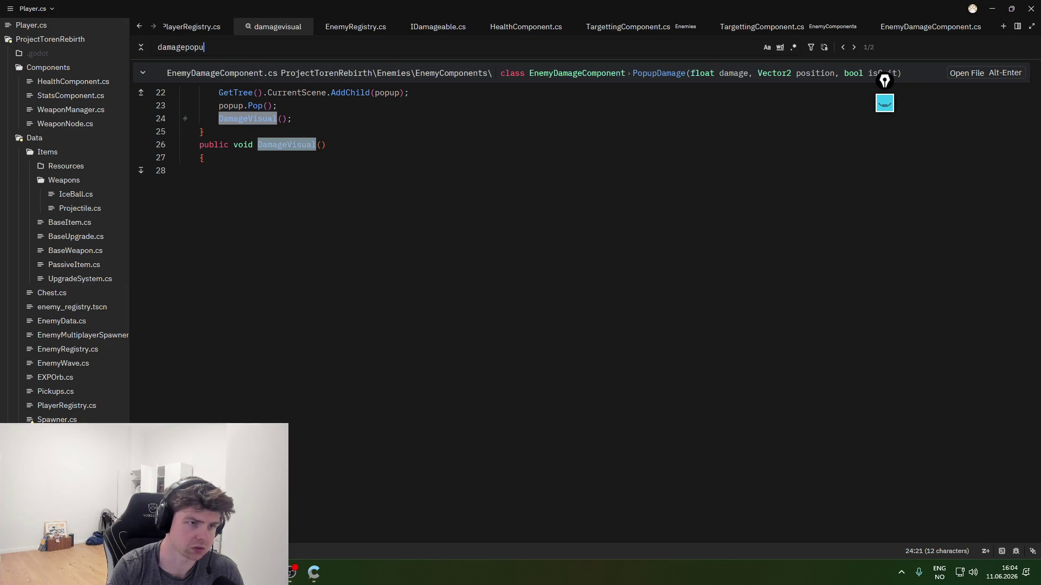
- Open DamagePopup.cs from the search results and review its Pop method and critical-hit branch
{"action": "type", "text": "up"}
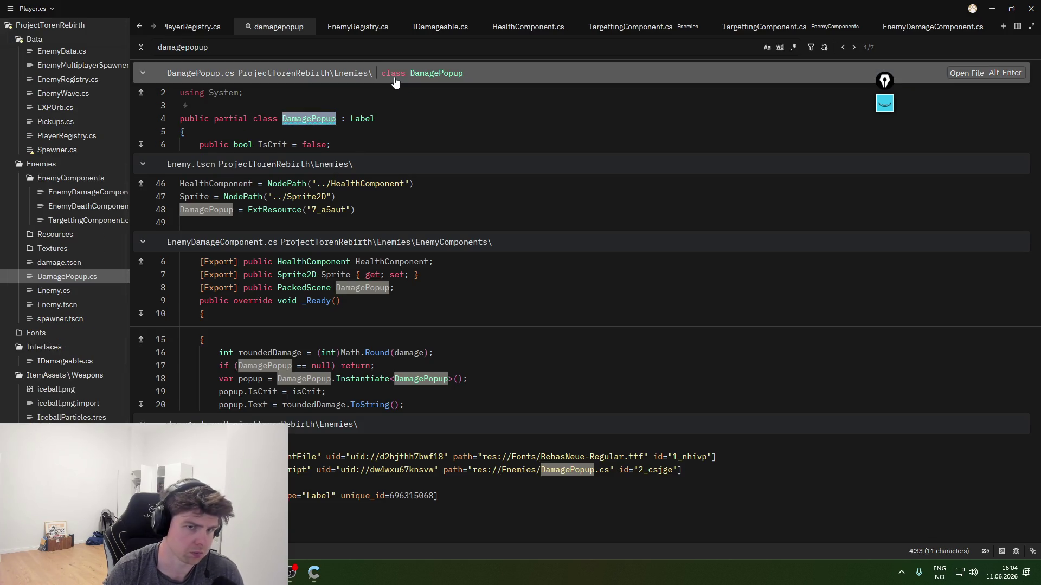
{"action": "left_click", "coordinate": [456, 89]}
{"action": "key", "text": "alt+Return"}
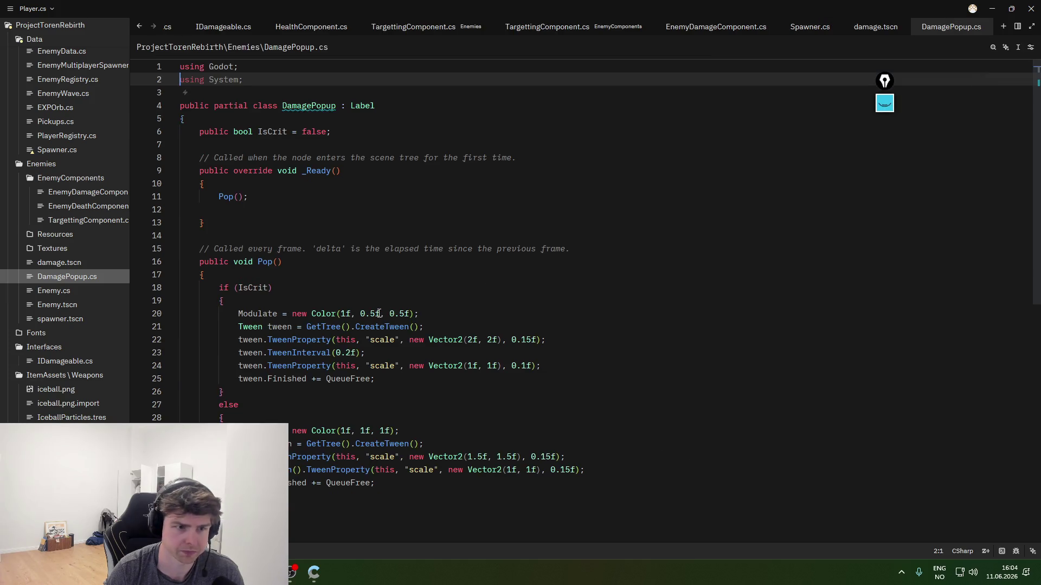
{"action": "left_click", "coordinate": [443, 223]}
{"action": "left_click", "coordinate": [373, 483]}
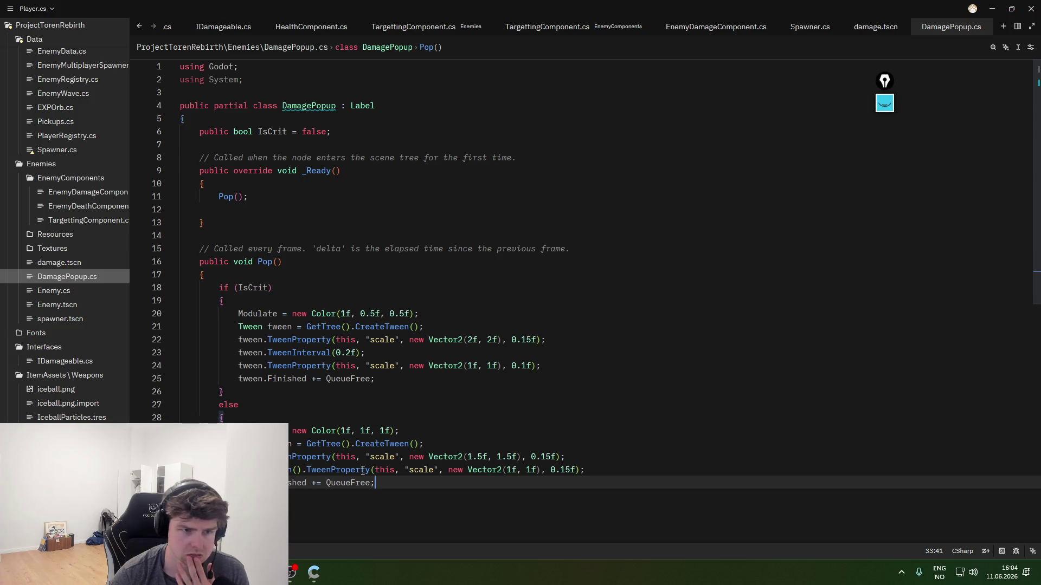
{"action": "left_click", "coordinate": [383, 298]}
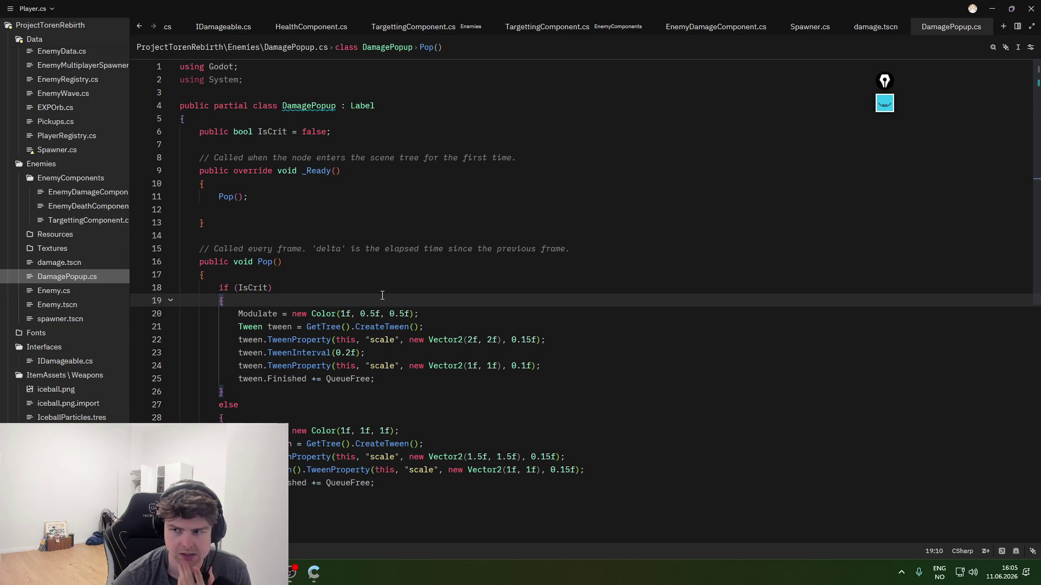
- Glance at damage.tscn, then switch to Enemy.cs
{"action": "left_click", "coordinate": [86, 265]}
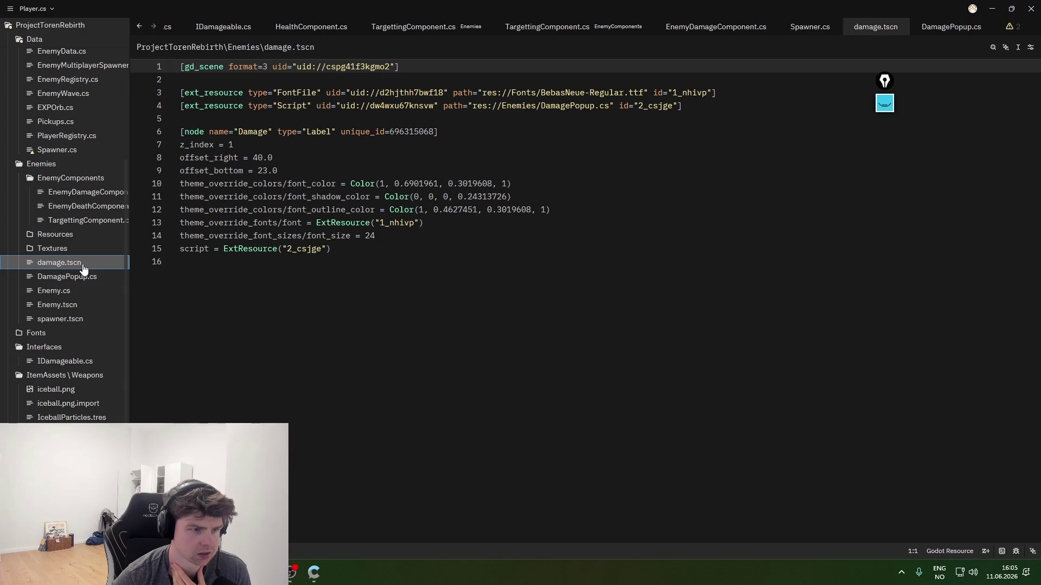
{"action": "left_click", "coordinate": [84, 277]}
{"action": "left_click", "coordinate": [85, 292]}
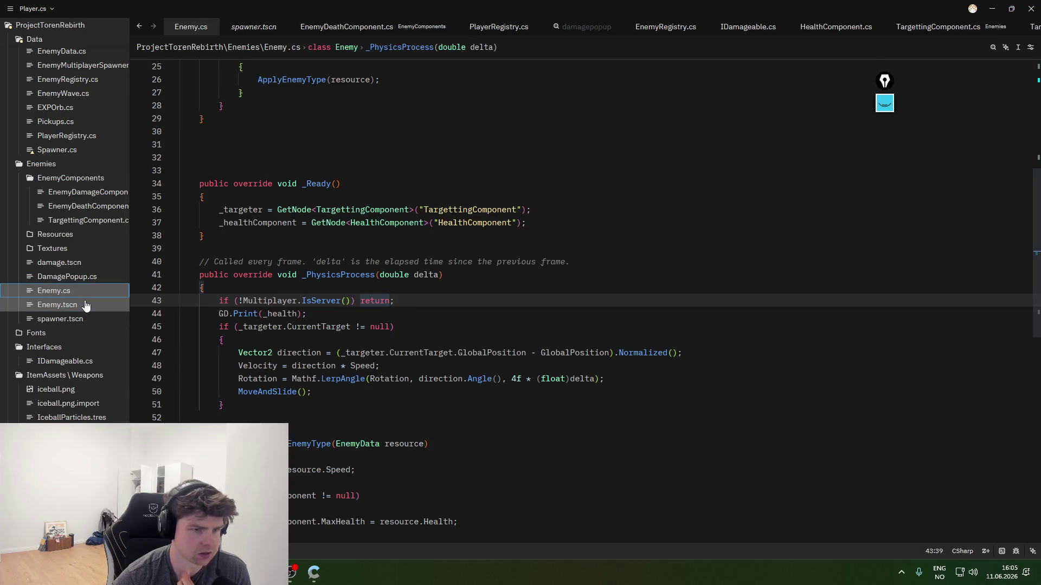
{"action": "scroll", "coordinate": [360, 360], "scroll_direction": "down", "scroll_amount": 5}
{"action": "left_click", "coordinate": [412, 356]}
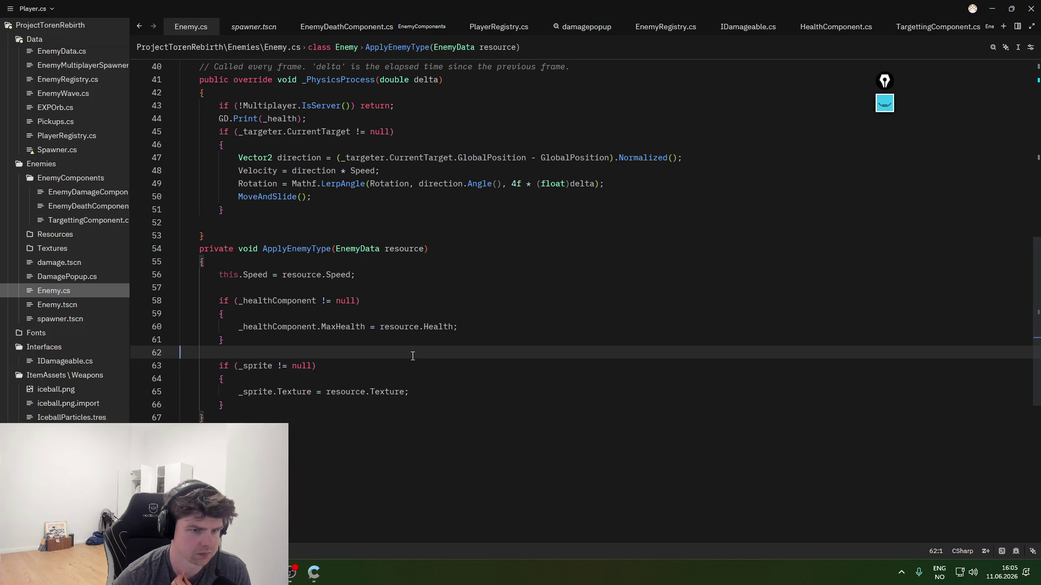
{"action": "left_click", "coordinate": [490, 321]}
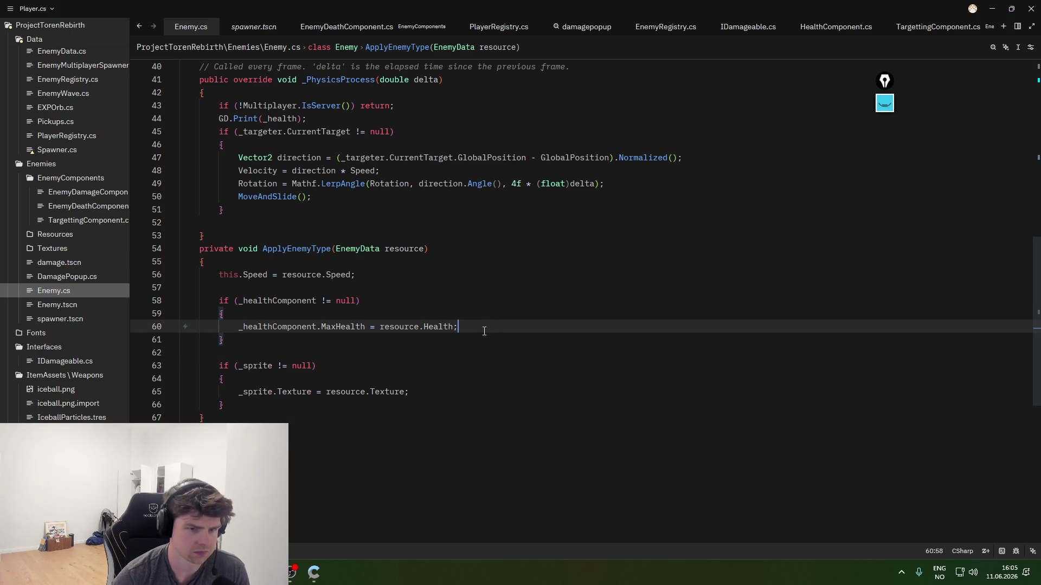
{"action": "key", "text": "Return"}
{"action": "type", "text": "_health"}
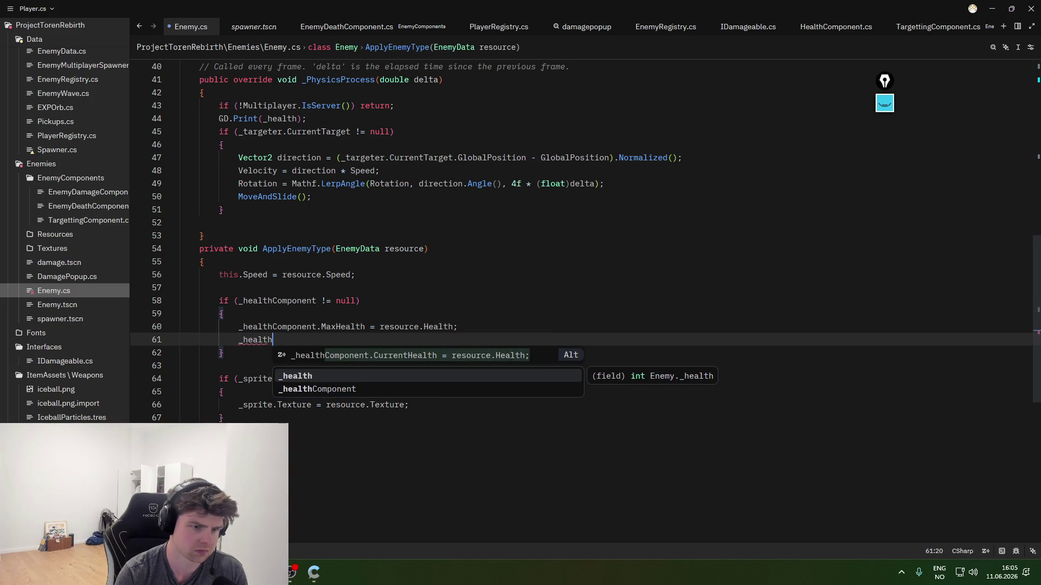
{"action": "type", "text": "Component"}
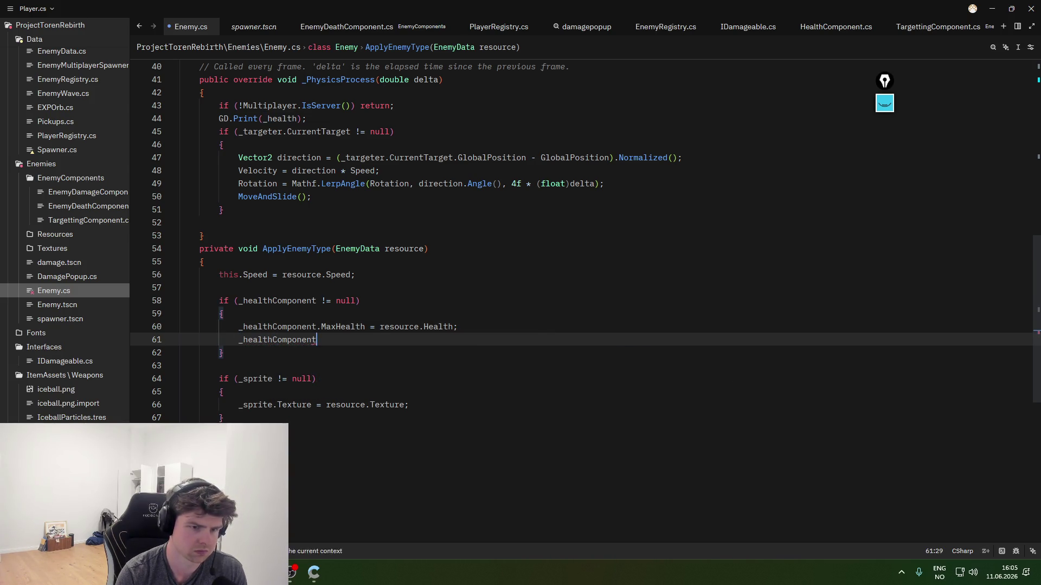
{"action": "type", "text": ".Curre"}
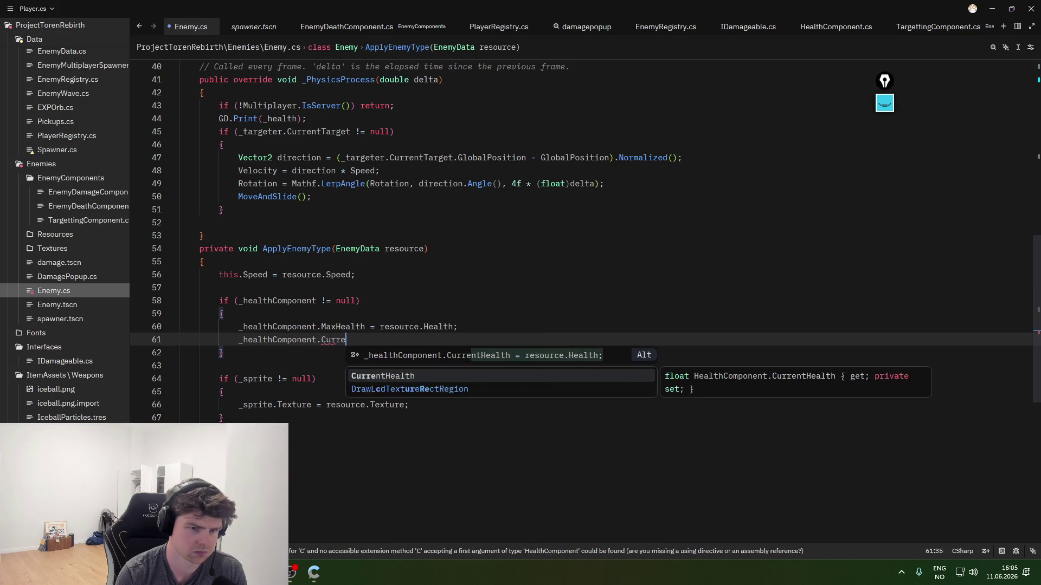
{"action": "key", "text": "Return"}
{"action": "key", "text": "Tab"}
{"action": "left_click", "coordinate": [481, 313]}
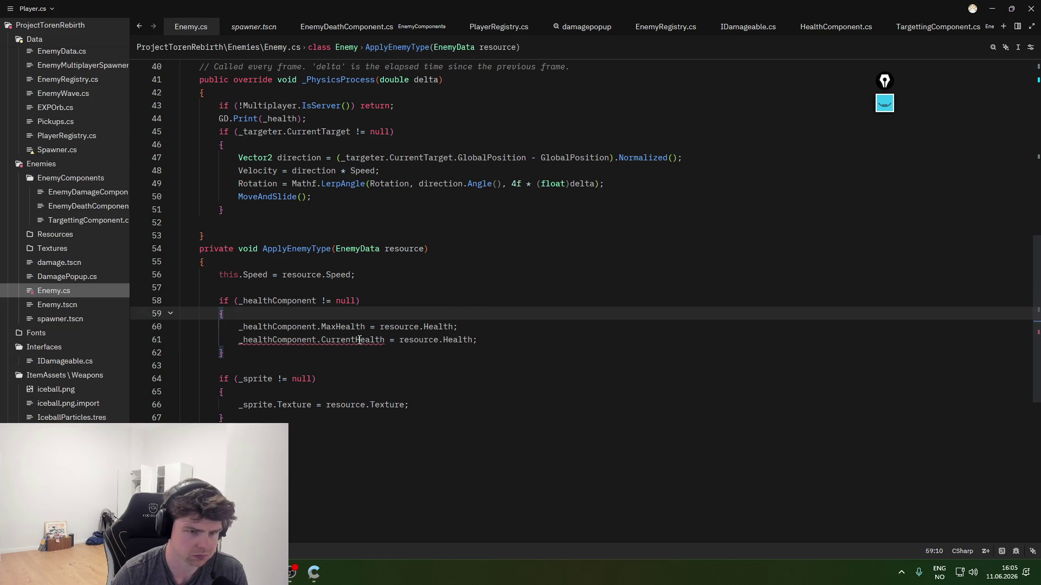
{"action": "mouse_move", "coordinate": [359, 340]}
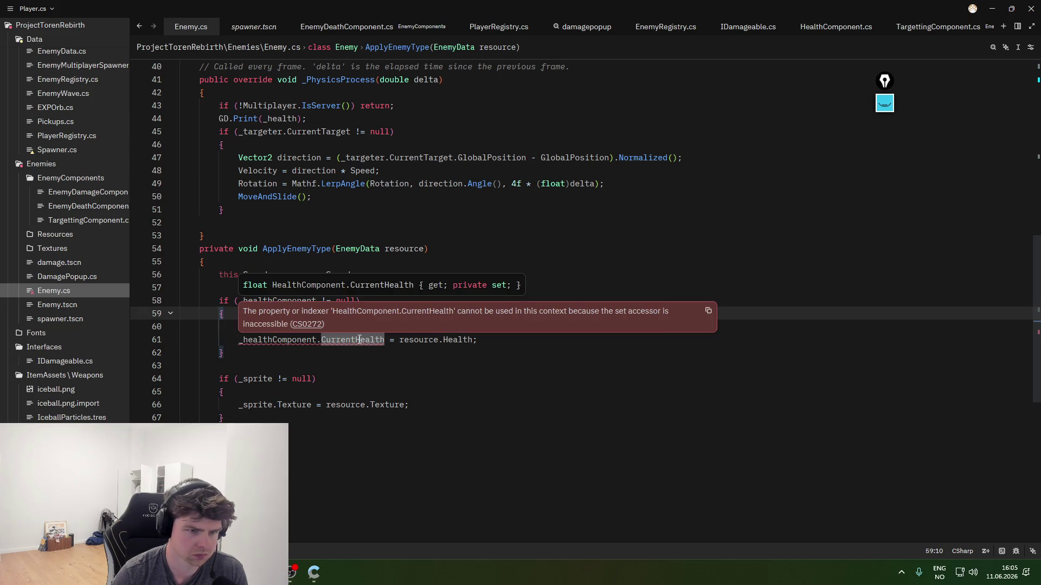
{"action": "left_click", "coordinate": [515, 341]}
{"action": "key", "text": "ctrl+BackSpace"}
{"action": "key", "text": "ctrl+BackSpace"}
{"action": "key", "text": "ctrl+BackSpace"}
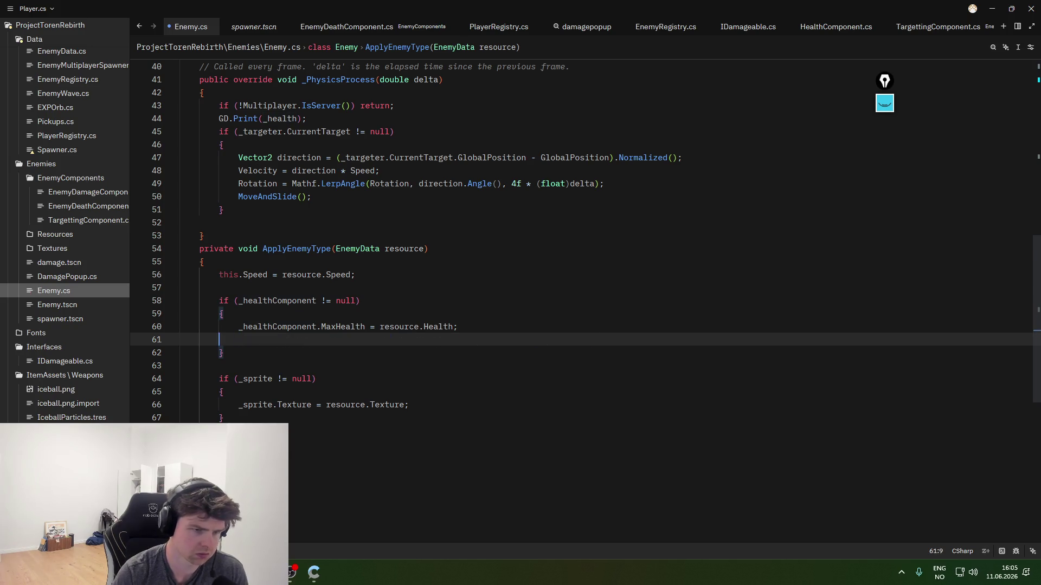
{"action": "key", "text": "ctrl+BackSpace"}
{"action": "key", "text": "ctrl+BackSpace"}
- Scroll through Enemy.cs's _PhysicsProcess to locate the GD.Print(_health) line
{"action": "scroll", "coordinate": [485, 326], "scroll_direction": "up", "scroll_amount": 5}
{"action": "scroll", "coordinate": [485, 327], "scroll_direction": "up", "scroll_amount": 5}
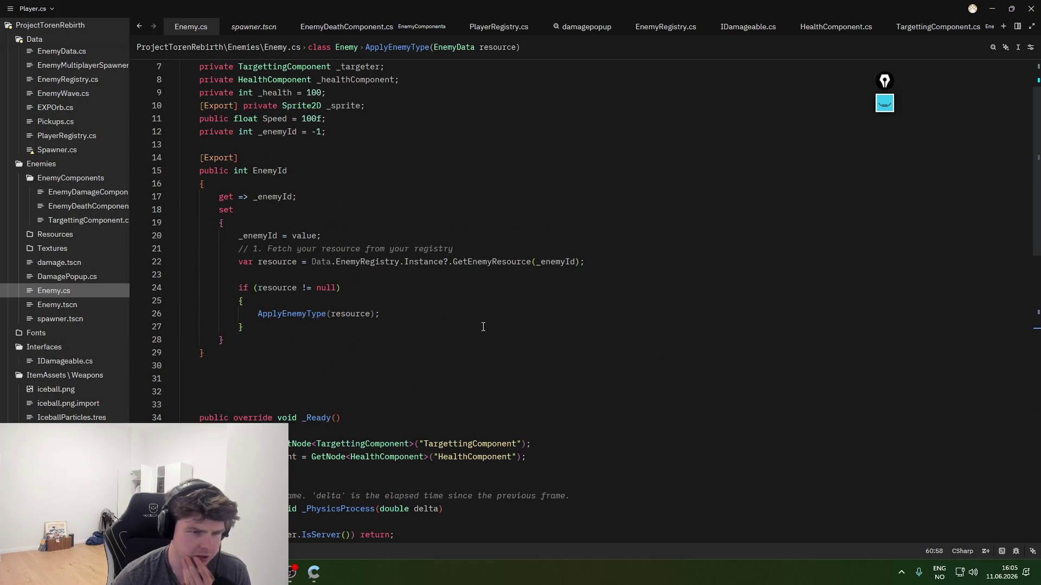
{"action": "scroll", "coordinate": [477, 342], "scroll_direction": "down", "scroll_amount": 3}
{"action": "left_click", "coordinate": [469, 414]}
{"action": "scroll", "coordinate": [471, 420], "scroll_direction": "down", "scroll_amount": 3}
{"action": "scroll", "coordinate": [473, 428], "scroll_direction": "down", "scroll_amount": 2}
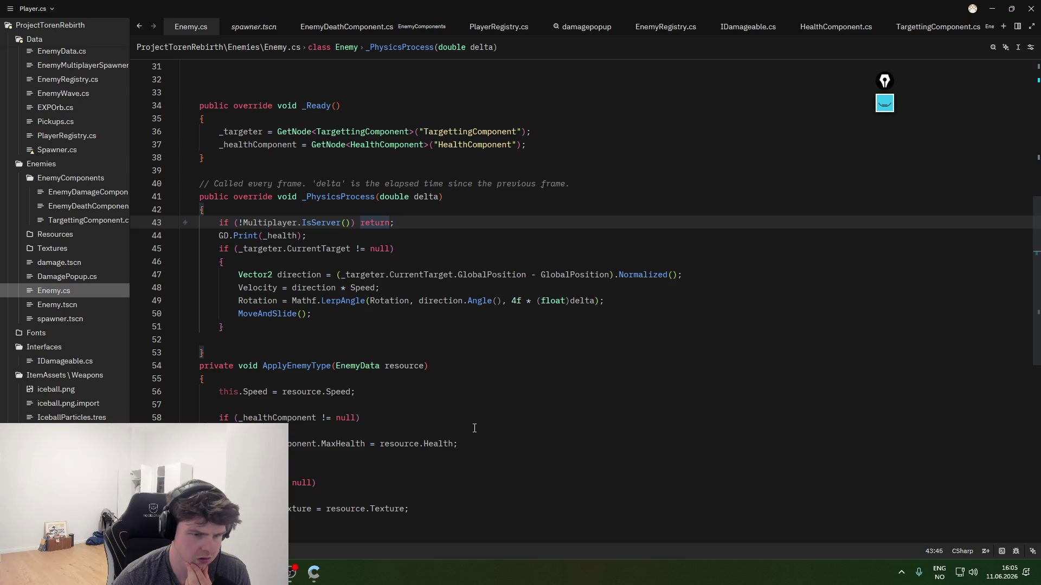
{"action": "left_click", "coordinate": [345, 444]}
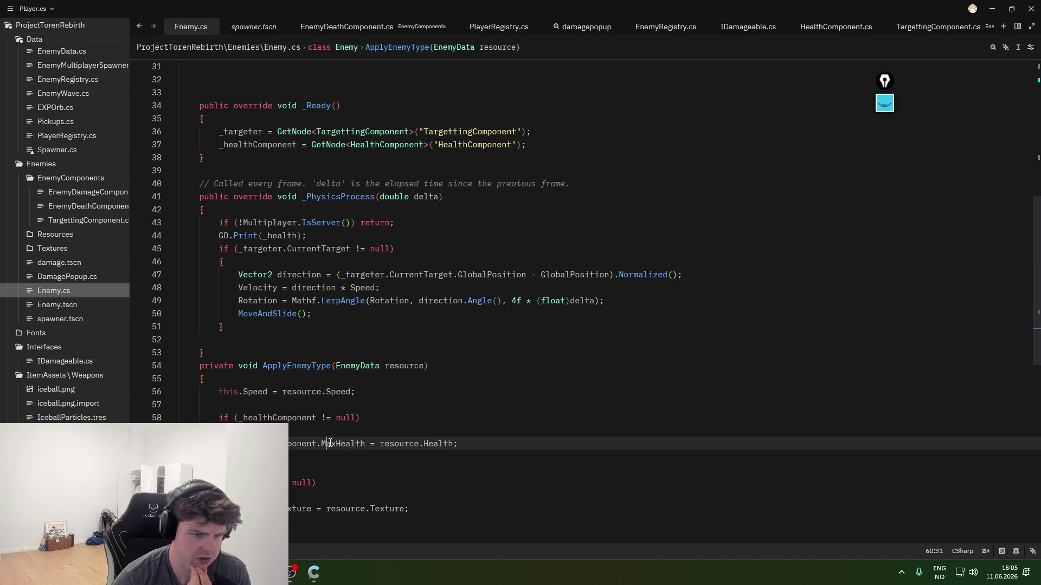
{"action": "left_click", "coordinate": [365, 444]}
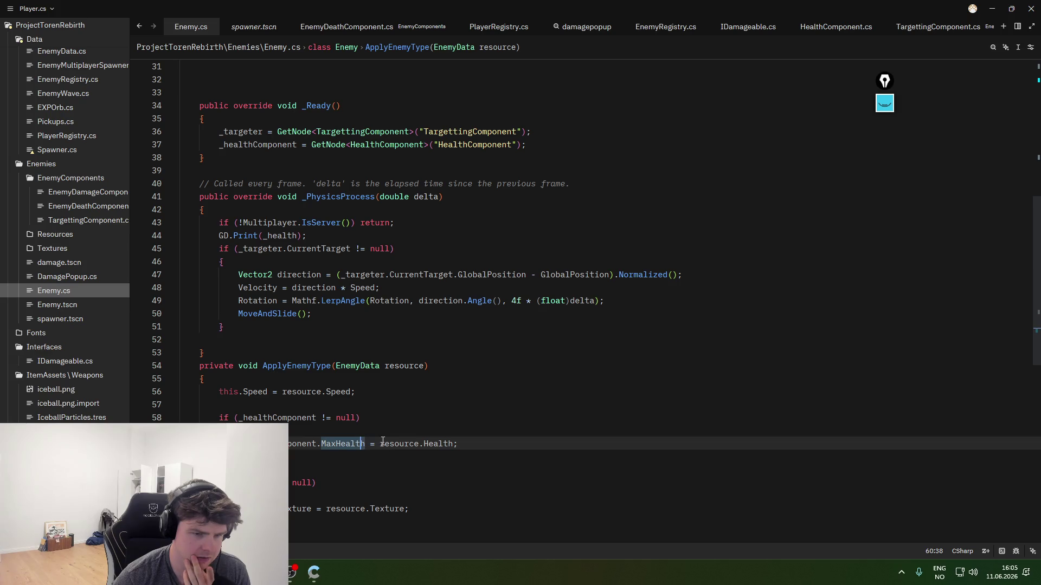
{"action": "left_click", "coordinate": [437, 223]}
{"action": "left_click", "coordinate": [433, 251]}
{"action": "left_click", "coordinate": [433, 258]}
{"action": "left_click", "coordinate": [452, 229]}
- Delete the GD.Print(_health); statement and the leftover empty line 44
{"action": "left_click_drag", "start_coordinate": [311, 236], "coordinate": [214, 236]}
{"action": "key", "text": "BackSpace"}
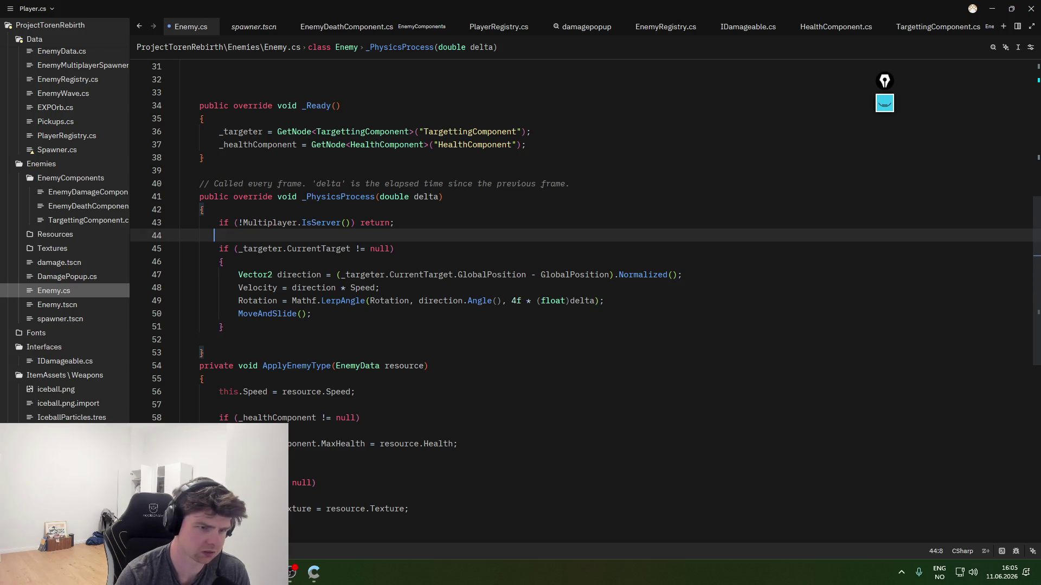
{"action": "type", "text": "_health"}
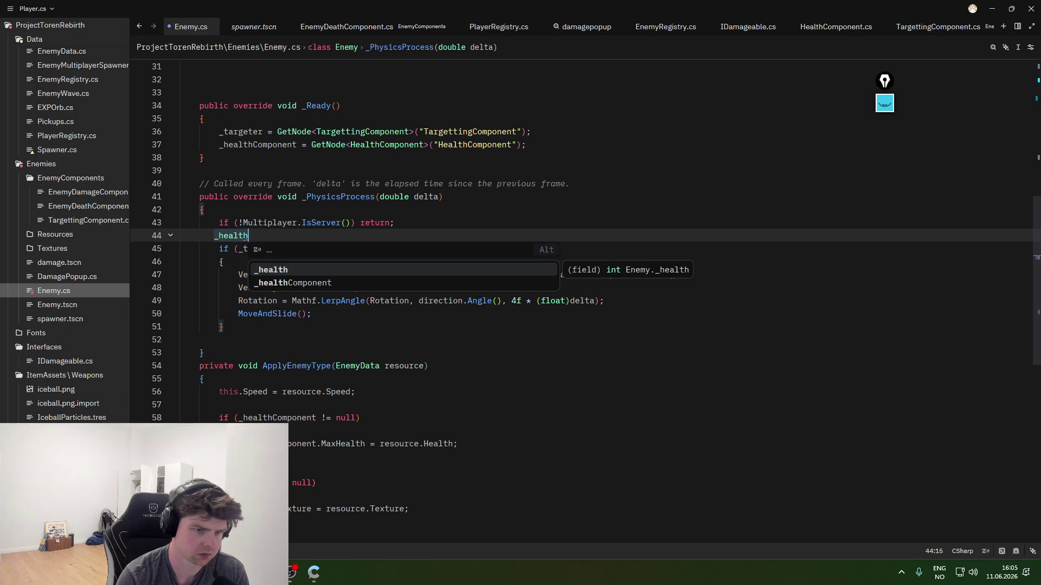
{"action": "key", "text": "BackSpace"}
{"action": "key", "text": "BackSpace"}
{"action": "key", "text": "BackSpace"}
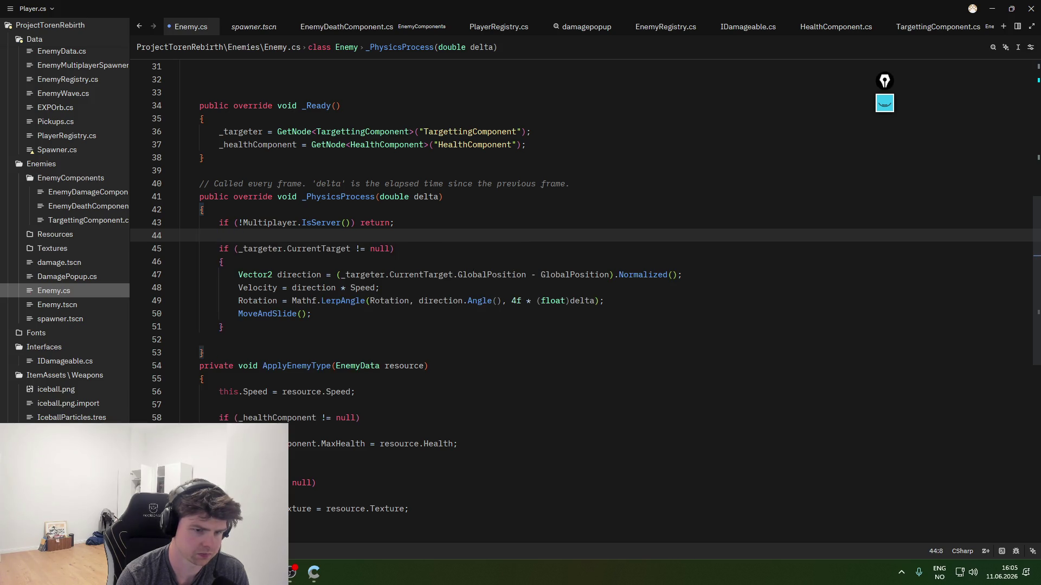
{"action": "type", "text": "re"}
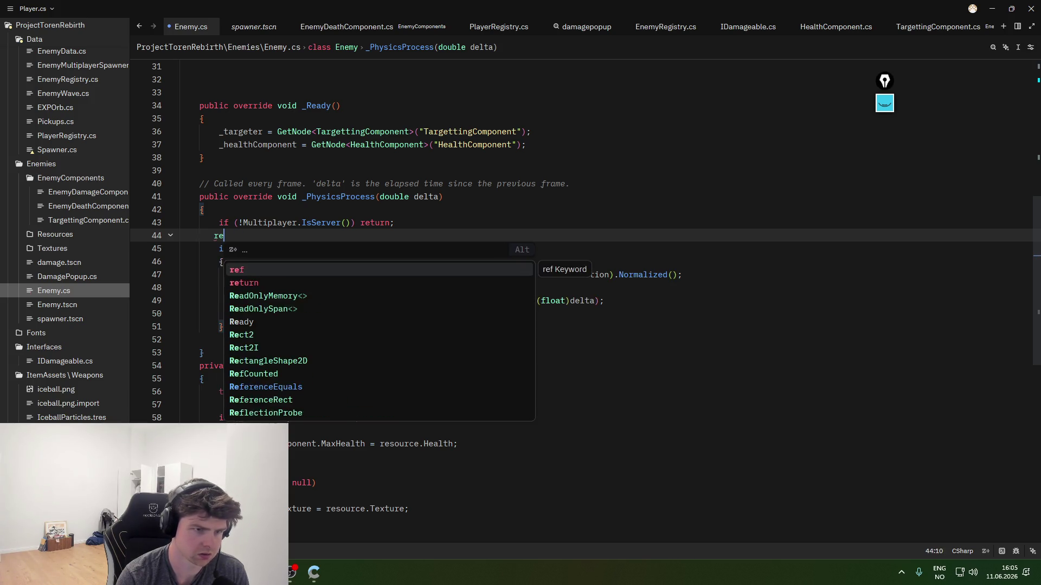
{"action": "key", "text": "BackSpace"}
{"action": "key", "text": "BackSpace"}
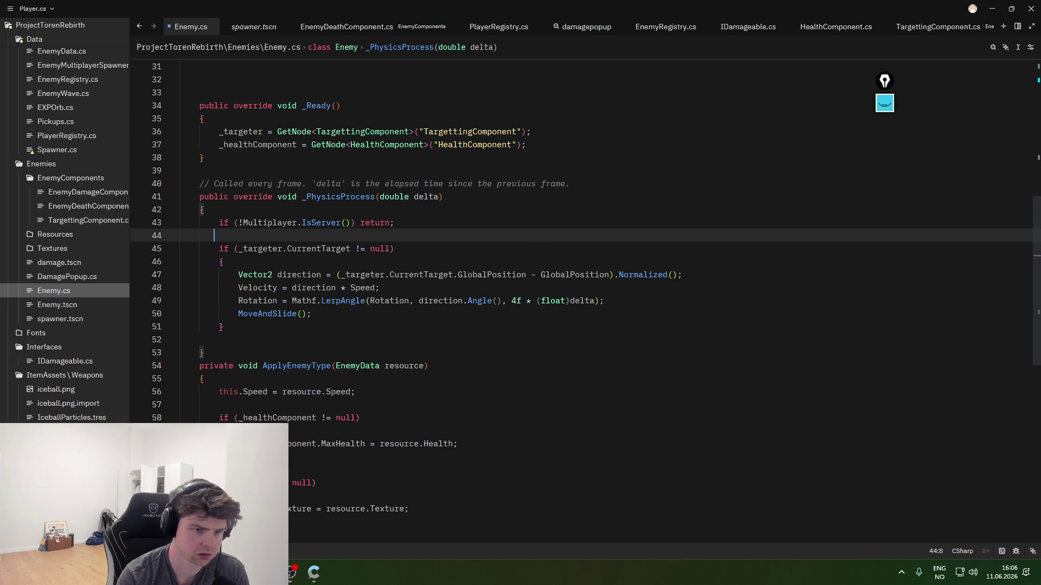
{"action": "key", "text": "BackSpace"}
{"action": "key", "text": "BackSpace"}
{"action": "key", "text": "BackSpace"}
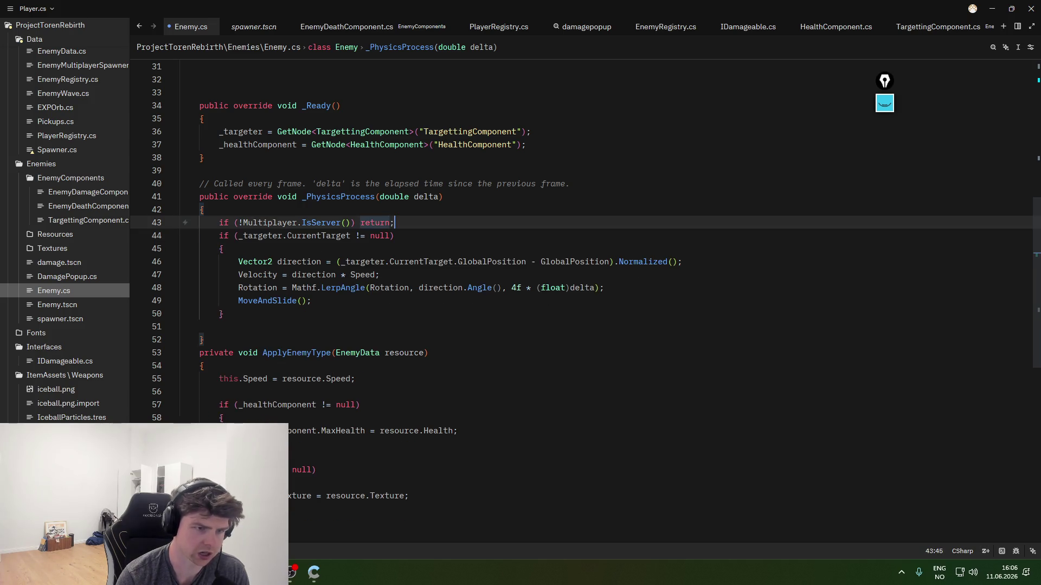
{"action": "scroll", "coordinate": [404, 259], "scroll_direction": "up", "scroll_amount": 6}
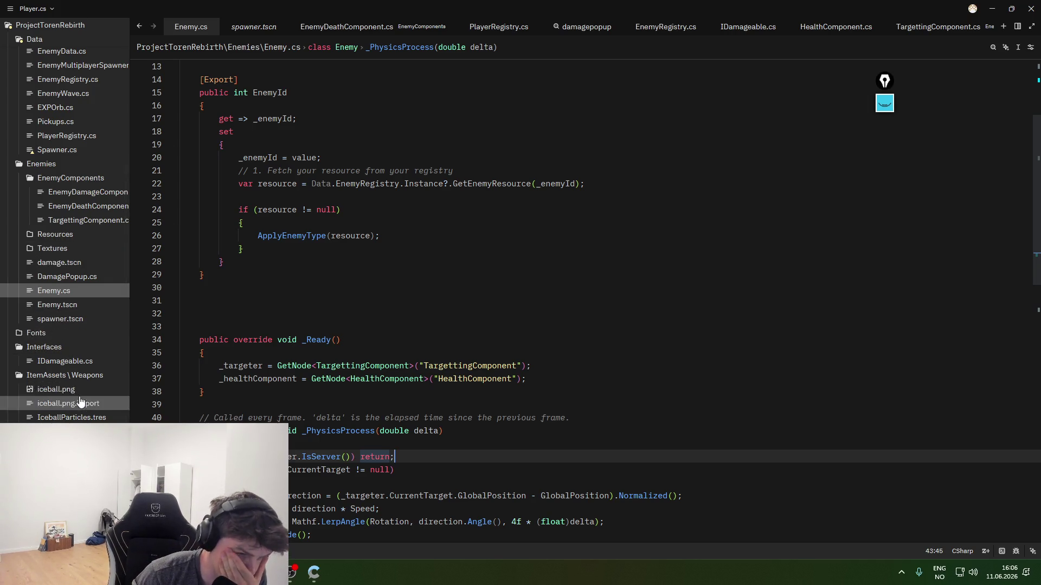
{"action": "left_click", "coordinate": [80, 319]}
- Open DamagePopup.cs from the project panel and select all of its code
{"action": "left_click", "coordinate": [78, 279]}
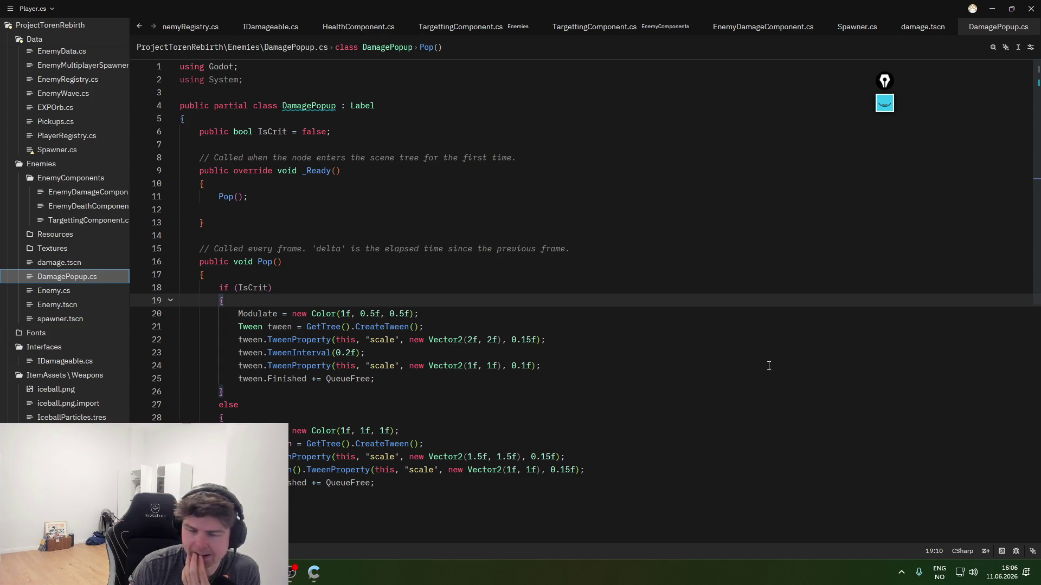
{"action": "left_click", "coordinate": [383, 348]}
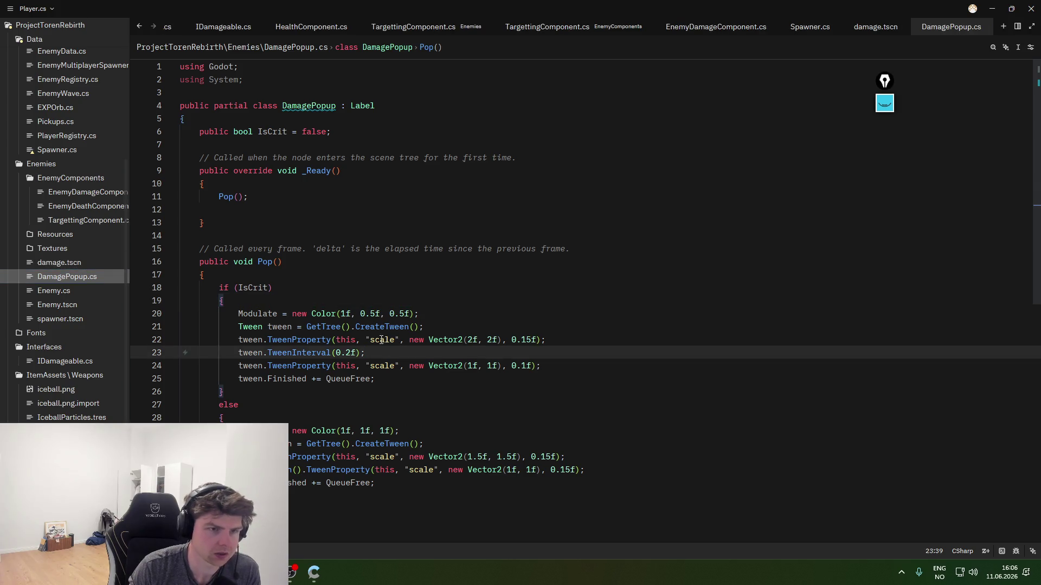
{"action": "key", "text": "ctrl+a"}
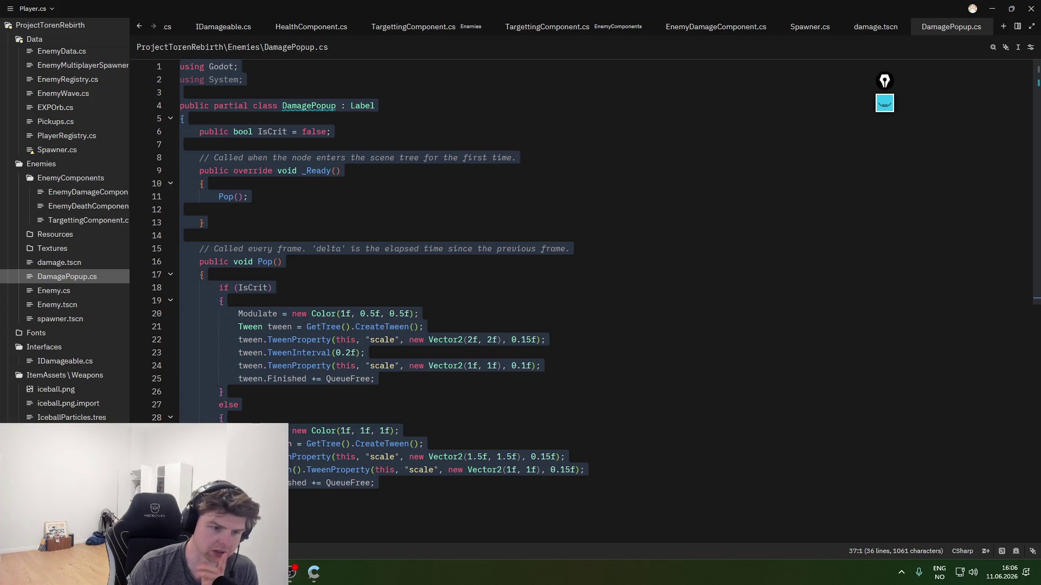
- Delete the Spawner and Enemy nodes from Godot's Main scene
{"action": "left_click", "coordinate": [291, 572]}
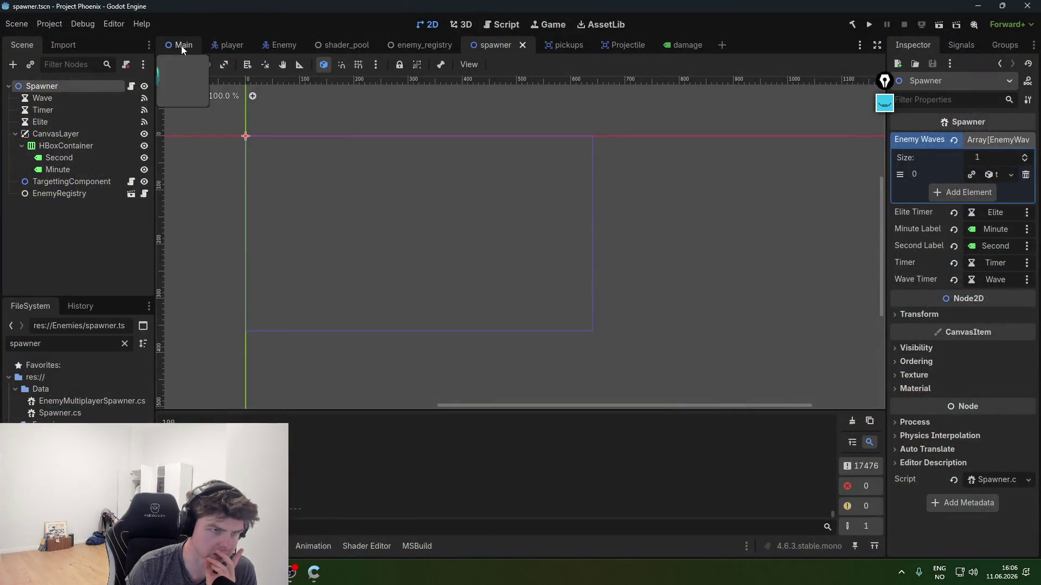
{"action": "left_click", "coordinate": [181, 46]}
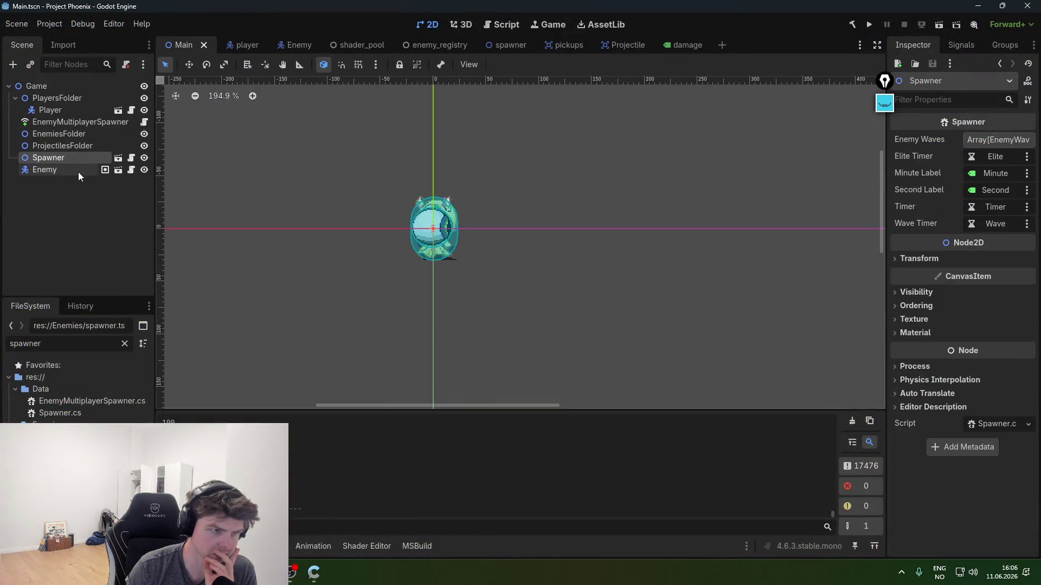
{"action": "right_click", "coordinate": [72, 159]}
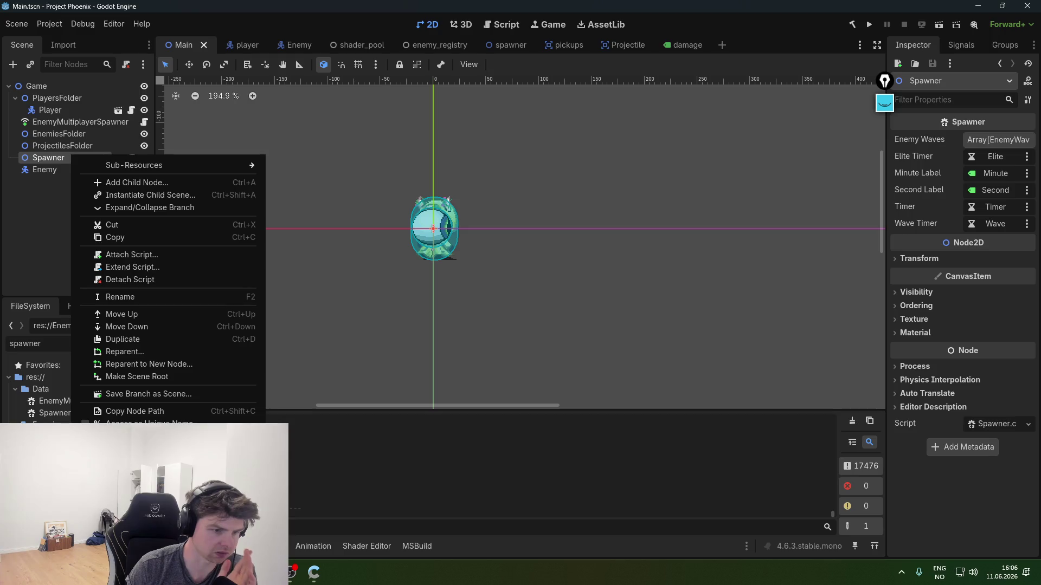
{"action": "key", "text": "Delete"}
{"action": "left_click", "coordinate": [509, 304]}
{"action": "right_click", "coordinate": [57, 158]}
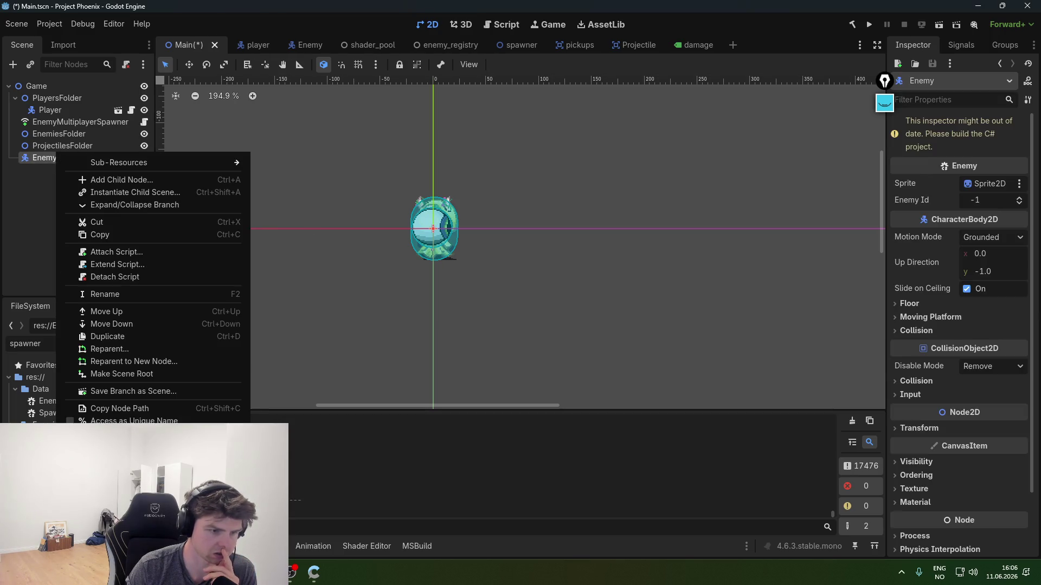
{"action": "key", "text": "Delete"}
{"action": "key", "text": "Return"}
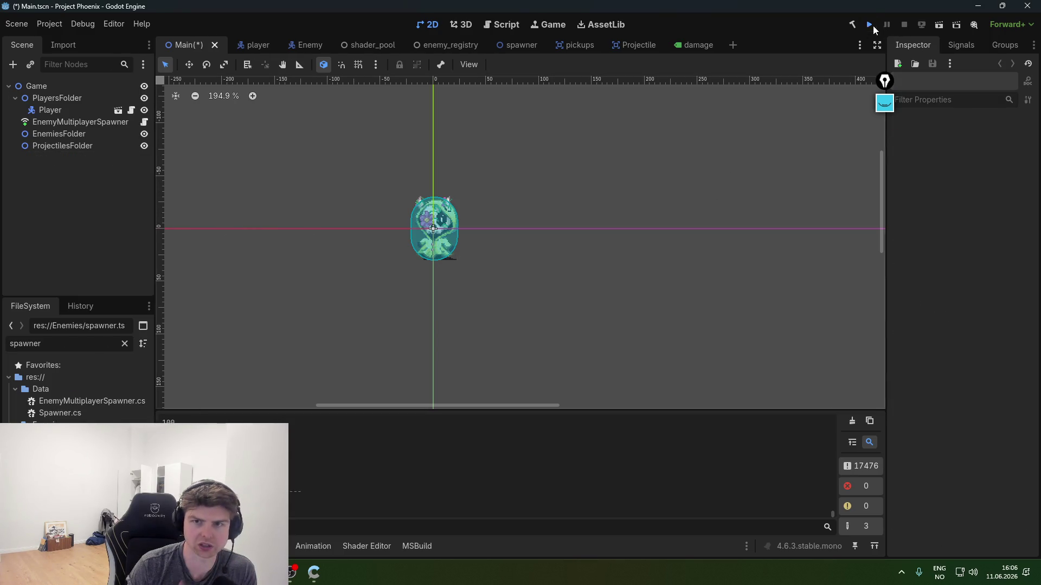
- Run the project, close the game window, and return to Zed
{"action": "left_click", "coordinate": [870, 25]}
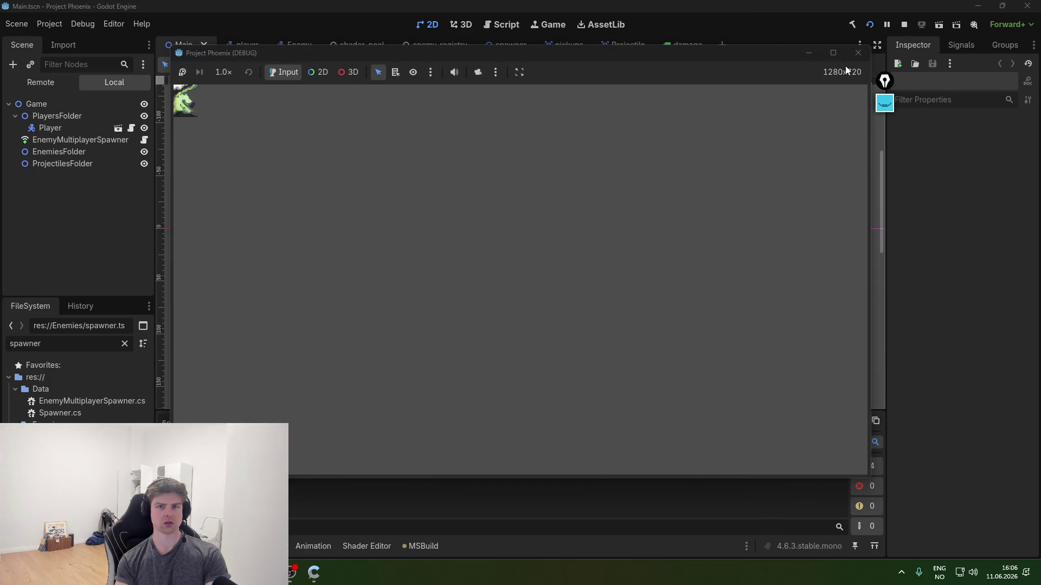
{"action": "left_click", "coordinate": [858, 53]}
{"action": "mouse_move", "coordinate": [313, 570]}
{"action": "left_click", "coordinate": [310, 518]}
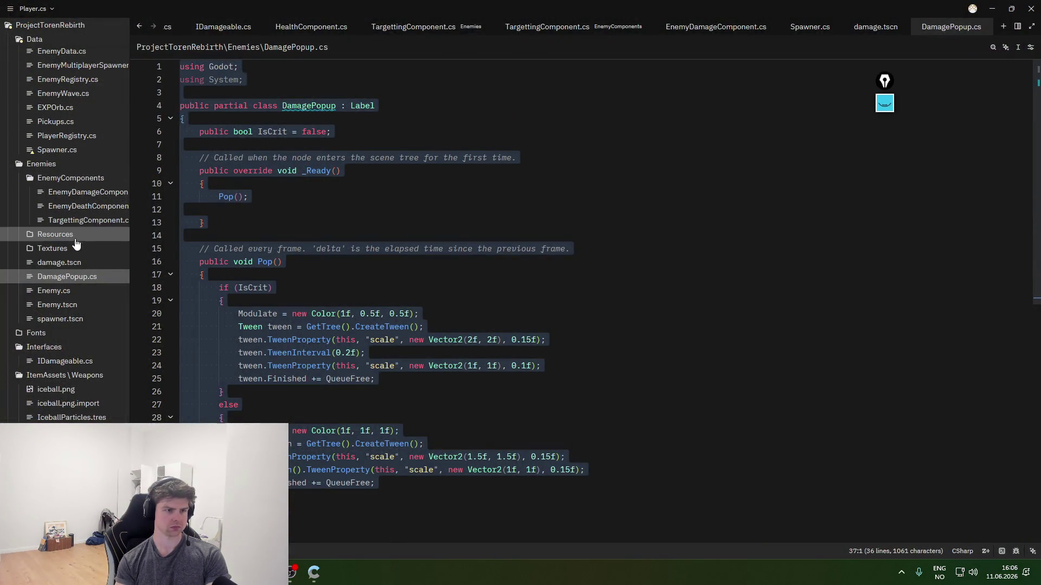
- Uncomment the AddWeapon(StarterWeapon) call on line 33 of WeaponManager.cs
{"action": "scroll", "coordinate": [86, 116], "scroll_direction": "up", "scroll_amount": 5}
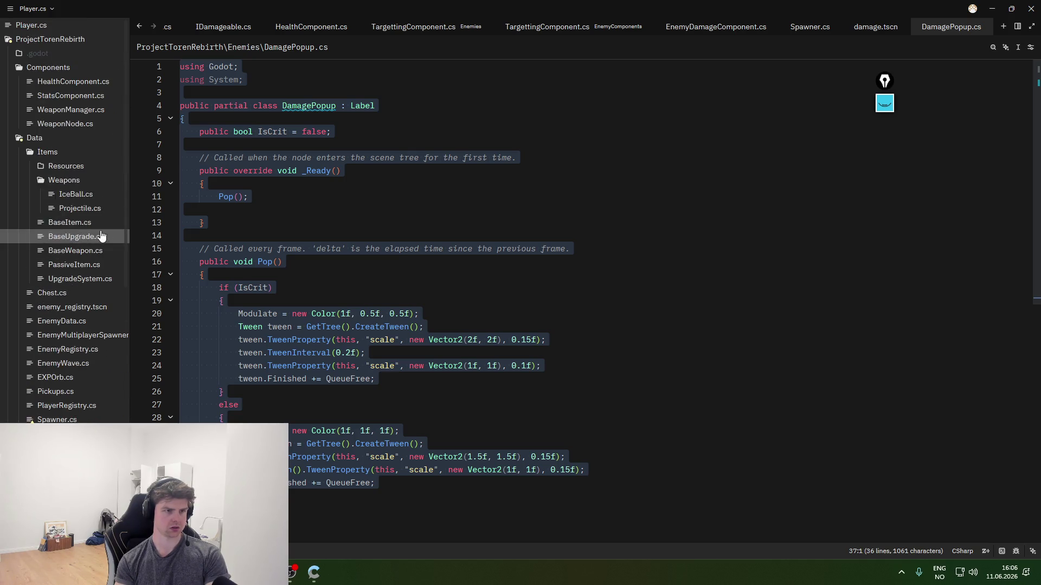
{"action": "double_click", "coordinate": [82, 110]}
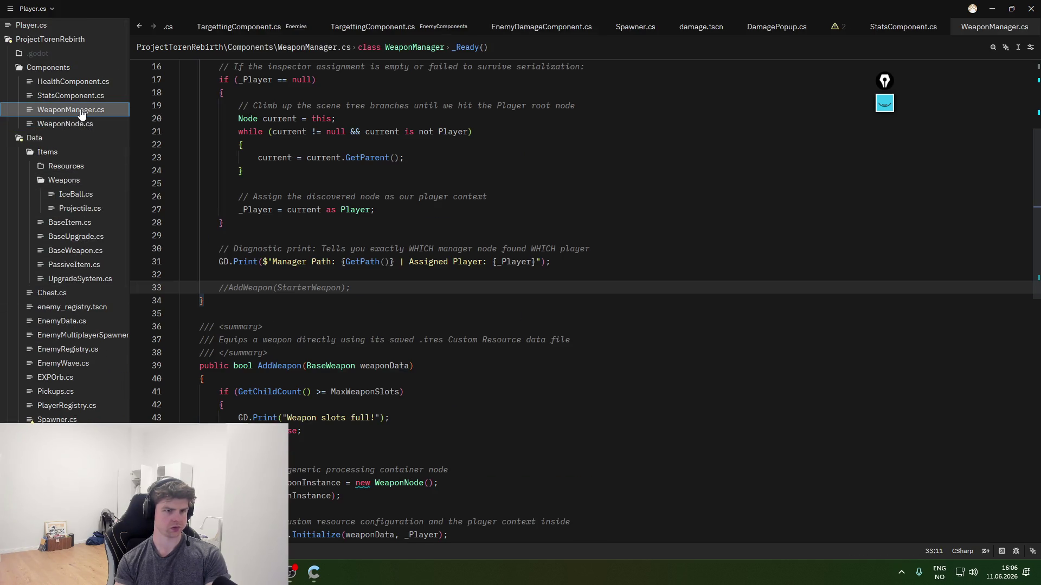
{"action": "key", "text": "ctrl+slash"}
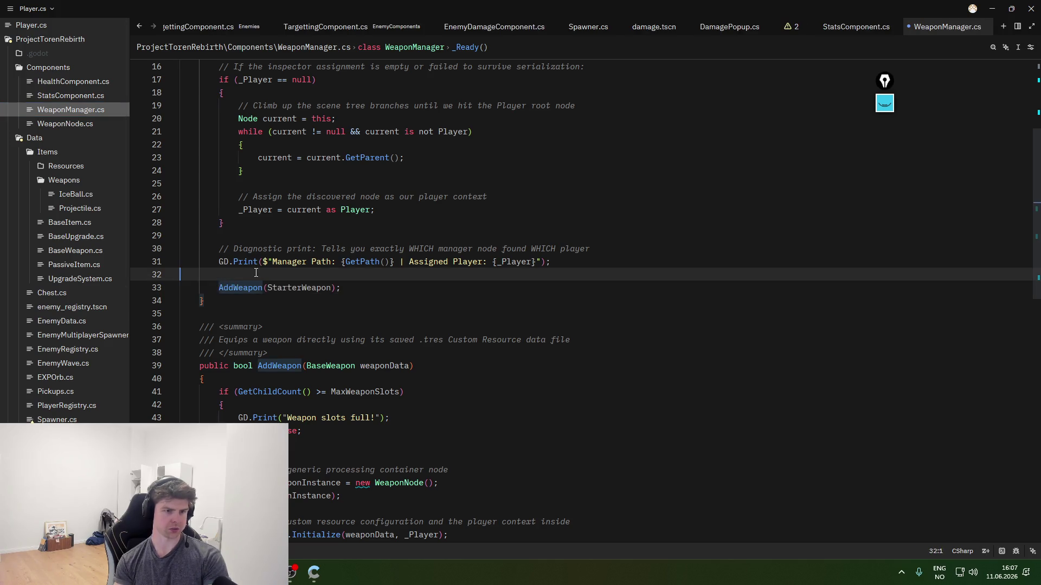
- Run the project in Godot, close the game, and return to Zed
{"action": "key", "text": "alt+Tab"}
{"action": "left_click", "coordinate": [862, 25]}
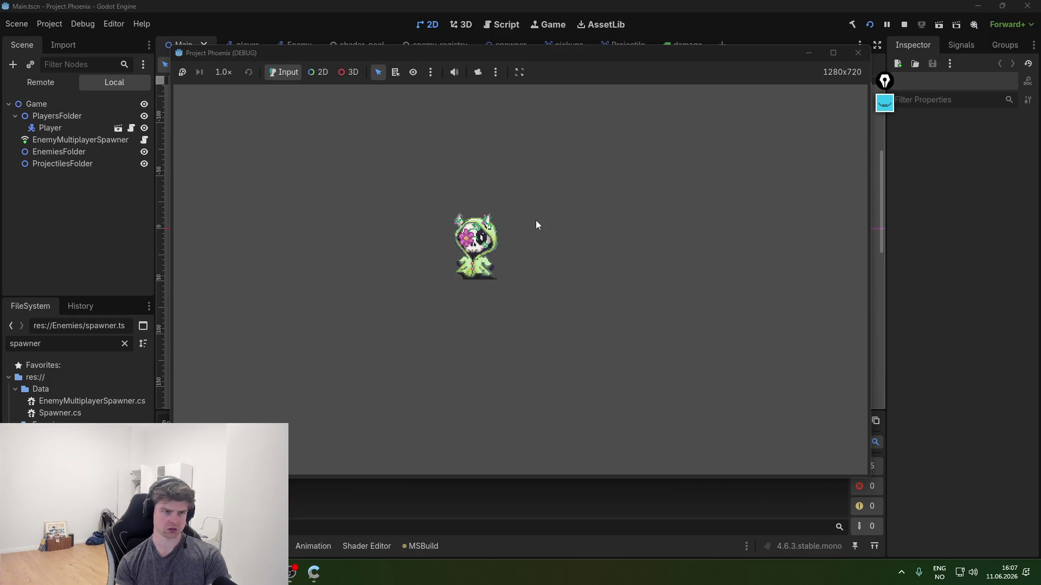
{"action": "left_click", "coordinate": [858, 53]}
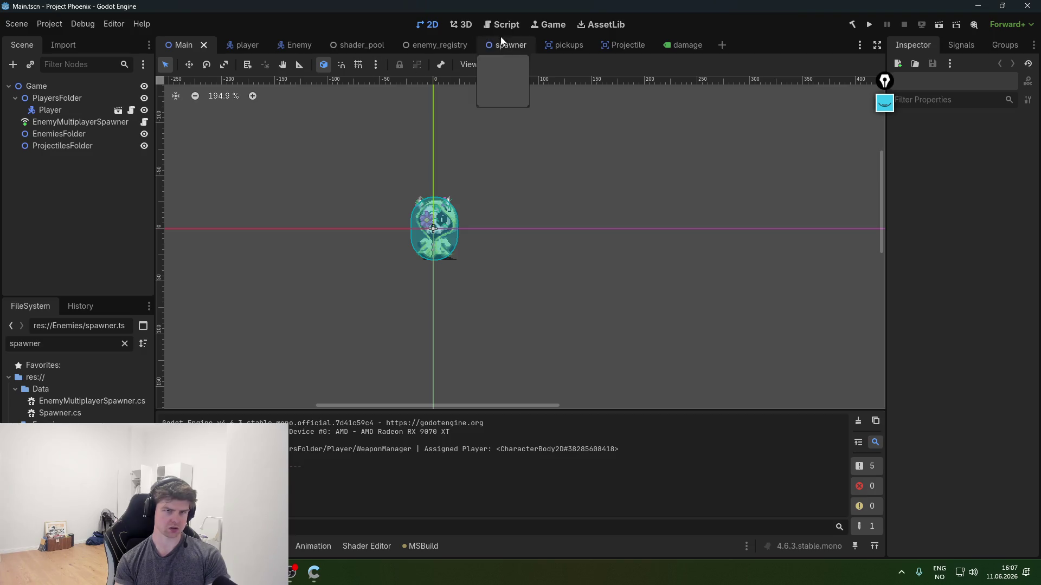
{"action": "left_click", "coordinate": [498, 26]}
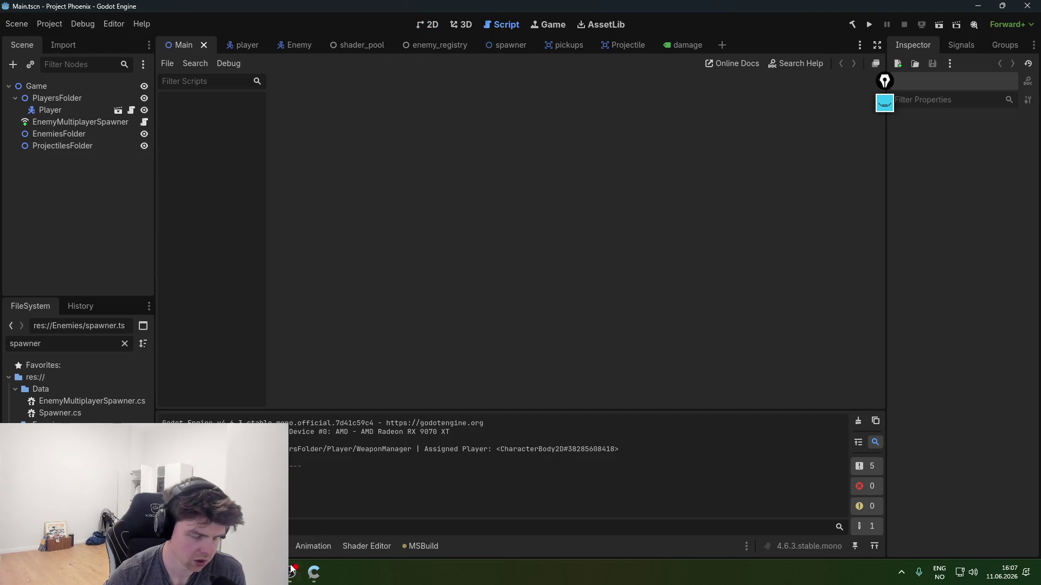
{"action": "left_click", "coordinate": [271, 572]}
{"action": "left_click", "coordinate": [298, 533]}
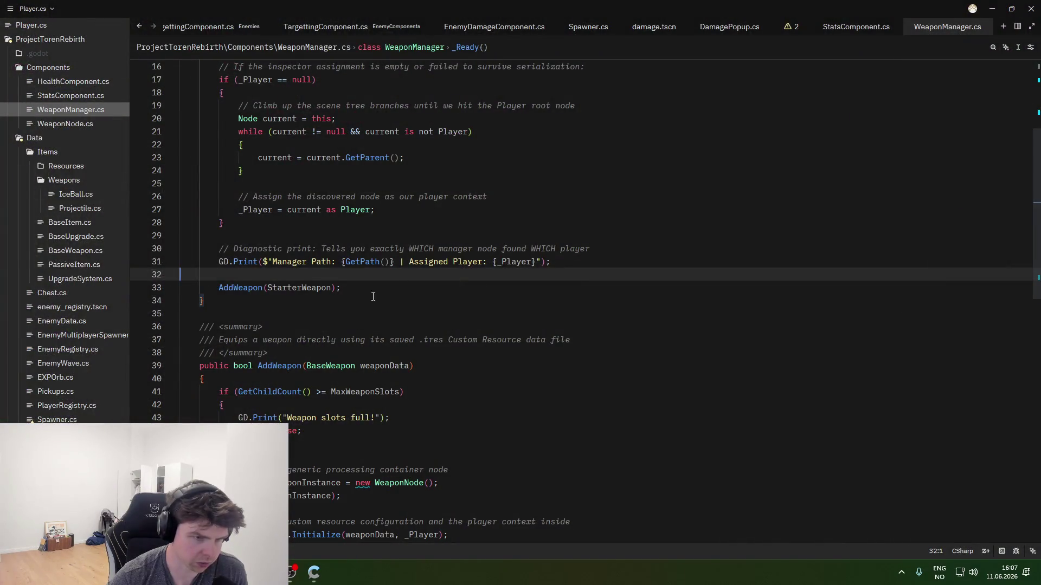
- Browse the _Ready method and its loop in WeaponManager.cs
{"action": "left_click", "coordinate": [492, 302]}
{"action": "left_click", "coordinate": [346, 314]}
{"action": "left_click", "coordinate": [406, 353]}
{"action": "scroll", "coordinate": [401, 383], "scroll_direction": "down", "scroll_amount": 4}
{"action": "scroll", "coordinate": [401, 382], "scroll_direction": "down", "scroll_amount": 2}
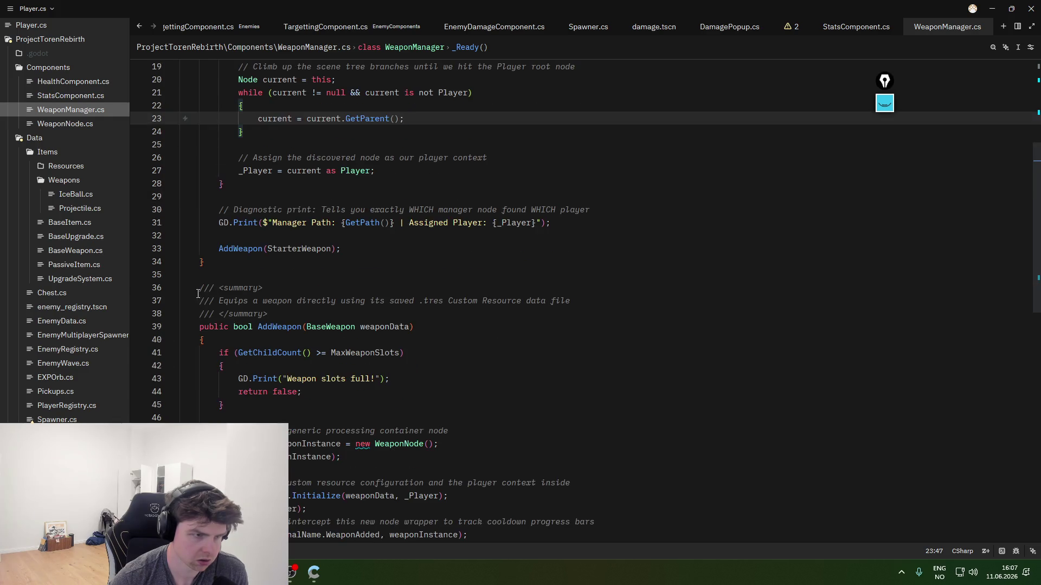
{"action": "scroll", "coordinate": [381, 366], "scroll_direction": "up", "scroll_amount": 6}
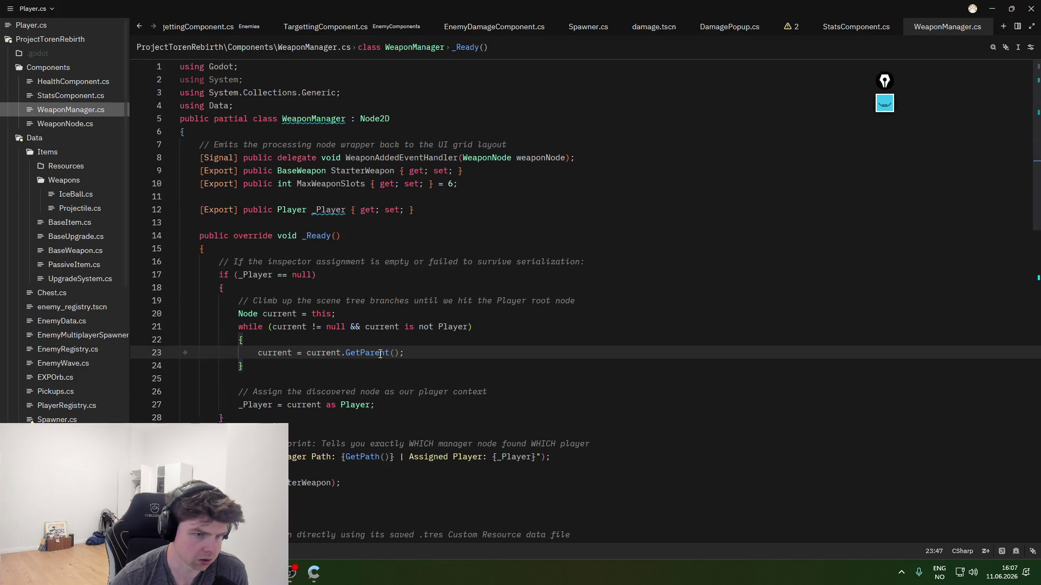
{"action": "left_click", "coordinate": [380, 366]}
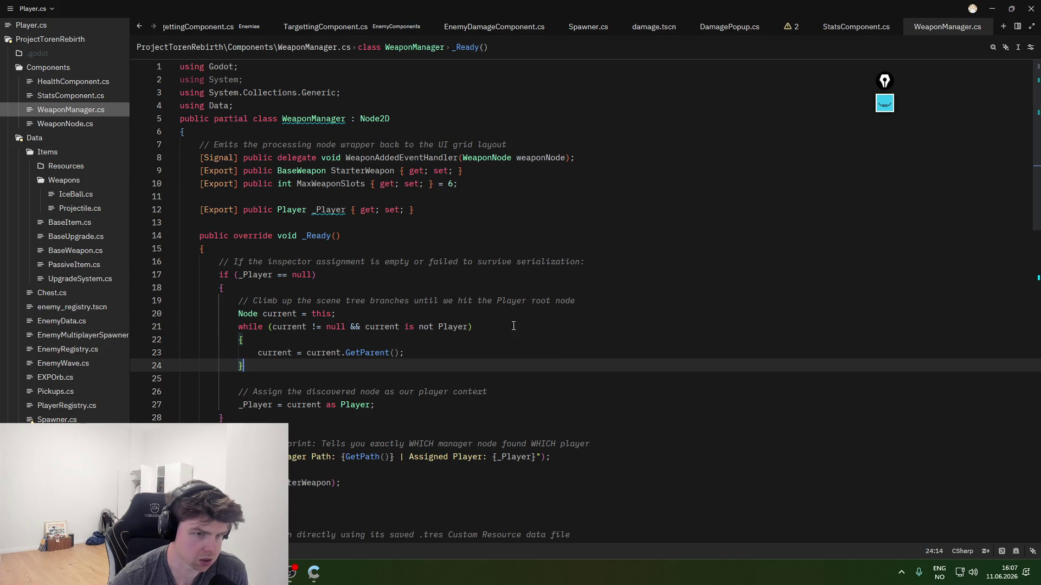
{"action": "scroll", "coordinate": [412, 336], "scroll_direction": "down", "scroll_amount": 5}
{"action": "scroll", "coordinate": [438, 312], "scroll_direction": "down", "scroll_amount": 8}
{"action": "scroll", "coordinate": [431, 379], "scroll_direction": "up", "scroll_amount": 13}
{"action": "scroll", "coordinate": [423, 356], "scroll_direction": "down", "scroll_amount": 1}
{"action": "scroll", "coordinate": [424, 355], "scroll_direction": "up", "scroll_amount": 1}
- Open WeaponNode.cs and insert a blank line above the server check in _Process
{"action": "left_click", "coordinate": [65, 124]}
{"action": "scroll", "coordinate": [415, 357], "scroll_direction": "up", "scroll_amount": 10}
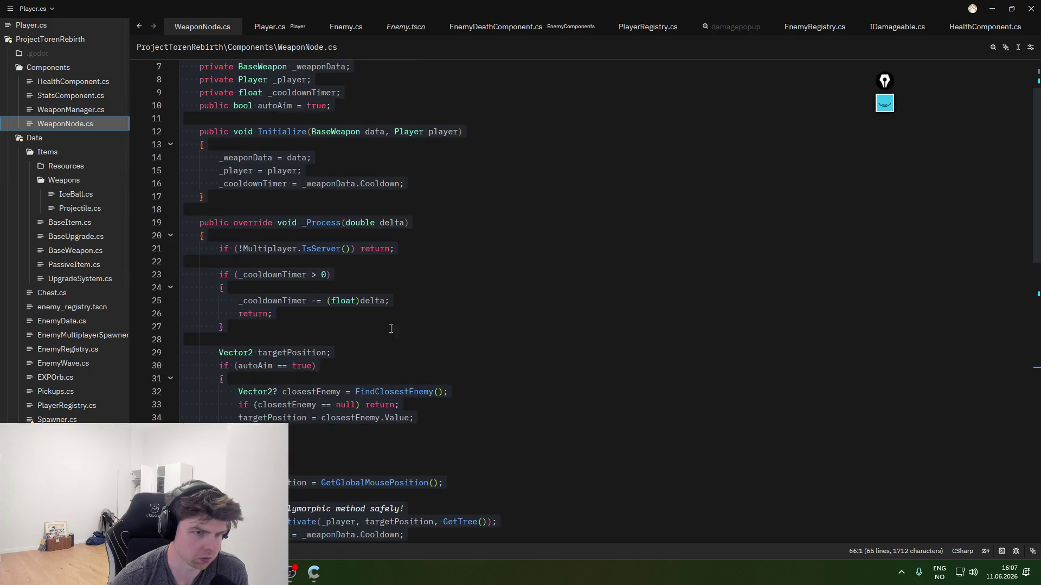
{"action": "left_click", "coordinate": [395, 275]}
{"action": "left_click", "coordinate": [458, 184]}
{"action": "left_click", "coordinate": [444, 210]}
{"action": "left_click", "coordinate": [421, 360]}
{"action": "left_click", "coordinate": [431, 340]}
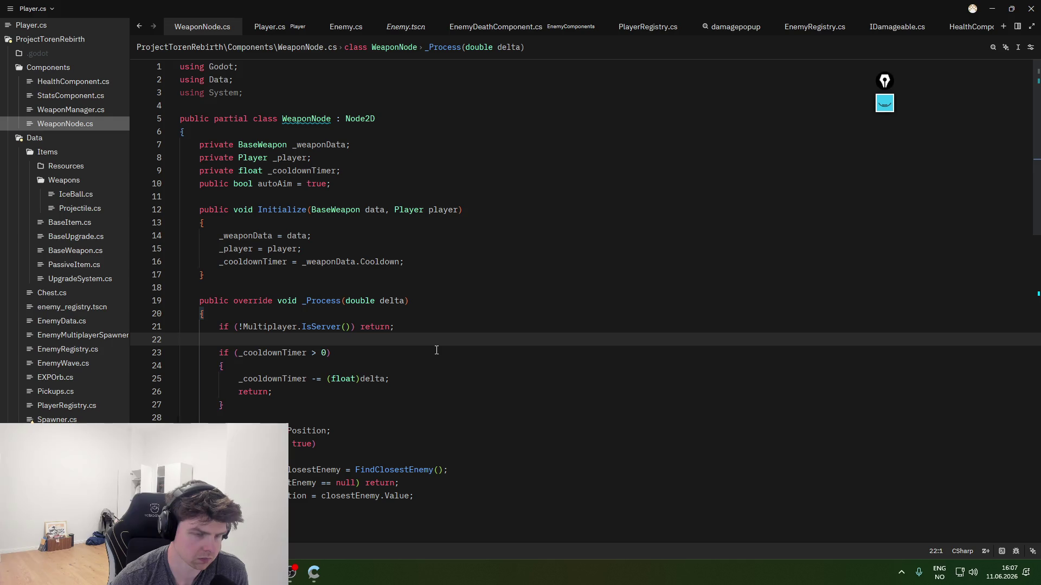
{"action": "left_click", "coordinate": [331, 353]}
{"action": "left_click", "coordinate": [220, 327]}
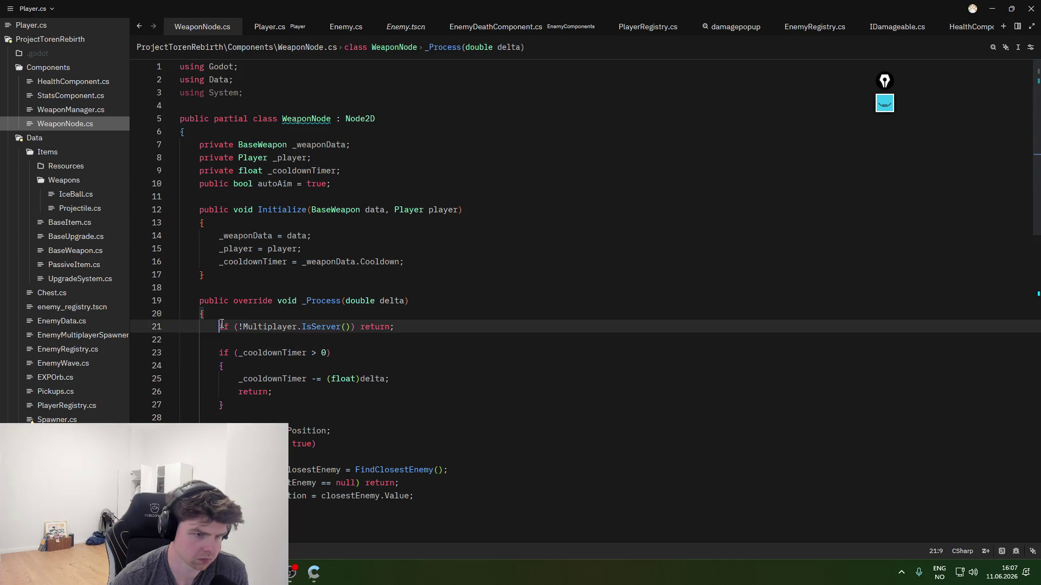
{"action": "key", "text": "Return"}
{"action": "key", "text": "Up"}
- Write if (Input.IsActionJustPressed("AutoAim")) { autoAim = !autoAim; } using completions
{"action": "type", "text": "if "}
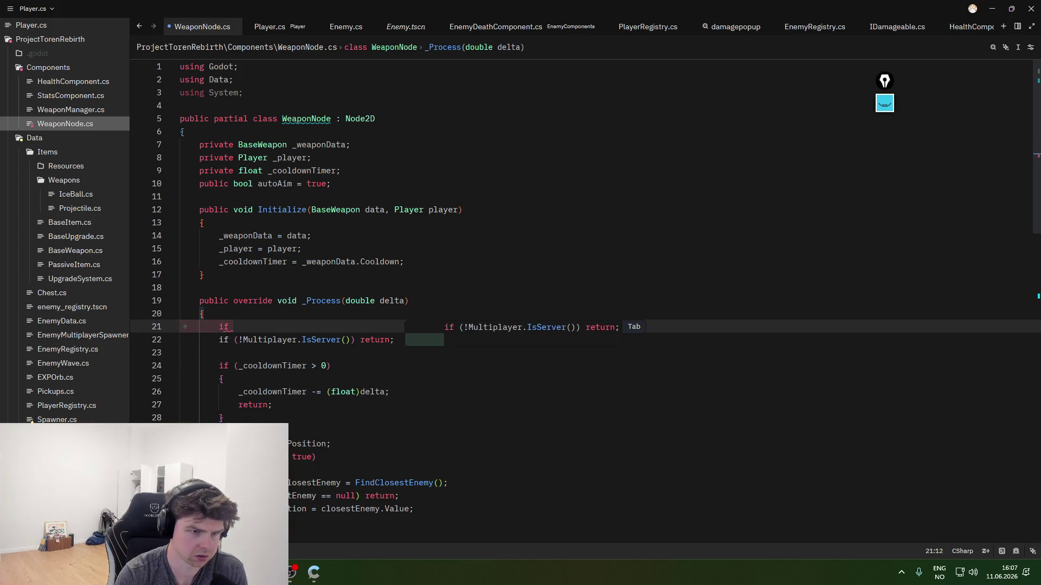
{"action": "type", "text": "input"}
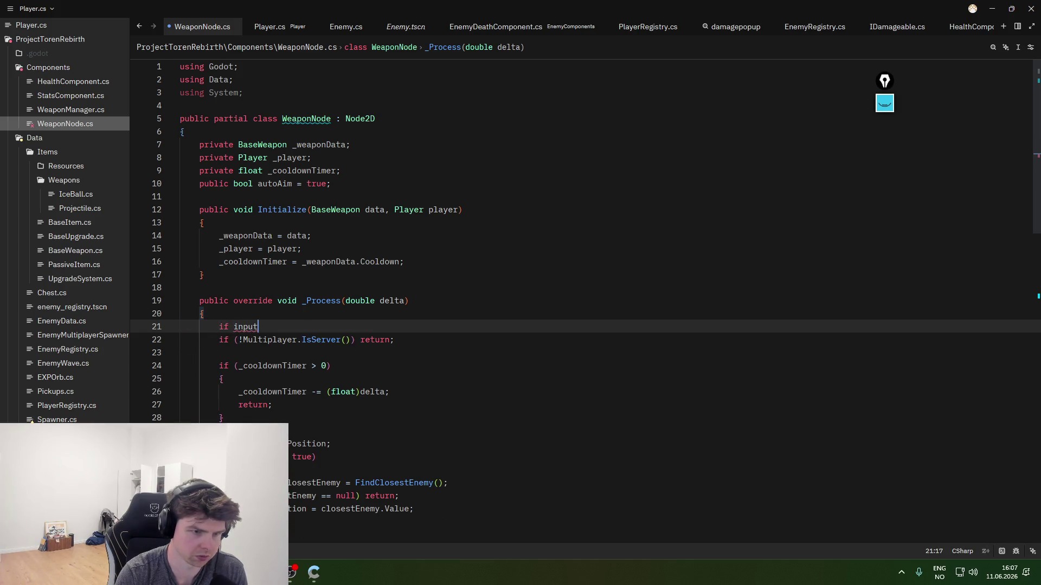
{"action": "key", "text": "Tab"}
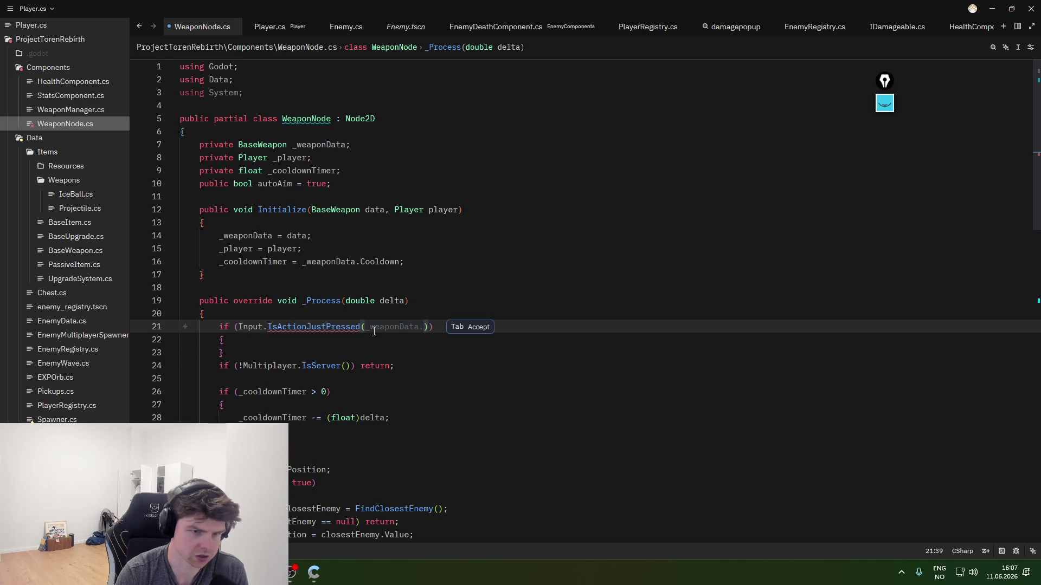
{"action": "type", "text": "AUtoAim"}
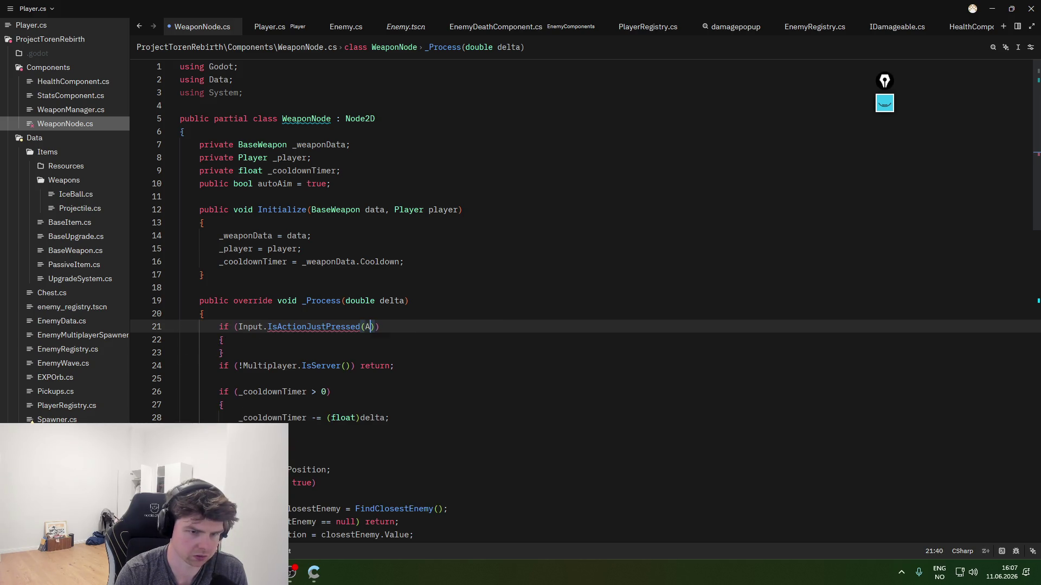
{"action": "key", "text": "Tab"}
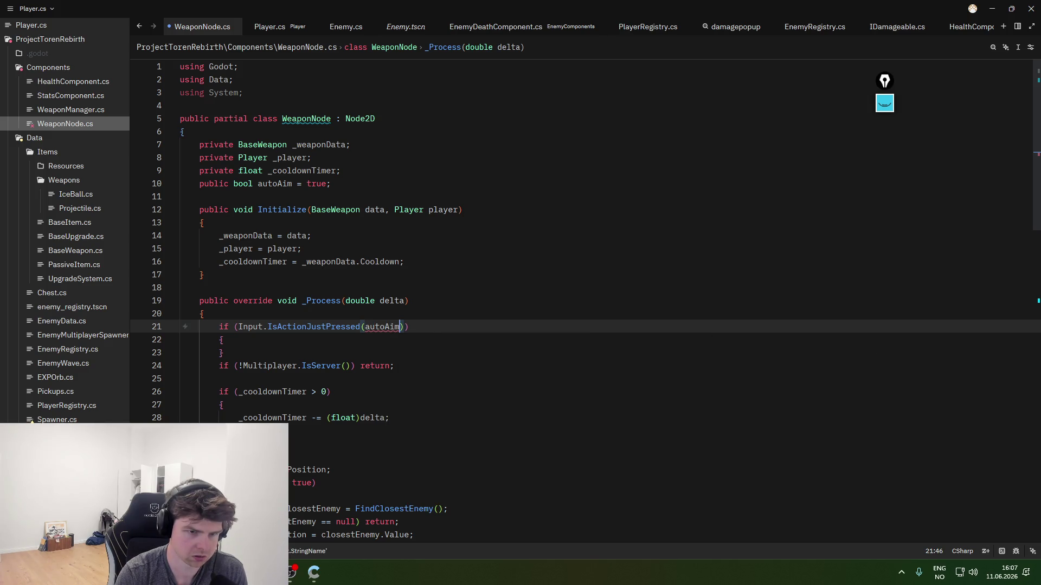
{"action": "key", "text": "ctrl+Left"}
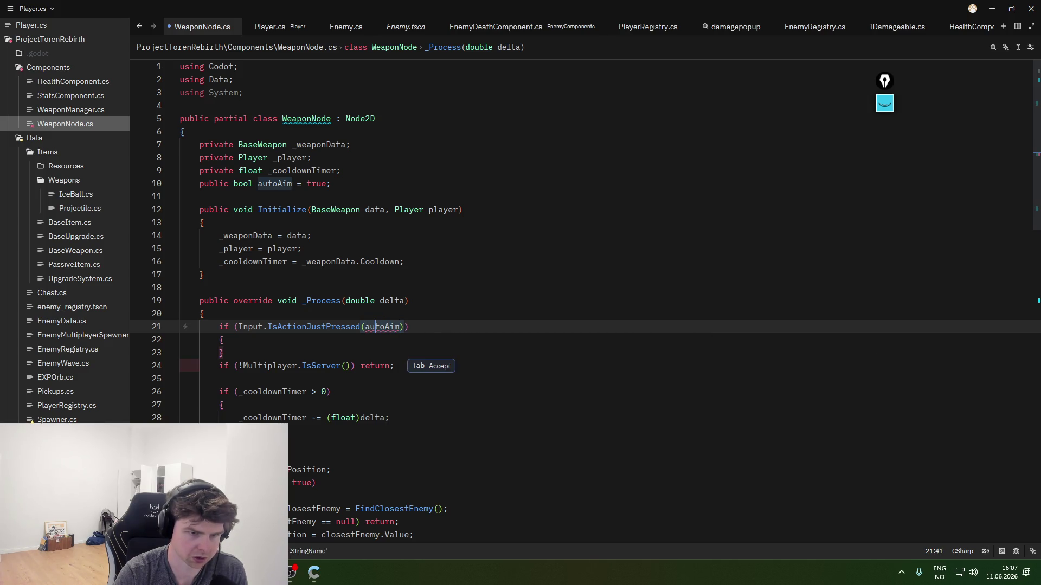
{"action": "key", "text": "Delete"}
{"action": "type", "text": "A\""}
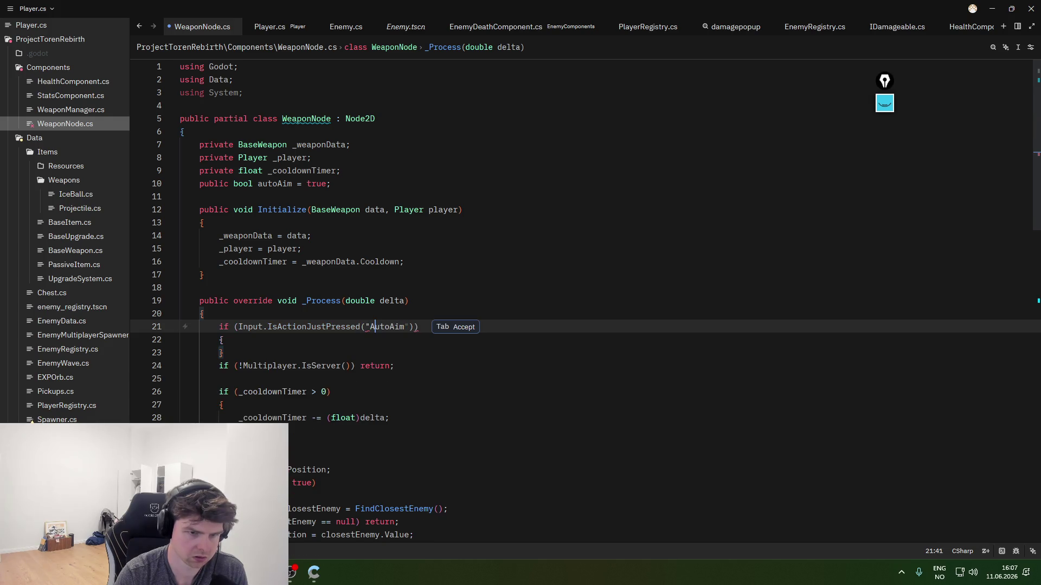
{"action": "key", "text": "Tab"}
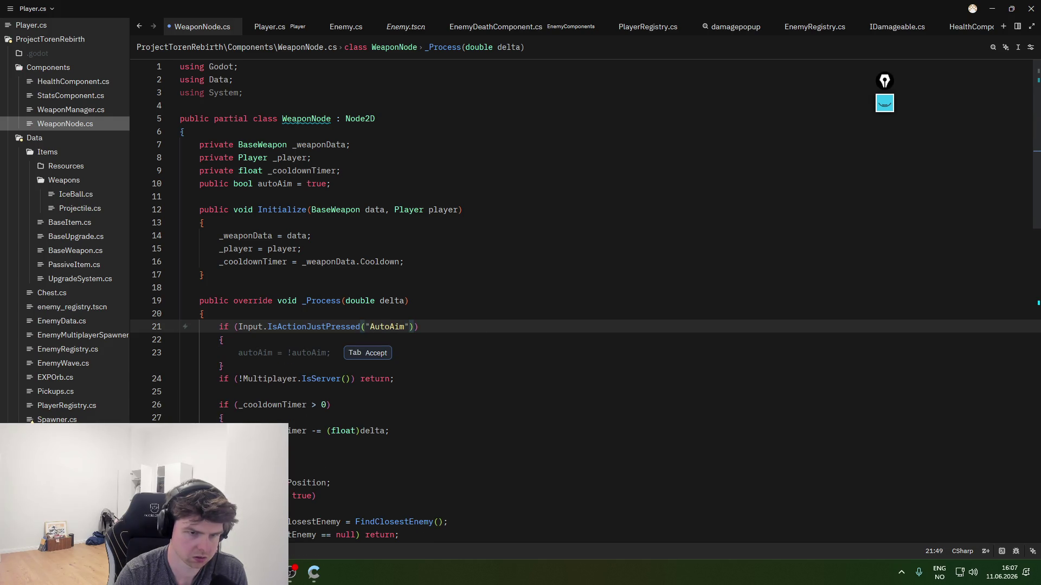
{"action": "key", "text": "Tab"}
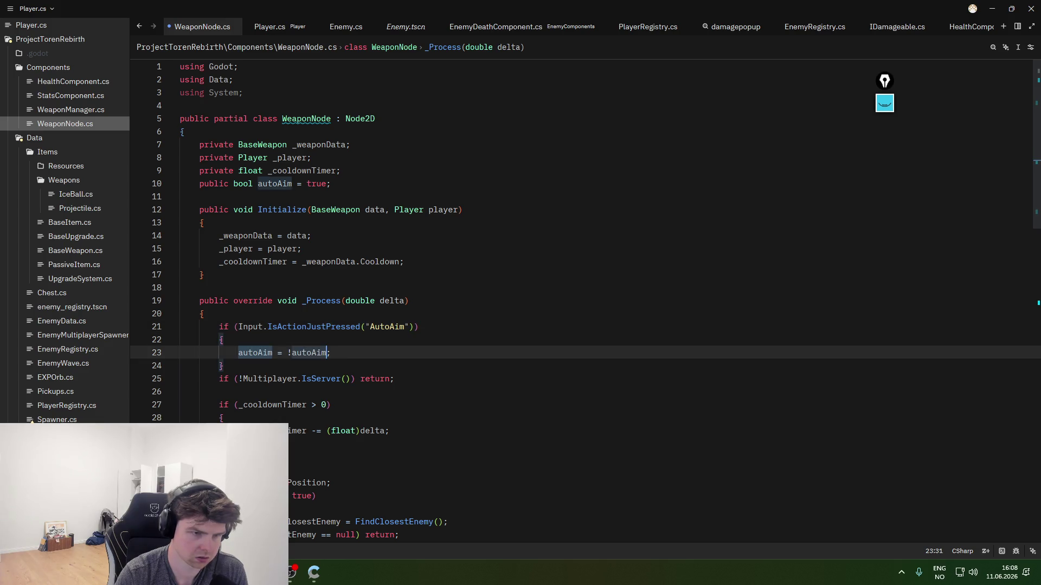
- Save WeaponNode.cs and switch over to the Godot editor
{"action": "left_click", "coordinate": [428, 327]}
{"action": "left_click", "coordinate": [344, 365]}
{"action": "key", "text": "ctrl+s"}
{"action": "key", "text": "Up"}
{"action": "key", "text": "Up"}
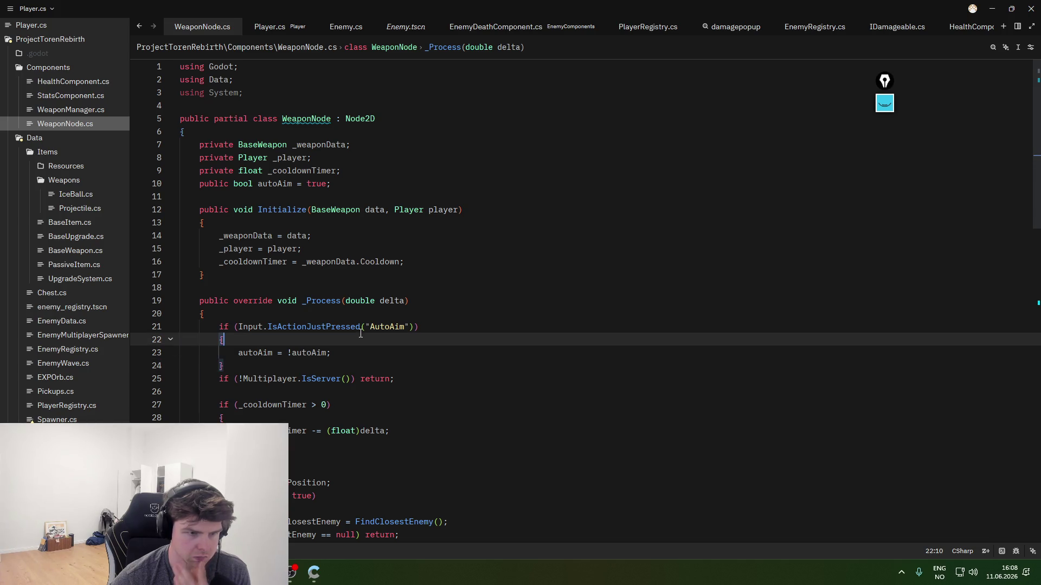
{"action": "left_click", "coordinate": [293, 572]}
{"action": "key", "text": "alt+Tab"}
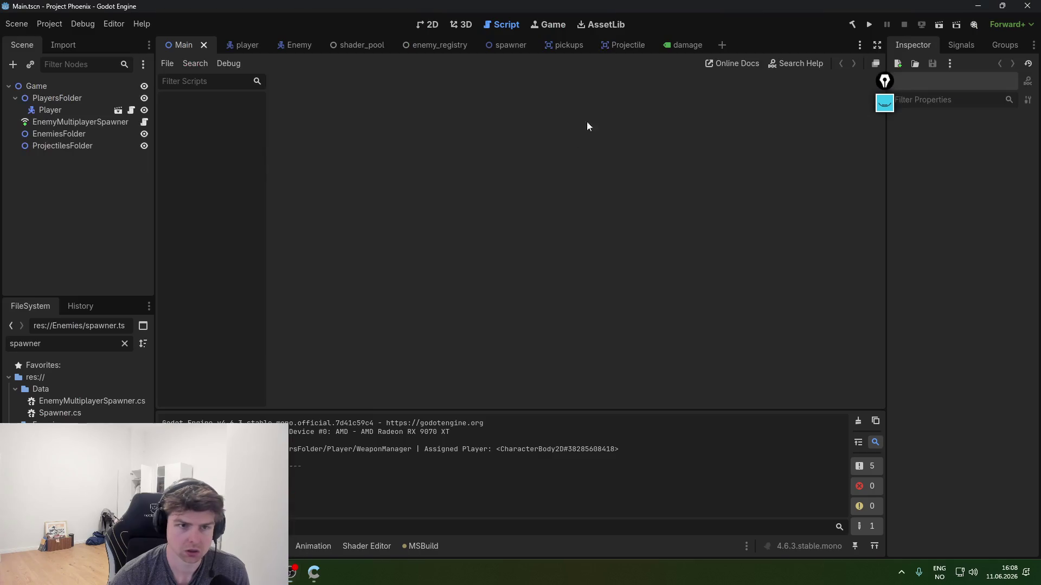
{"action": "left_click", "coordinate": [852, 24]}
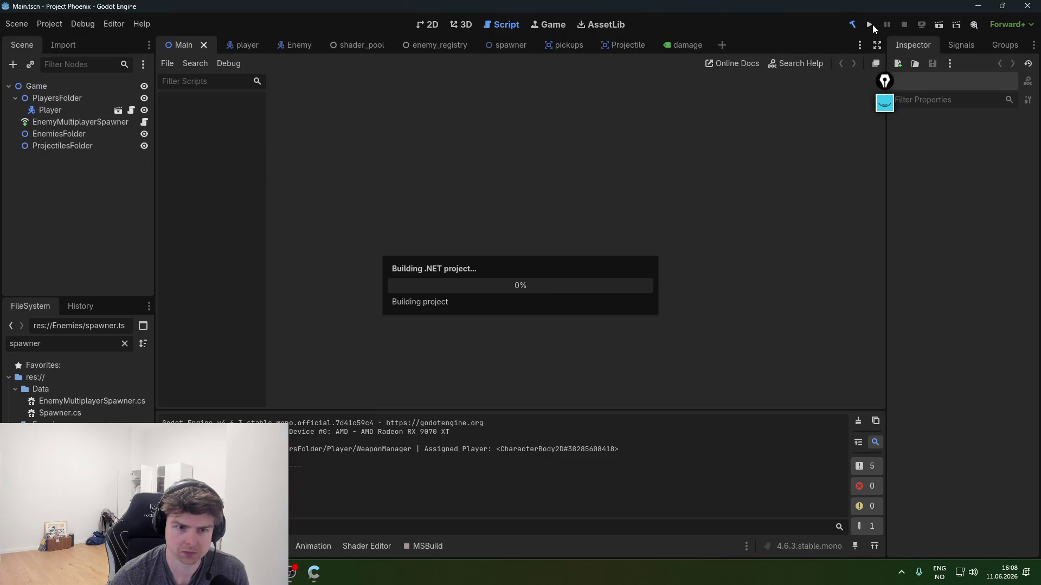
{"action": "left_click", "coordinate": [872, 25]}
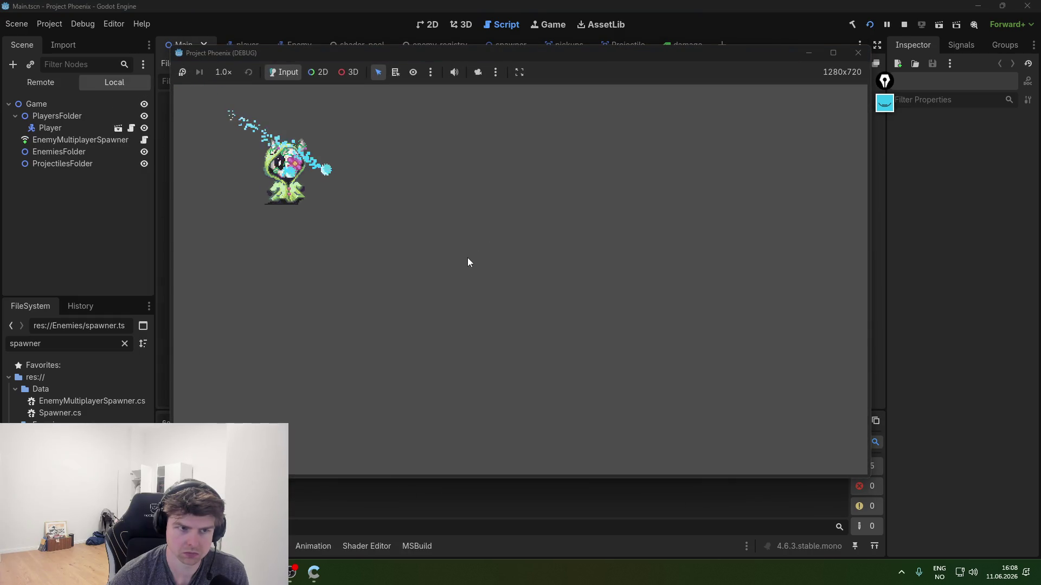
{"action": "key", "text": "d"}
{"action": "key", "text": "s"}
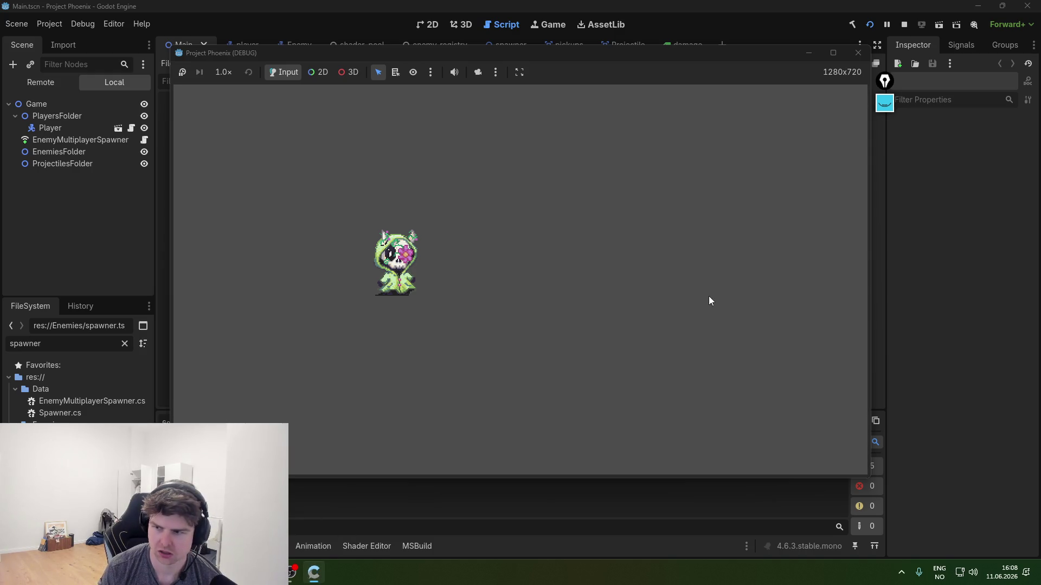
{"action": "left_click", "coordinate": [859, 53]}
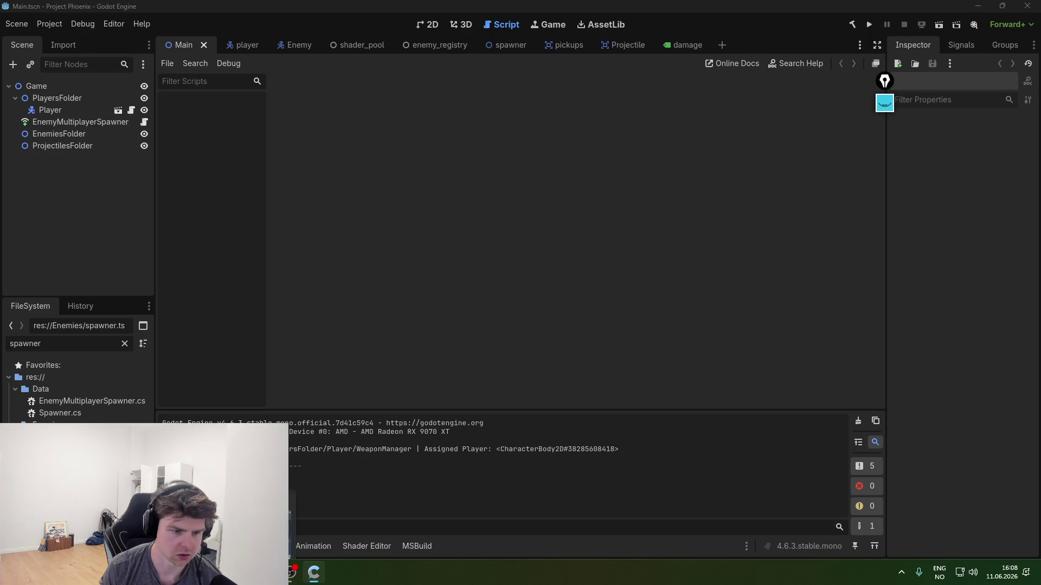
{"action": "mouse_move", "coordinate": [313, 572]}
{"action": "left_click", "coordinate": [333, 512]}
- Return to WeaponNode.cs in Zed and select its entire script
{"action": "left_click", "coordinate": [424, 360]}
{"action": "key", "text": "ctrl+a"}
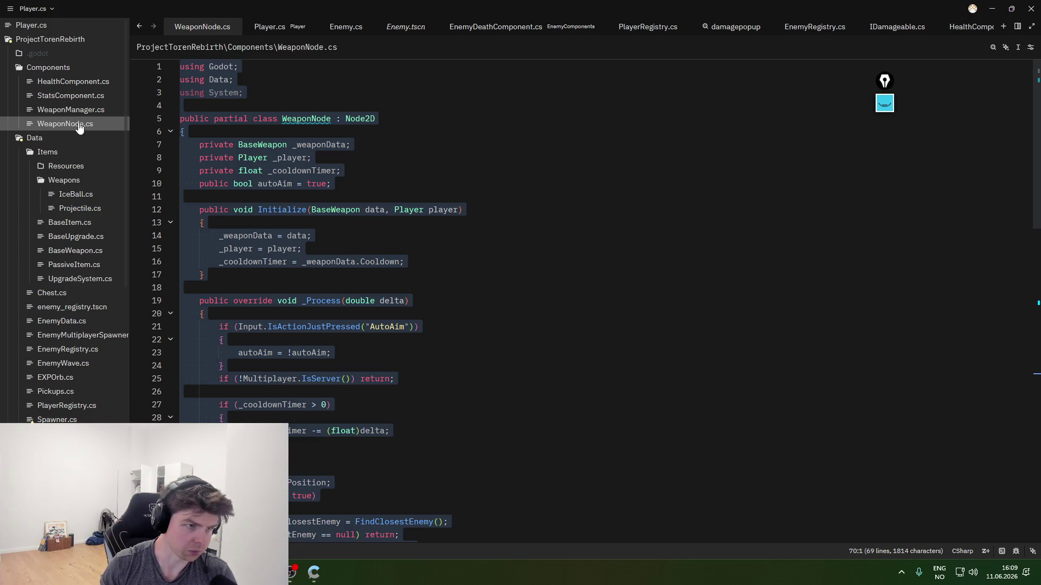
- Open WeaponManager.cs, IceBall.cs, Projectile.cs and BaseWeapon.cs, then paste the copied code into Gemini's prompt
{"action": "left_click", "coordinate": [70, 109]}
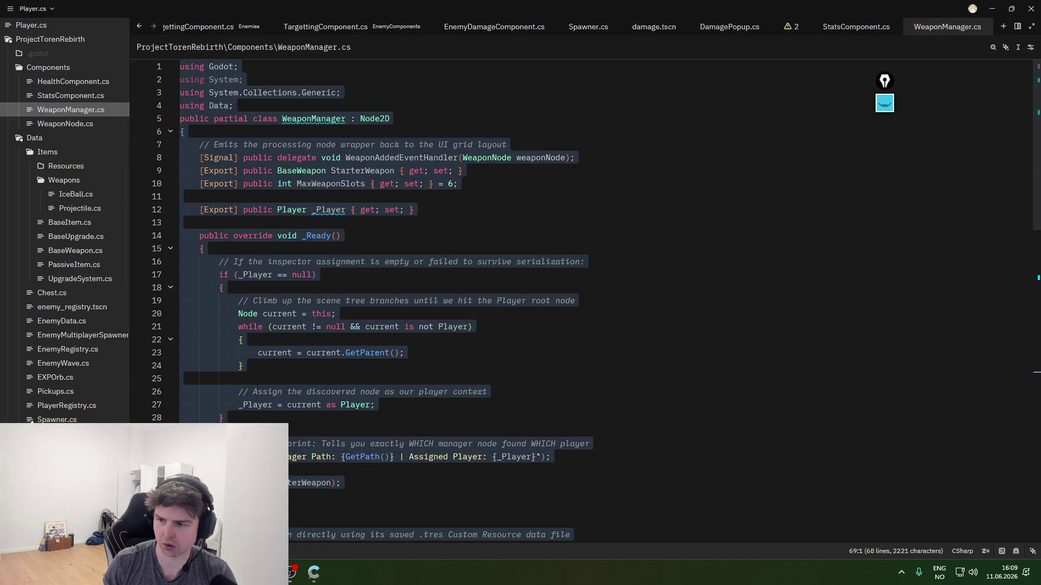
{"action": "left_click", "coordinate": [74, 194]}
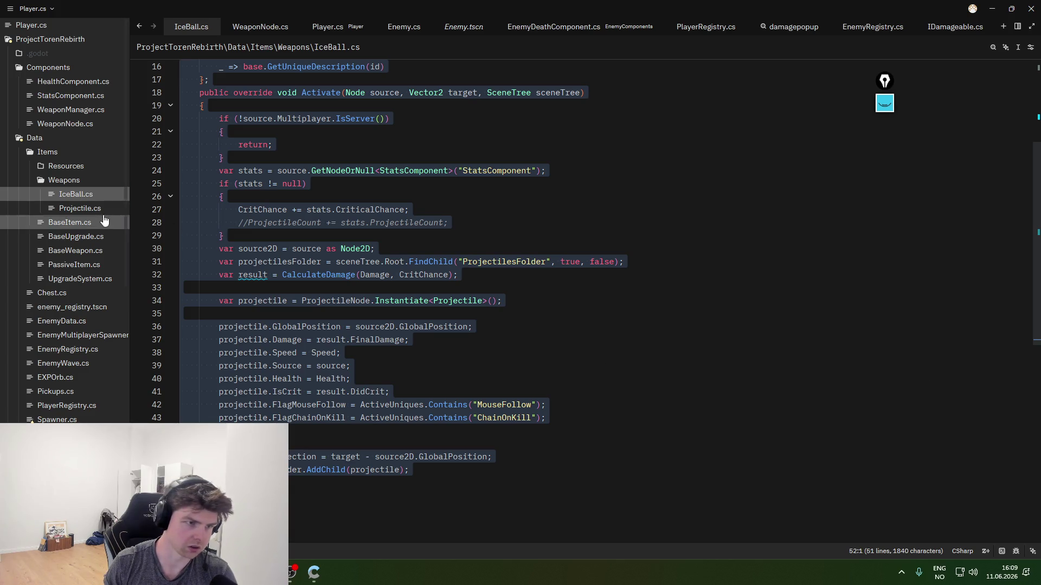
{"action": "left_click", "coordinate": [87, 209]}
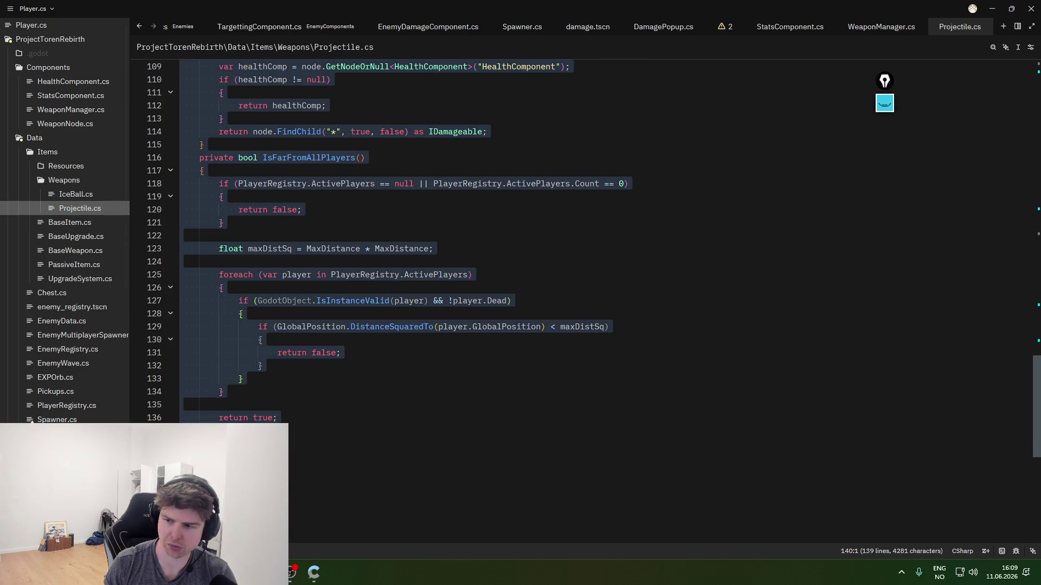
{"action": "left_click", "coordinate": [86, 250]}
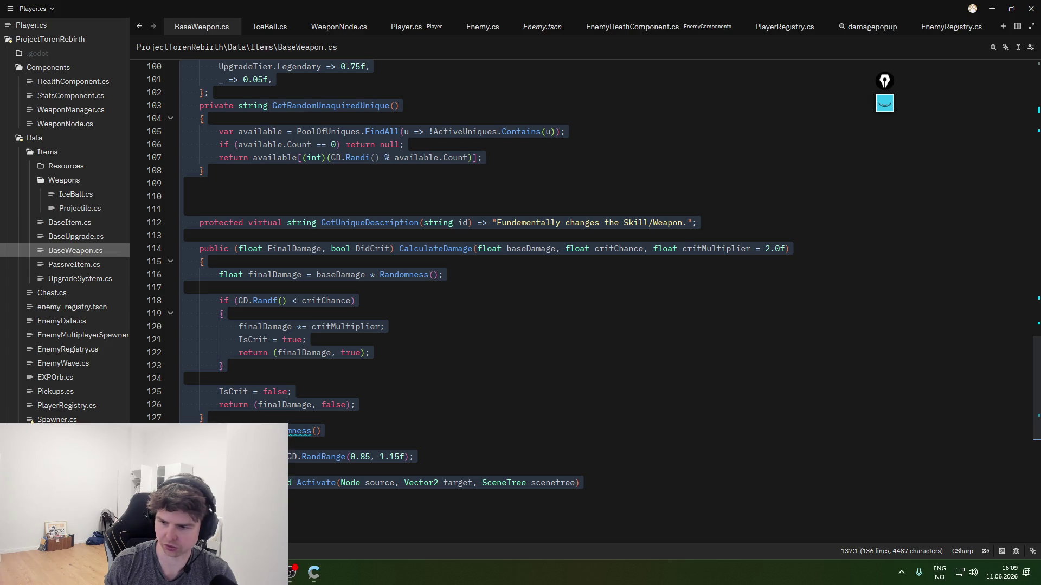
{"action": "key", "text": "alt+Tab"}
{"action": "key", "text": "ctrl+v"}
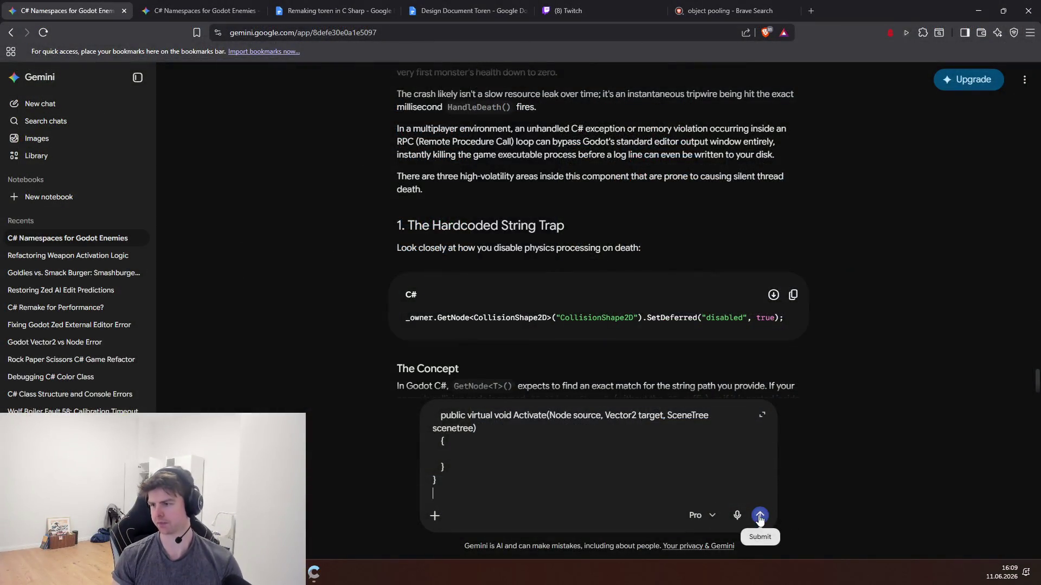
- Submit the pasted weapon-code prompt to Gemini, glance at stream chat, then submit it again
{"action": "left_click", "coordinate": [759, 516]}
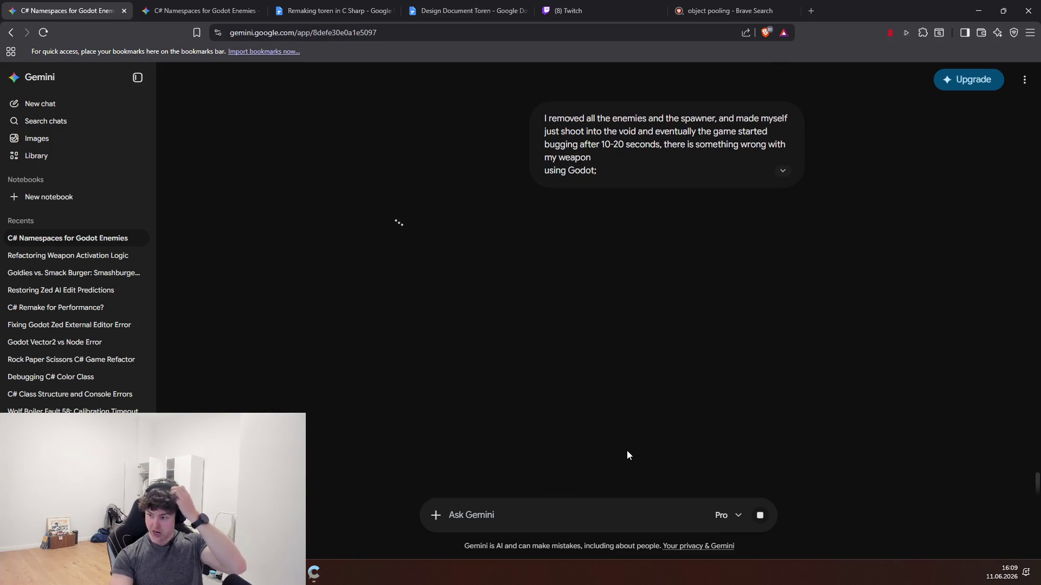
{"action": "left_click", "coordinate": [314, 572]}
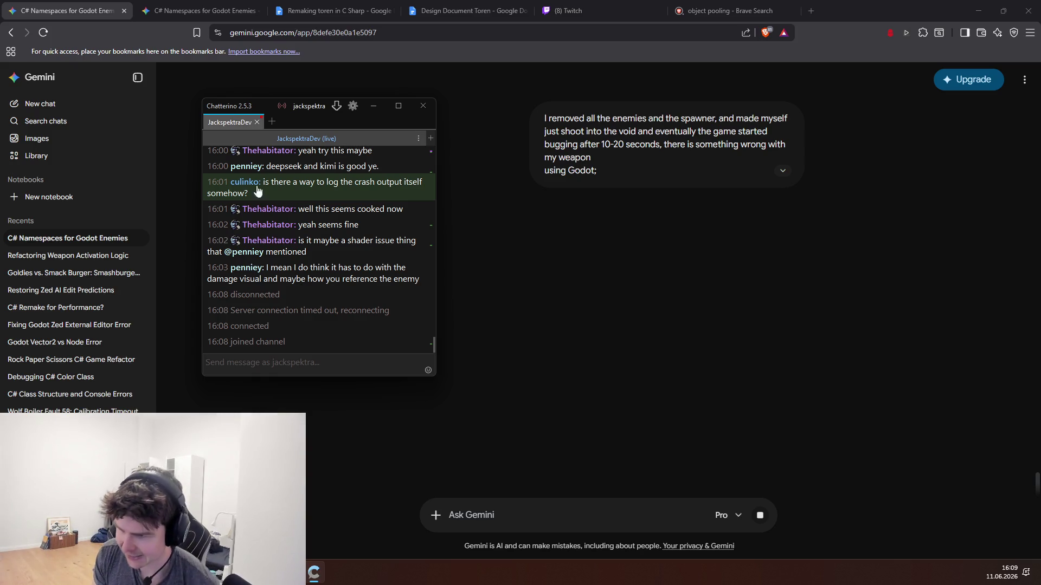
{"action": "left_click", "coordinate": [314, 572]}
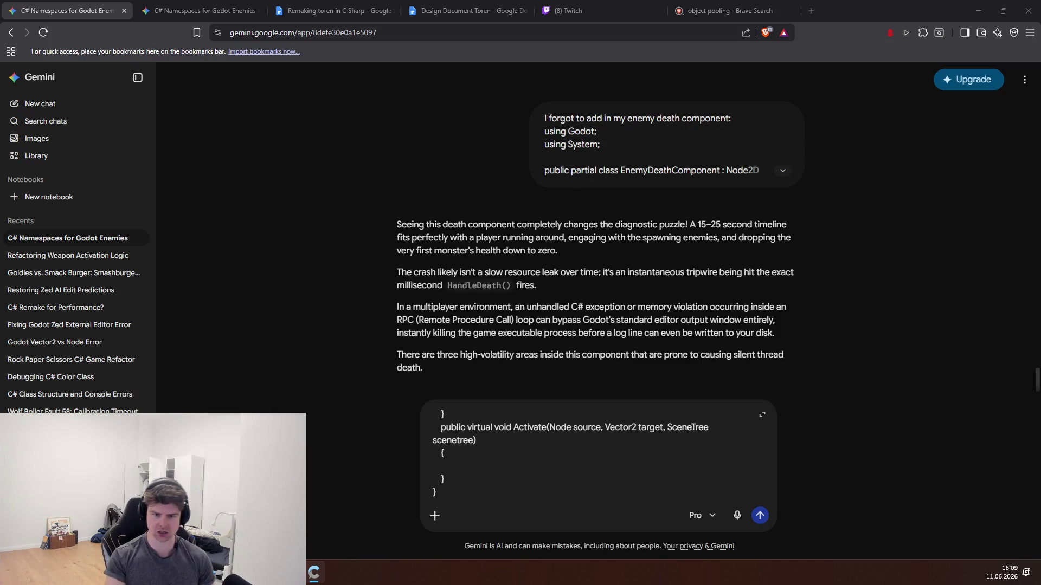
{"action": "left_click", "coordinate": [759, 515]}
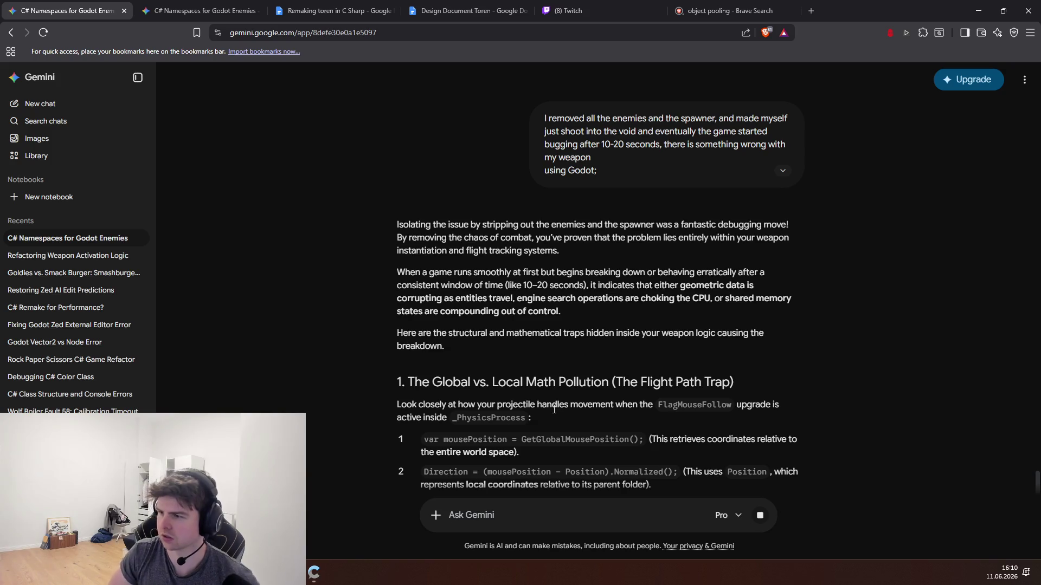
{"action": "scroll", "coordinate": [558, 371], "scroll_direction": "down", "scroll_amount": 1}
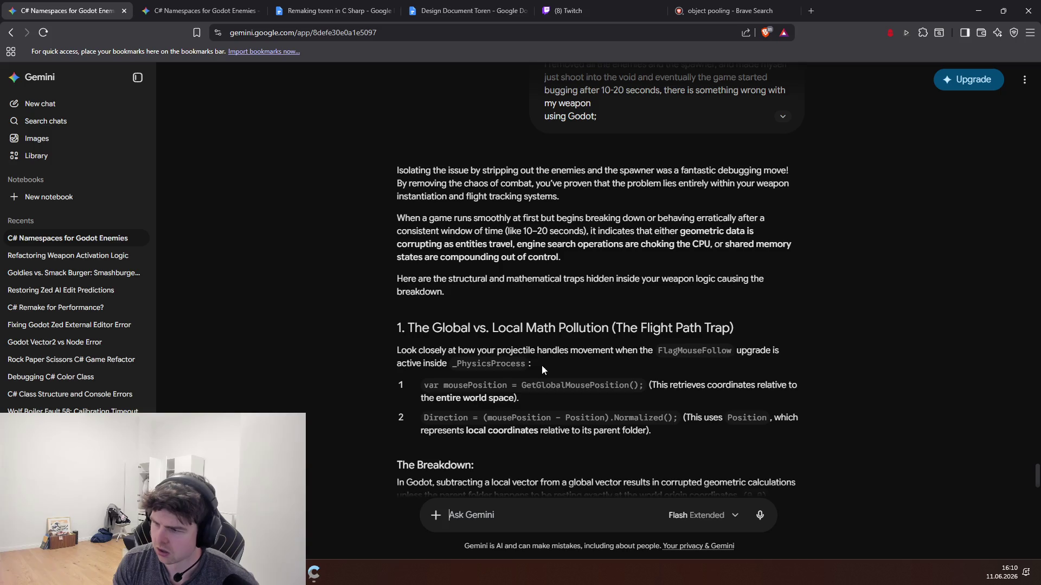
{"action": "left_click_drag", "start_coordinate": [654, 397], "coordinate": [393, 326]}
{"action": "left_click_drag", "start_coordinate": [554, 397], "coordinate": [333, 337]}
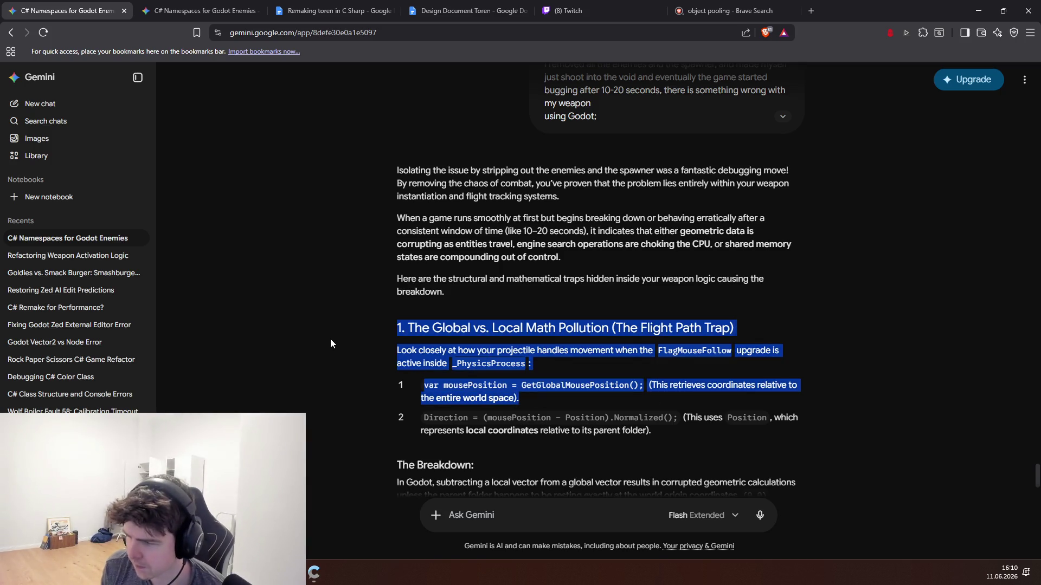
{"action": "left_click", "coordinate": [510, 357]}
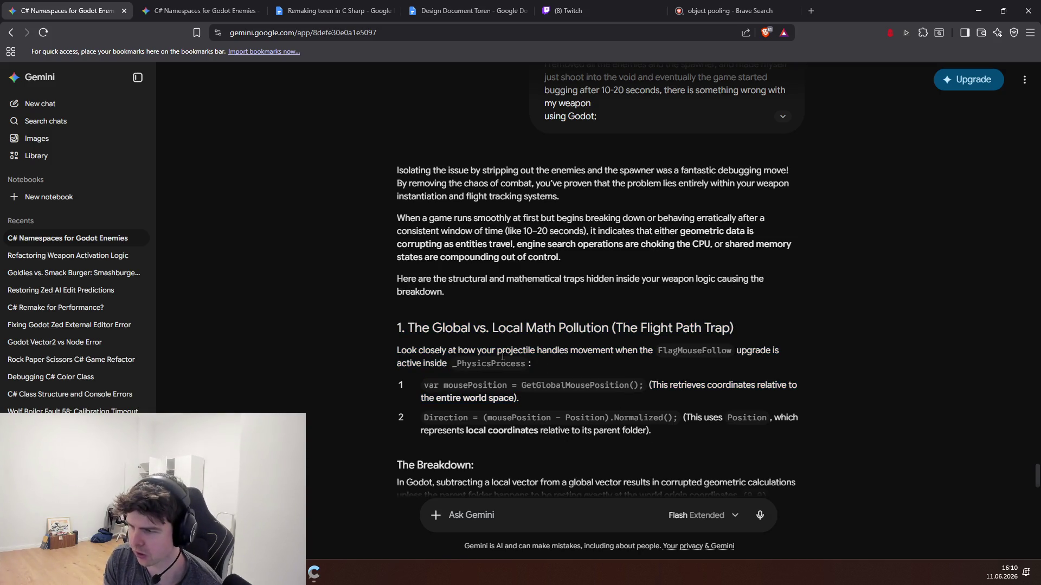
{"action": "left_click_drag", "start_coordinate": [515, 398], "coordinate": [333, 320]}
{"action": "left_click", "coordinate": [493, 395]}
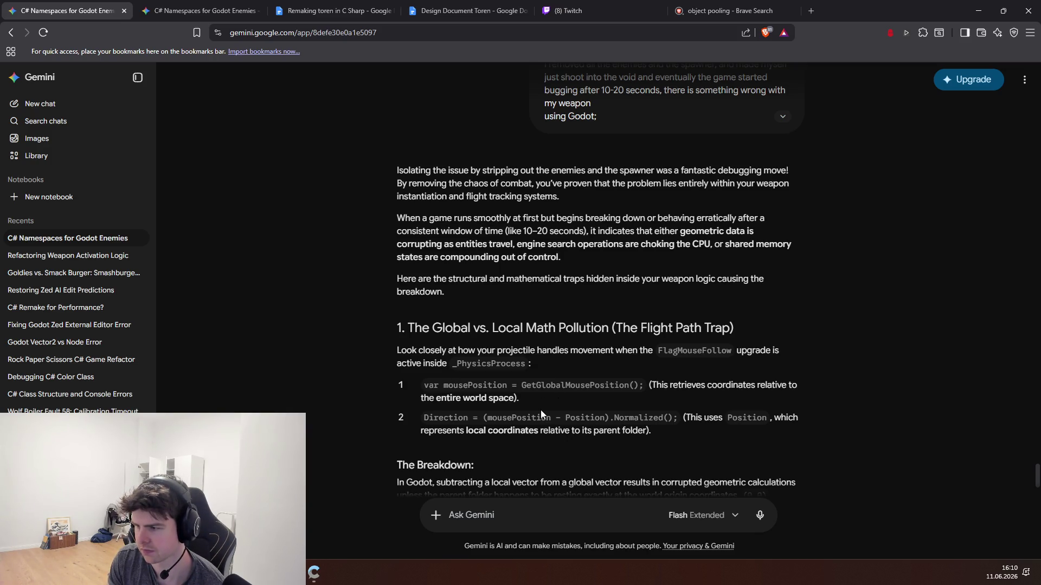
{"action": "scroll", "coordinate": [540, 413], "scroll_direction": "down", "scroll_amount": 1}
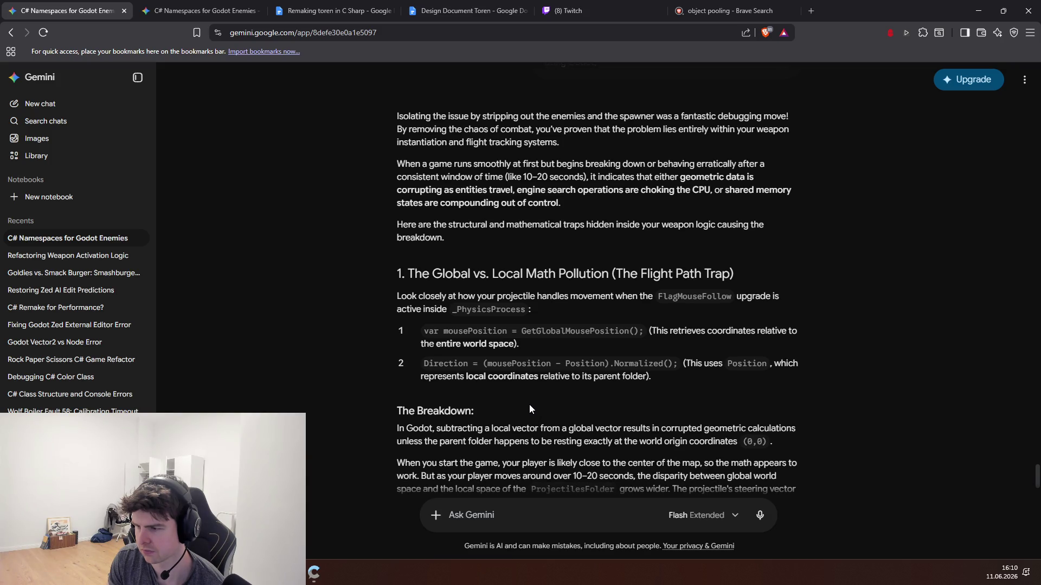
{"action": "scroll", "coordinate": [529, 405], "scroll_direction": "down", "scroll_amount": 1}
{"action": "scroll", "coordinate": [529, 405], "scroll_direction": "down", "scroll_amount": 3}
{"action": "scroll", "coordinate": [529, 405], "scroll_direction": "down", "scroll_amount": 2}
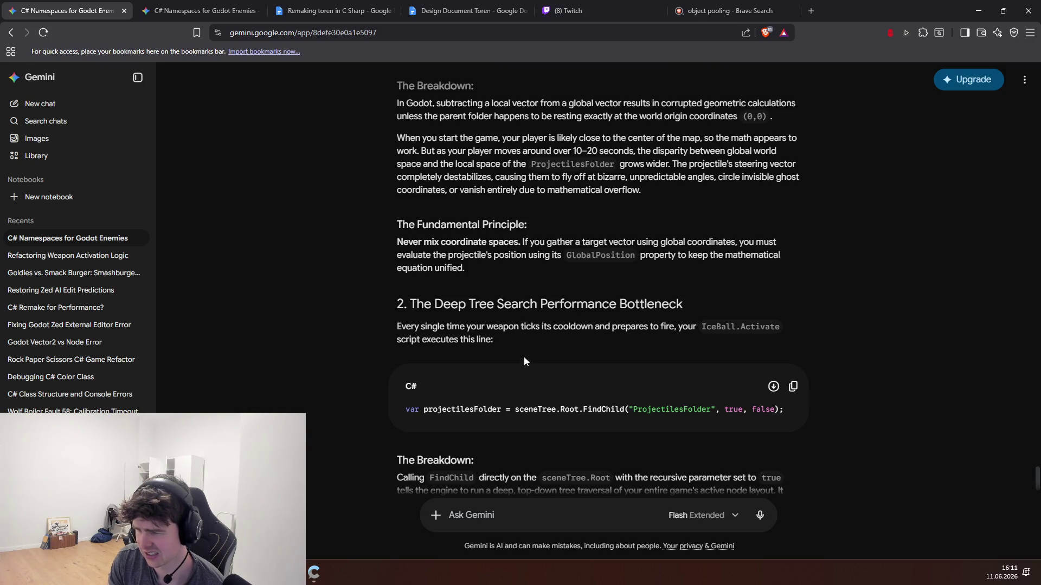
{"action": "scroll", "coordinate": [525, 351], "scroll_direction": "down", "scroll_amount": 2}
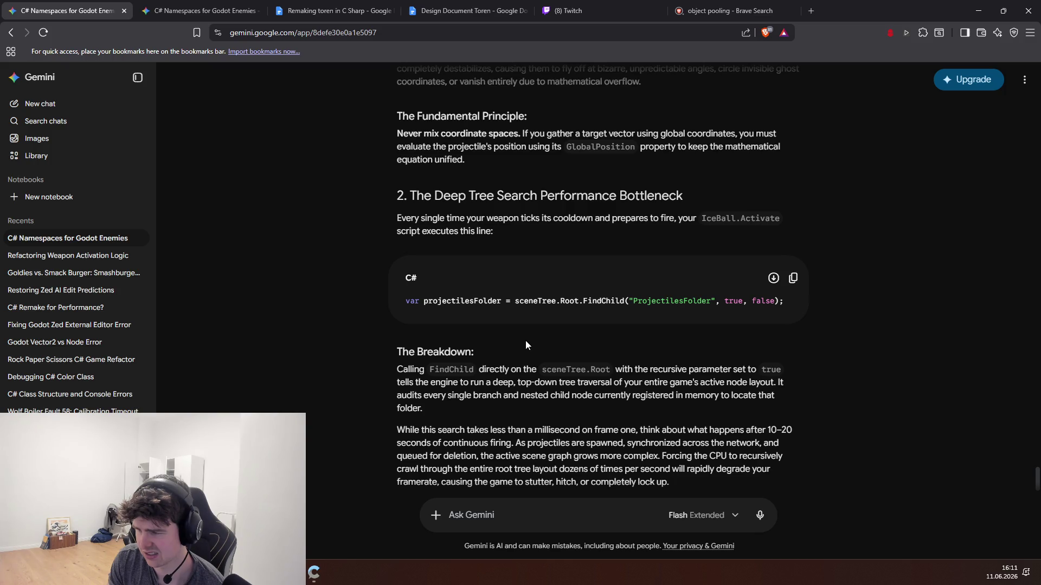
{"action": "scroll", "coordinate": [525, 341], "scroll_direction": "down", "scroll_amount": 1}
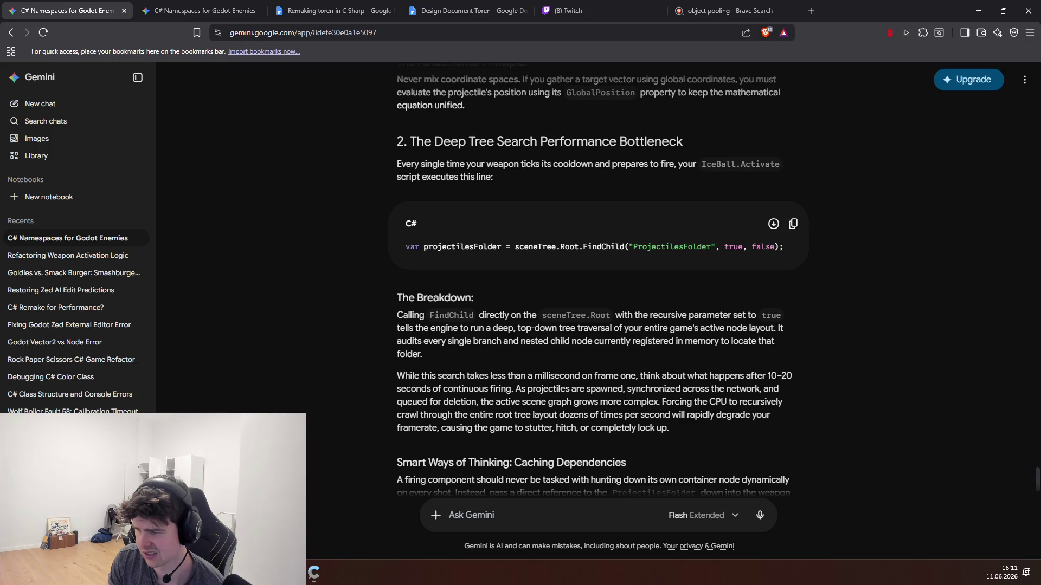
{"action": "left_click_drag", "start_coordinate": [558, 404], "coordinate": [415, 244]}
{"action": "left_click_drag", "start_coordinate": [574, 261], "coordinate": [793, 261]}
{"action": "left_click", "coordinate": [638, 264]}
{"action": "scroll", "coordinate": [362, 333], "scroll_direction": "down", "scroll_amount": 4}
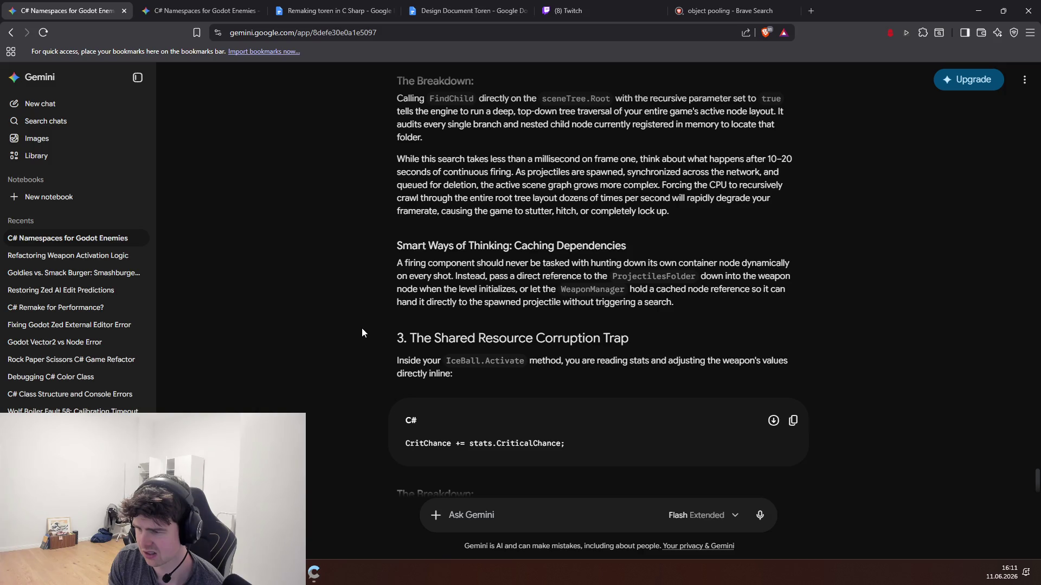
{"action": "scroll", "coordinate": [362, 329], "scroll_direction": "down", "scroll_amount": 2}
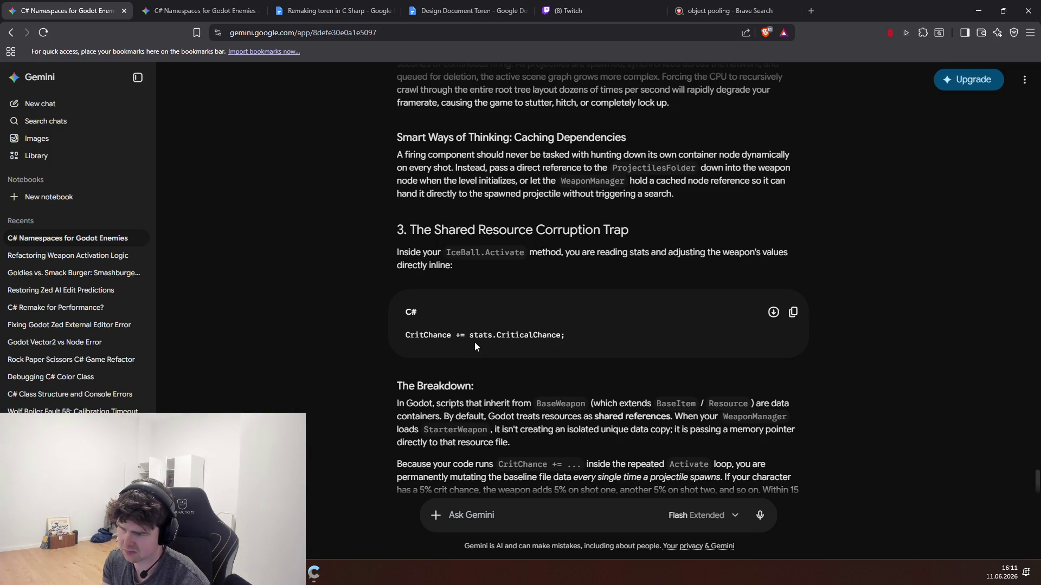
{"action": "scroll", "coordinate": [474, 345], "scroll_direction": "down", "scroll_amount": 1}
{"action": "scroll", "coordinate": [474, 345], "scroll_direction": "down", "scroll_amount": 1}
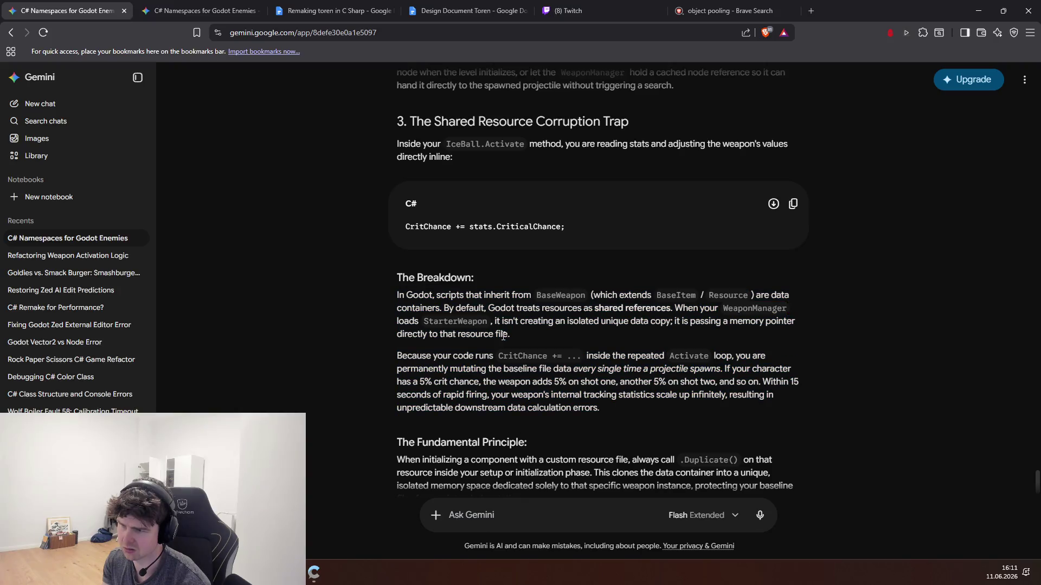
{"action": "scroll", "coordinate": [520, 332], "scroll_direction": "up", "scroll_amount": 1}
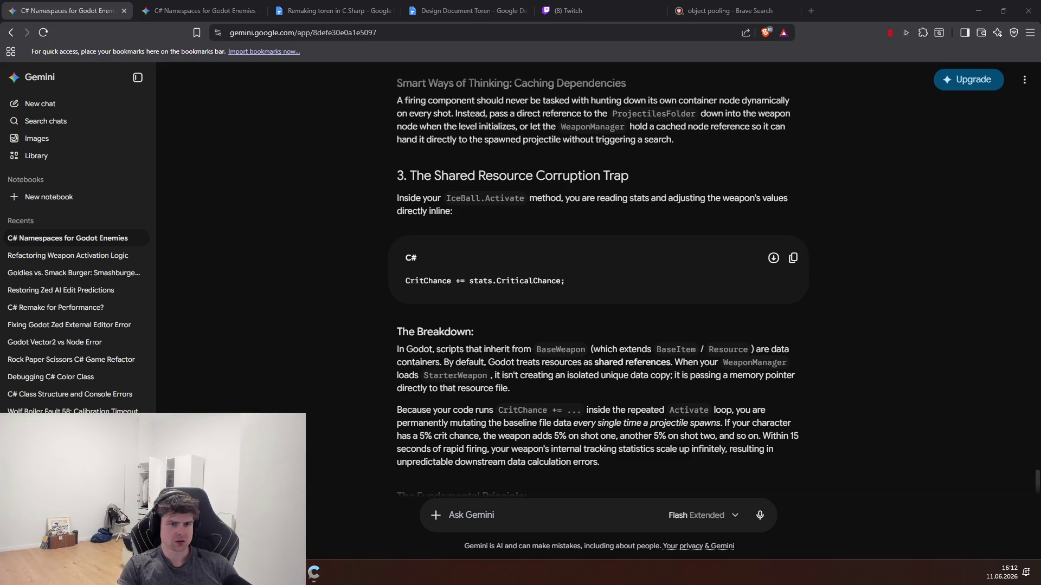
{"action": "scroll", "coordinate": [470, 347], "scroll_direction": "down", "scroll_amount": 6}
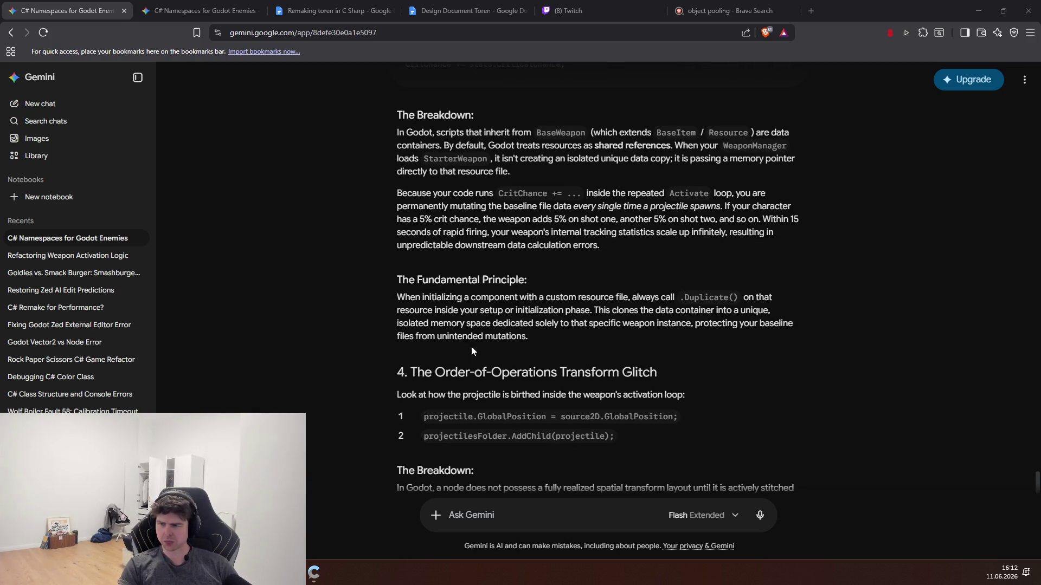
{"action": "scroll", "coordinate": [470, 343], "scroll_direction": "down", "scroll_amount": 2}
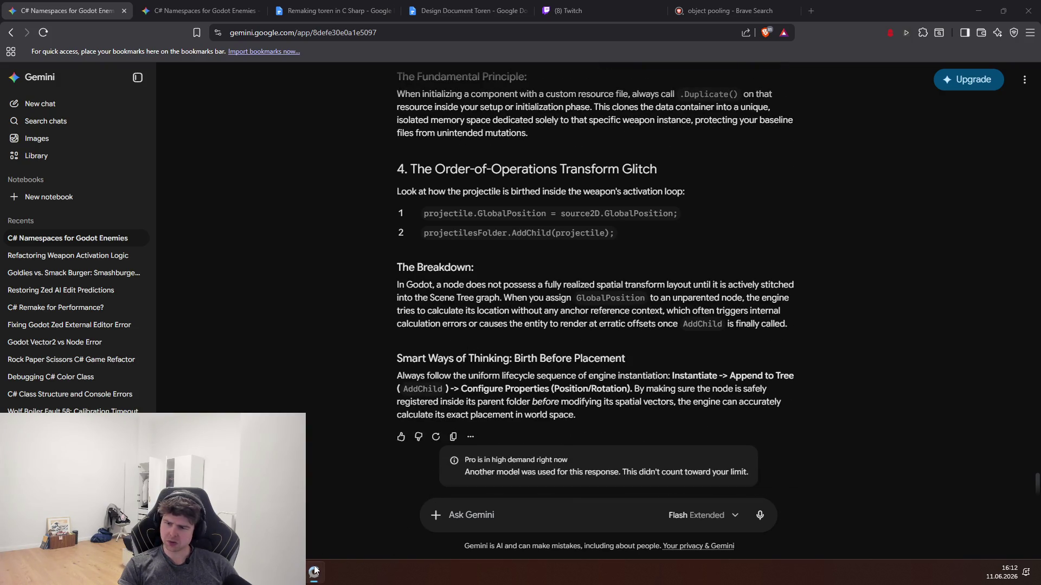
{"action": "scroll", "coordinate": [336, 357], "scroll_direction": "up", "scroll_amount": 3}
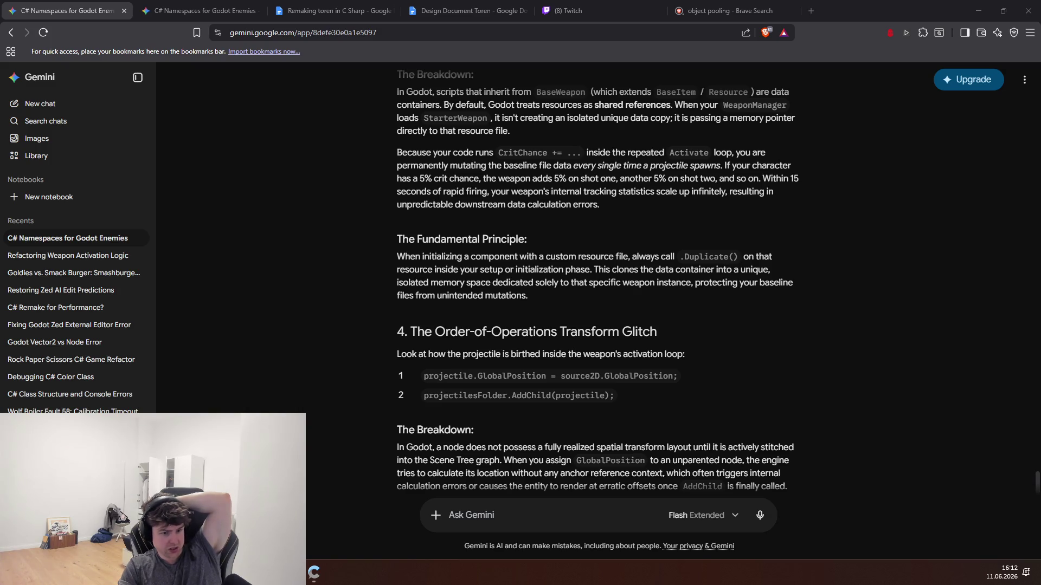
{"action": "key", "text": "alt+Tab"}
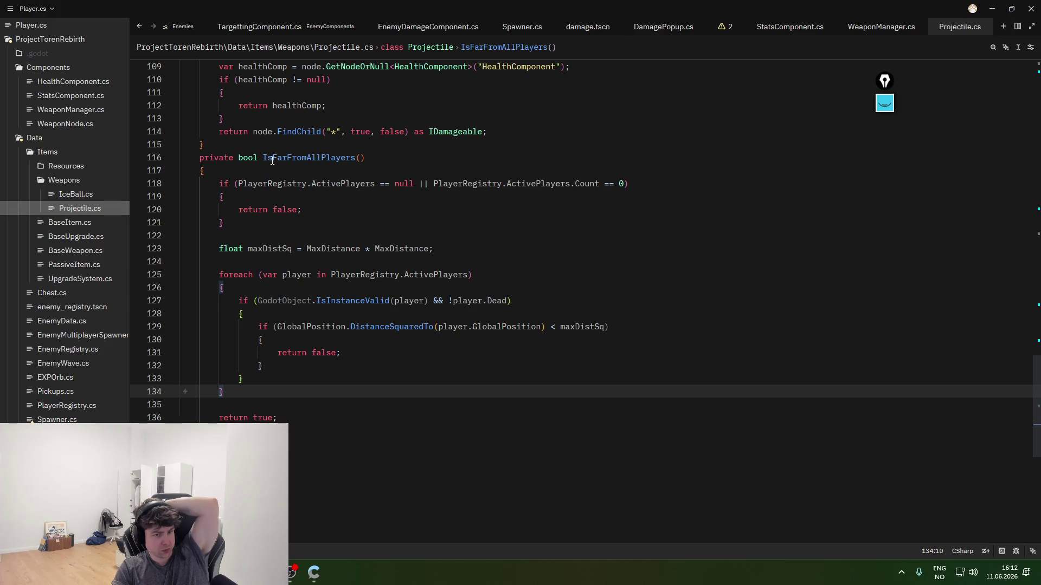
- Review the IsFarFromAllPlayers method and the end of its player loop in Projectile.cs
{"action": "left_click", "coordinate": [251, 185]}
{"action": "left_click_drag", "start_coordinate": [239, 222], "coordinate": [181, 145]}
{"action": "left_click", "coordinate": [271, 236]}
{"action": "left_click_drag", "start_coordinate": [271, 417], "coordinate": [181, 333]}
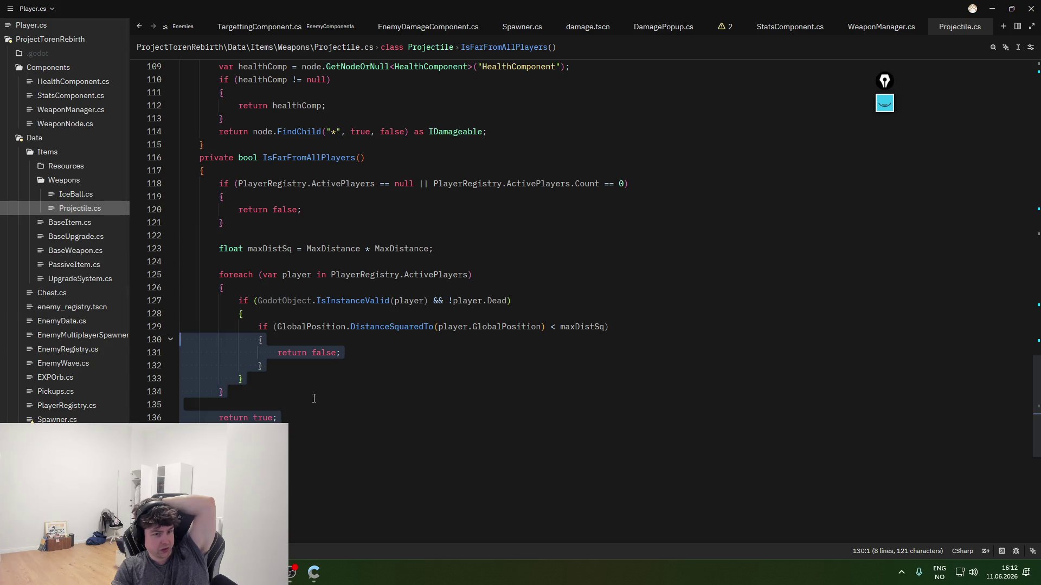
{"action": "left_click", "coordinate": [181, 405]}
{"action": "scroll", "coordinate": [322, 396], "scroll_direction": "up", "scroll_amount": 5}
{"action": "scroll", "coordinate": [323, 396], "scroll_direction": "up", "scroll_amount": 12}
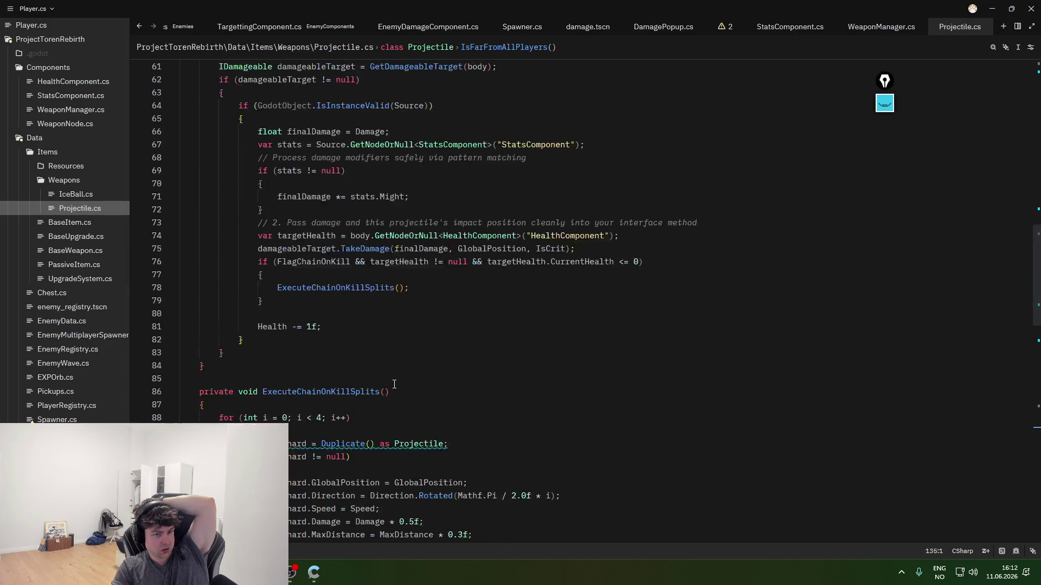
{"action": "scroll", "coordinate": [394, 385], "scroll_direction": "up", "scroll_amount": 6}
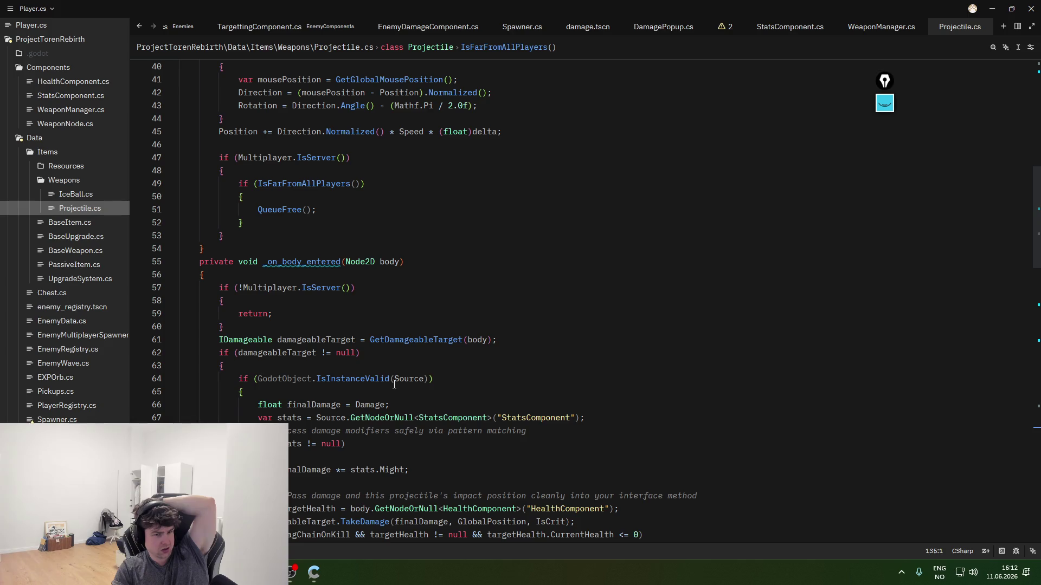
{"action": "scroll", "coordinate": [394, 385], "scroll_direction": "up", "scroll_amount": 4}
- Highlight the IsFarFromAllPlayers QueueFree check, then open IceBall.cs from the Weapons folder
{"action": "mouse_move", "coordinate": [245, 379]}
{"action": "left_mouse_down"}
{"action": "mouse_move", "coordinate": [260, 366]}
{"action": "mouse_move", "coordinate": [203, 321]}
{"action": "left_mouse_up"}
{"action": "left_click", "coordinate": [317, 366]}
{"action": "left_click_drag", "start_coordinate": [316, 365], "coordinate": [206, 325]}
{"action": "left_click", "coordinate": [316, 365]}
{"action": "scroll", "coordinate": [388, 391], "scroll_direction": "down", "scroll_amount": 8}
{"action": "scroll", "coordinate": [388, 392], "scroll_direction": "down", "scroll_amount": 19}
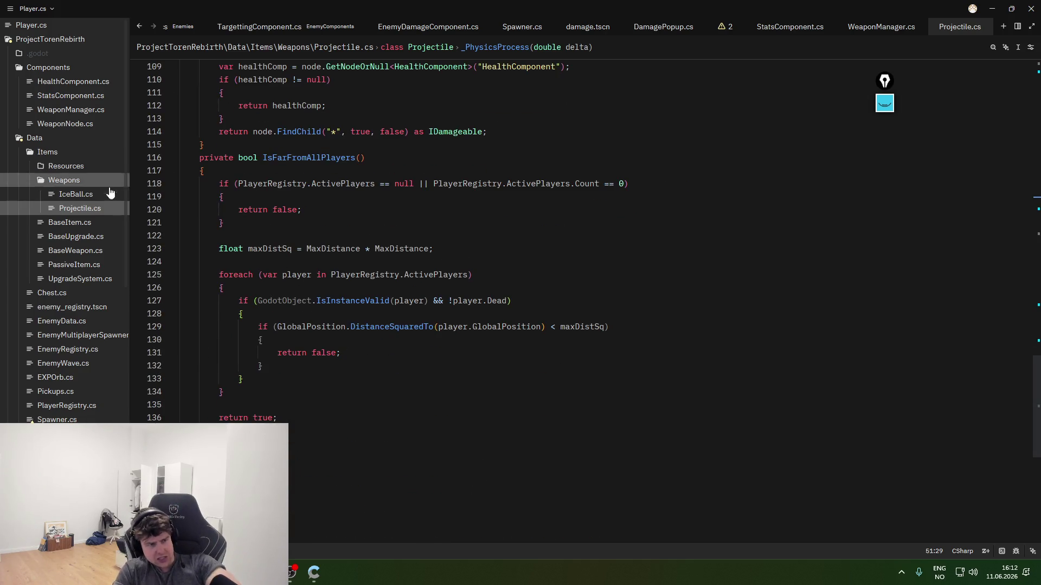
{"action": "left_click", "coordinate": [76, 194]}
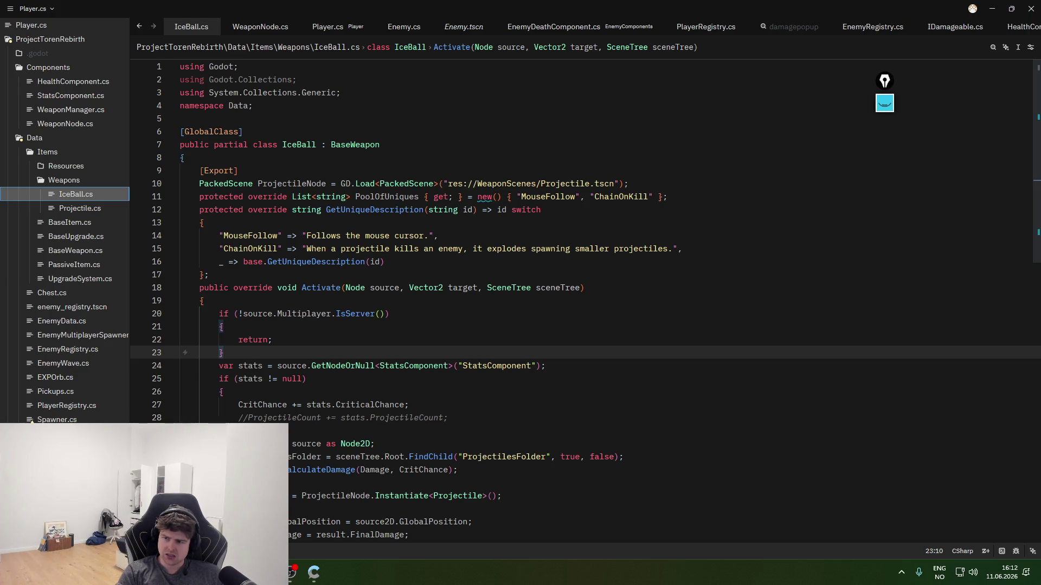
{"action": "left_click", "coordinate": [313, 572]}
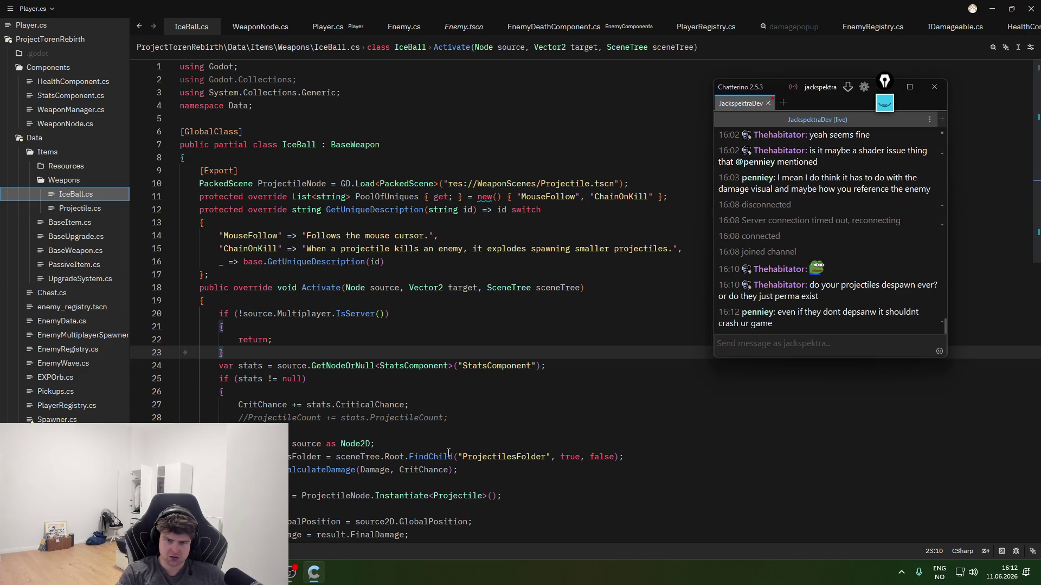
{"action": "left_click", "coordinate": [492, 429]}
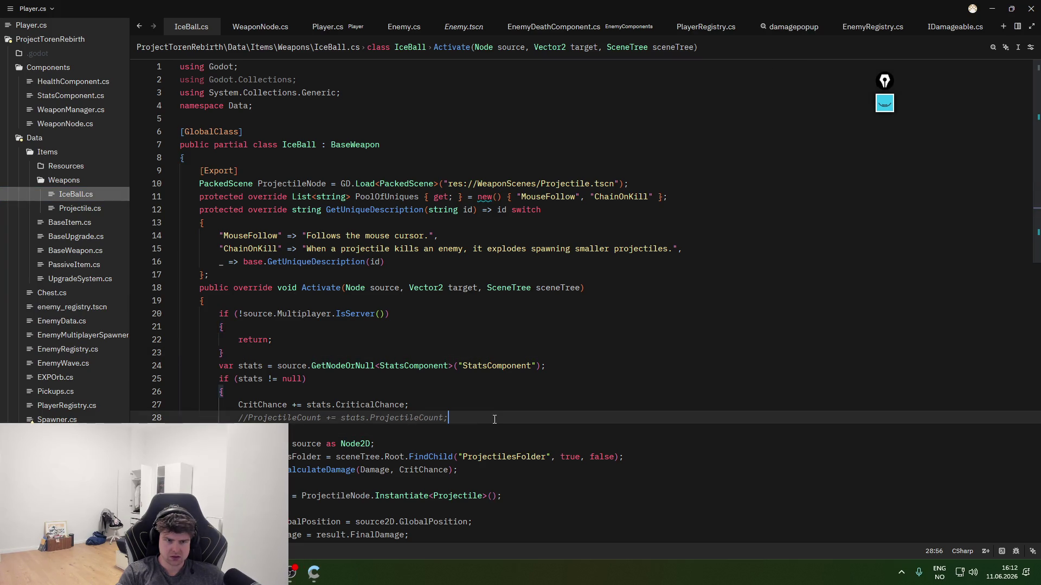
{"action": "left_click", "coordinate": [492, 418]}
{"action": "left_click", "coordinate": [491, 405]}
{"action": "mouse_move", "coordinate": [252, 405]}
{"action": "left_mouse_down"}
{"action": "mouse_move", "coordinate": [428, 407]}
{"action": "mouse_move", "coordinate": [220, 414]}
{"action": "mouse_move", "coordinate": [238, 405]}
{"action": "left_mouse_up"}
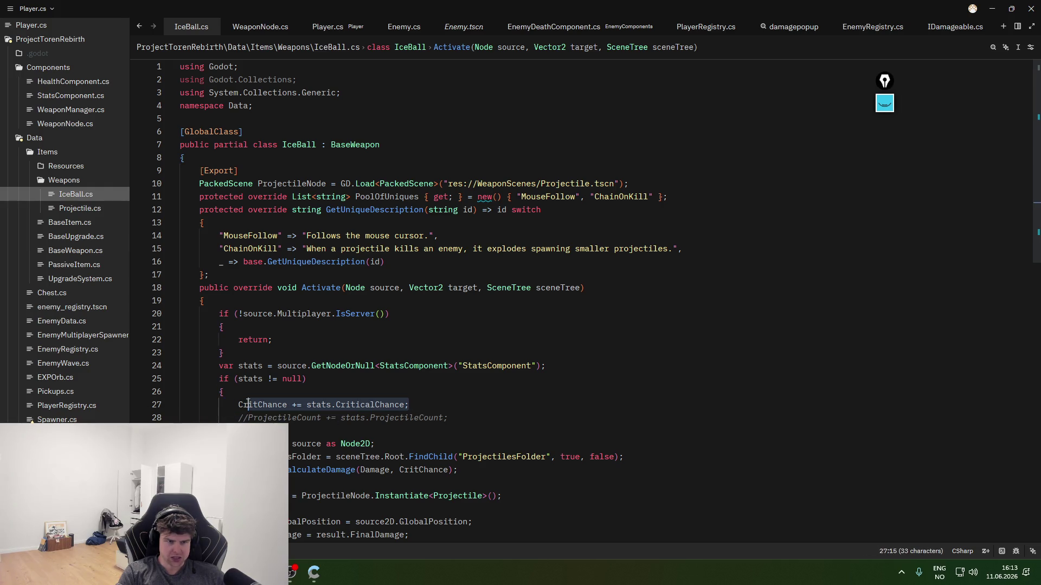
{"action": "left_click", "coordinate": [308, 405]}
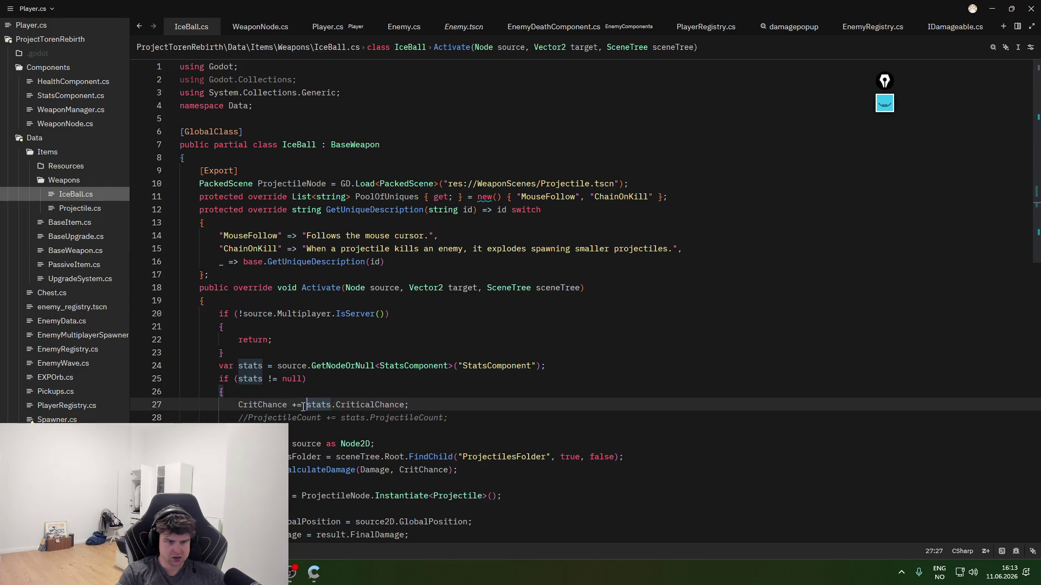
{"action": "left_click_drag", "start_coordinate": [323, 404], "coordinate": [374, 404]}
{"action": "double_click", "coordinate": [402, 405]}
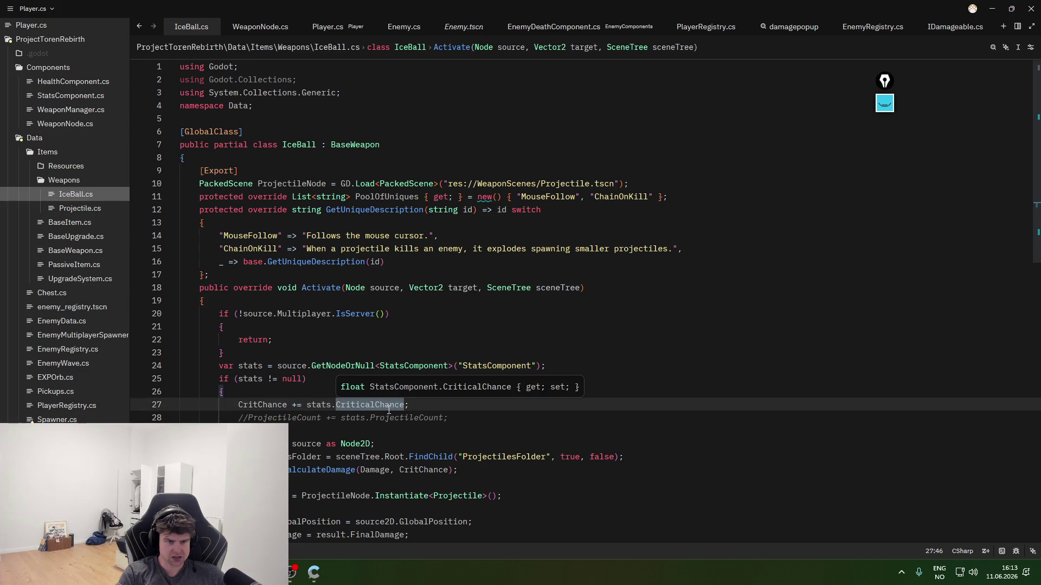
{"action": "scroll", "coordinate": [388, 409], "scroll_direction": "down", "scroll_amount": 2}
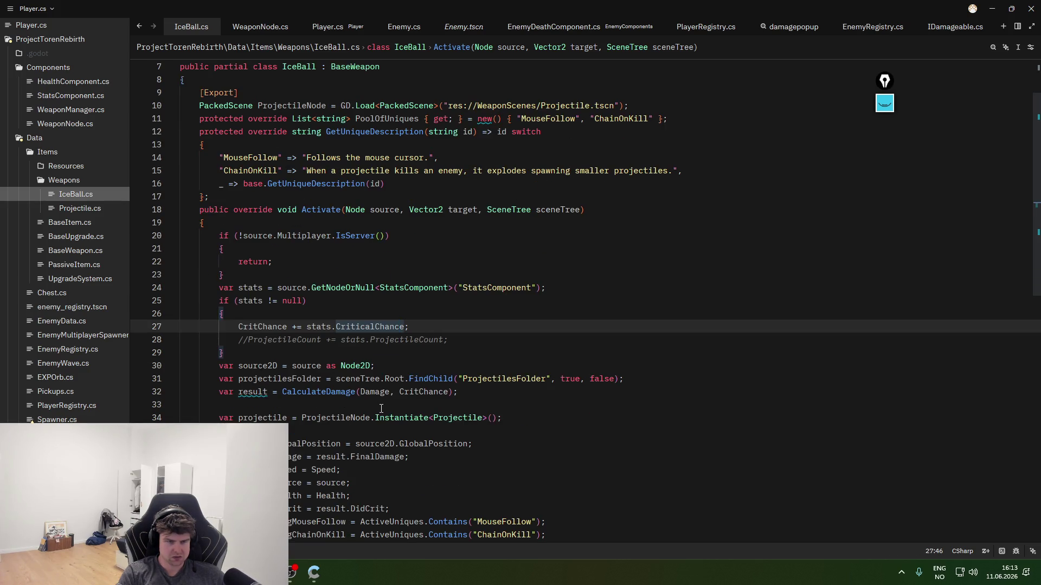
{"action": "scroll", "coordinate": [377, 406], "scroll_direction": "up", "scroll_amount": 1}
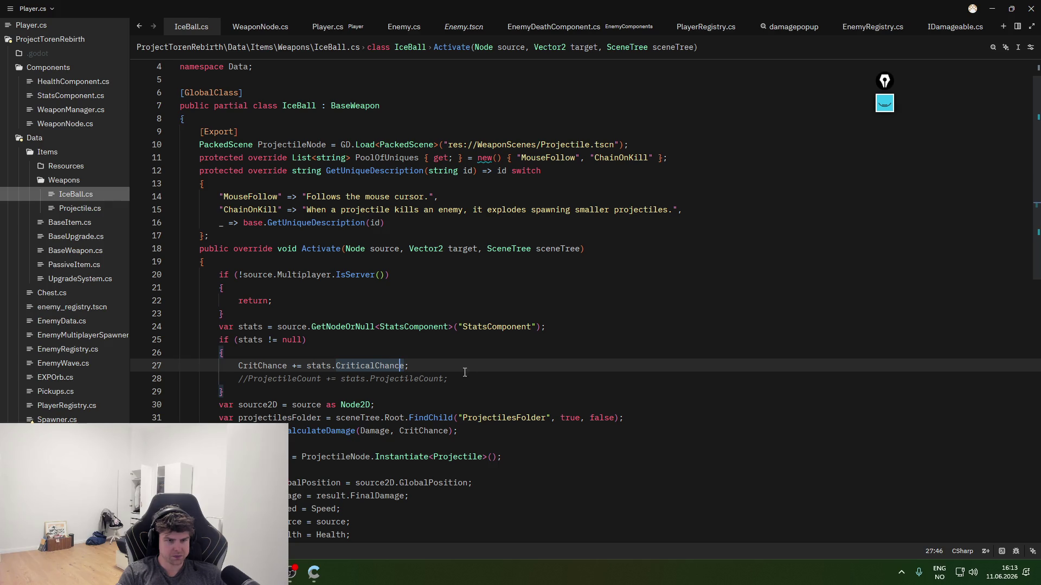
{"action": "left_click", "coordinate": [443, 366]}
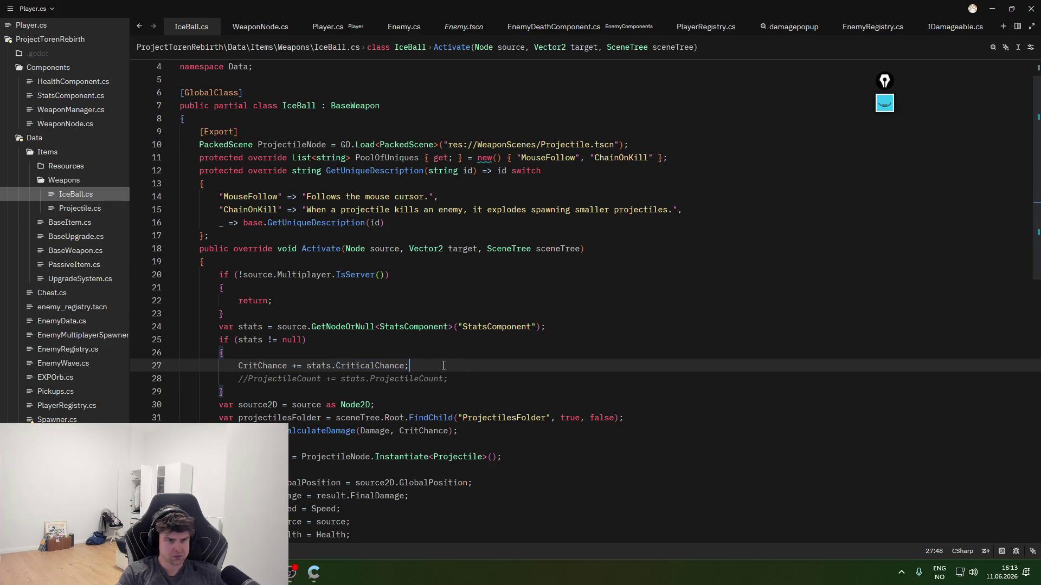
{"action": "mouse_move", "coordinate": [443, 365]}
{"action": "left_mouse_down"}
{"action": "mouse_move", "coordinate": [239, 366]}
{"action": "mouse_move", "coordinate": [215, 329]}
{"action": "left_mouse_up"}
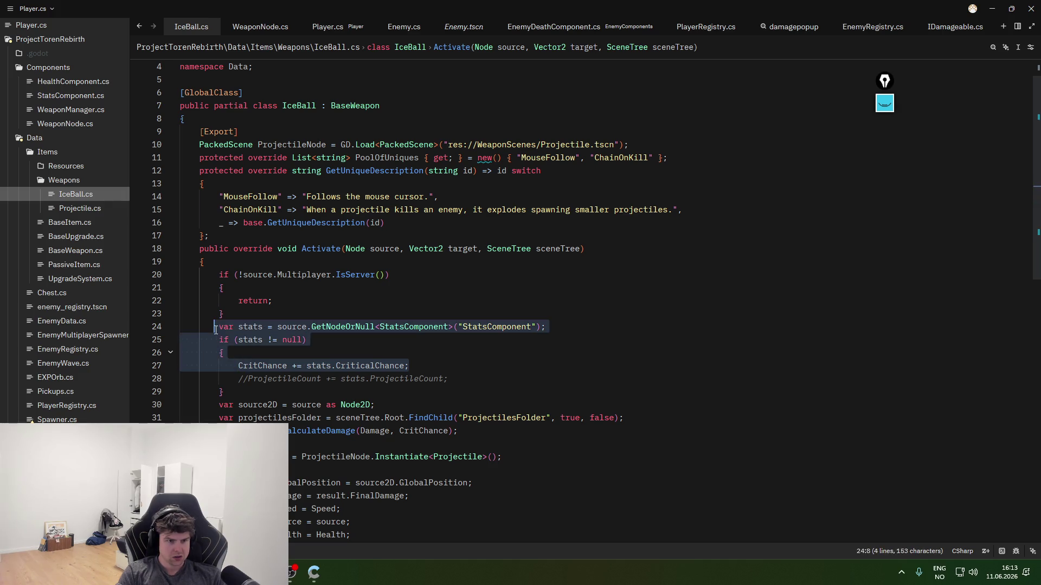
{"action": "key", "text": "Delete"}
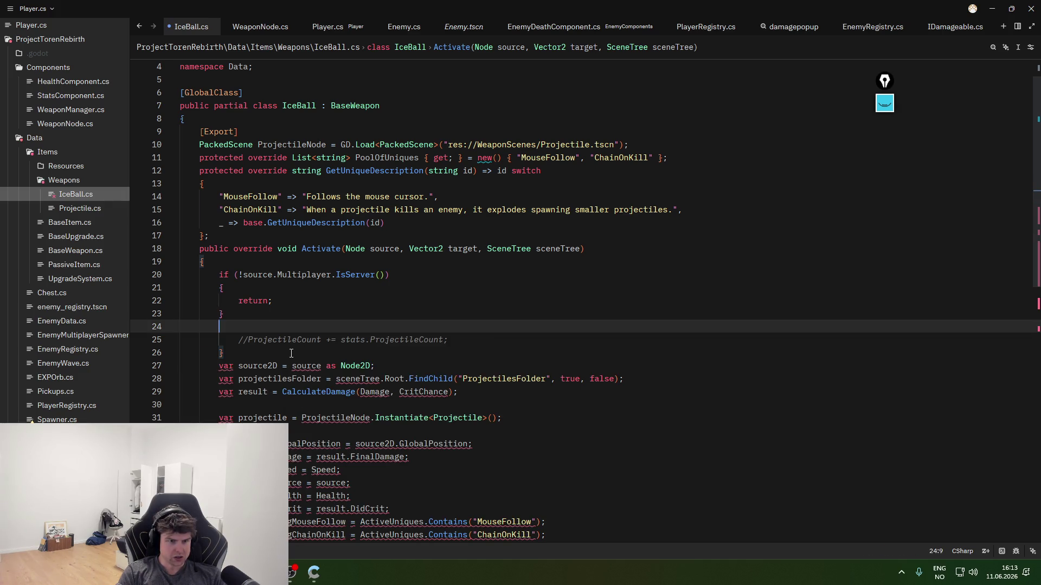
{"action": "key", "text": "ctrl+z"}
{"action": "key", "text": "ctrl+z"}
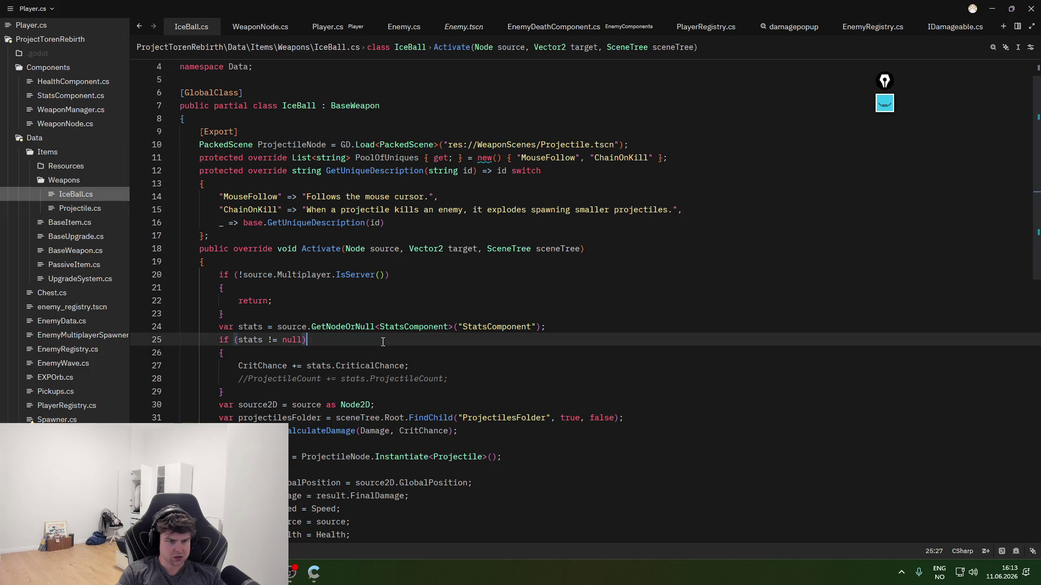
{"action": "left_click", "coordinate": [562, 326]}
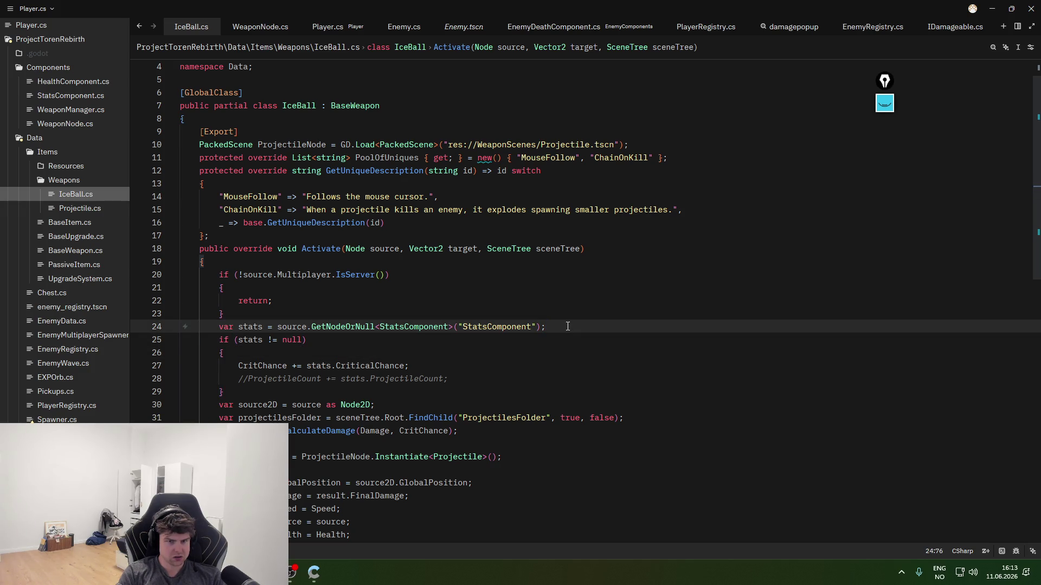
{"action": "left_click", "coordinate": [322, 234]}
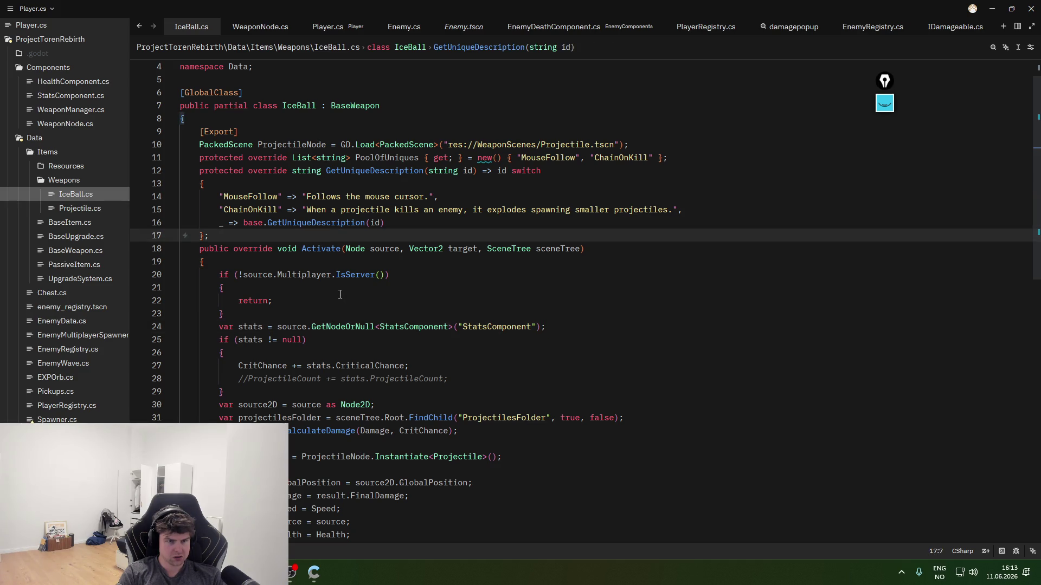
{"action": "scroll", "coordinate": [340, 295], "scroll_direction": "down", "scroll_amount": 5}
{"action": "scroll", "coordinate": [340, 295], "scroll_direction": "up", "scroll_amount": 7}
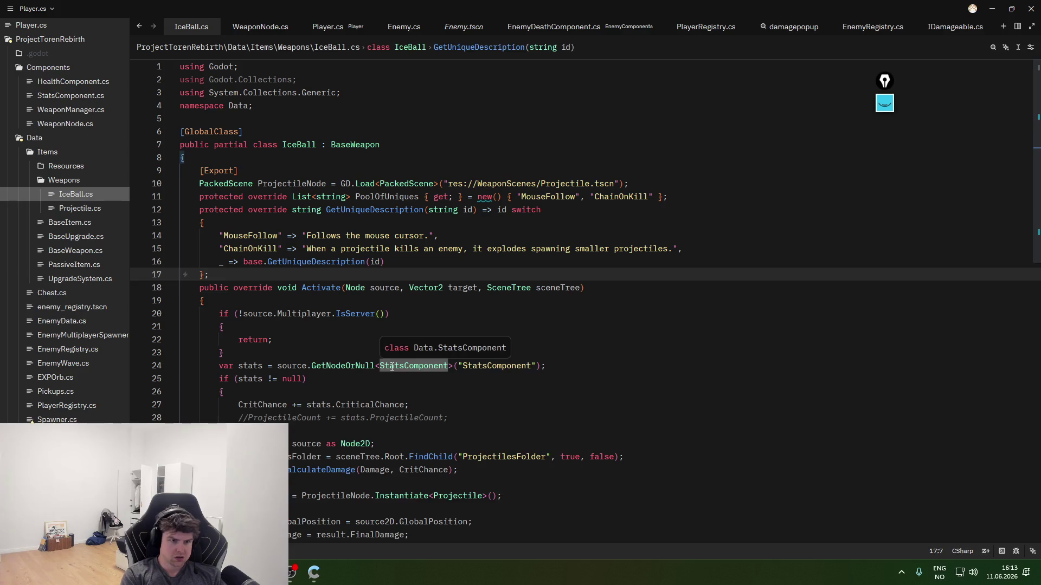
{"action": "key", "text": "Return"}
{"action": "type", "text": "public overr"}
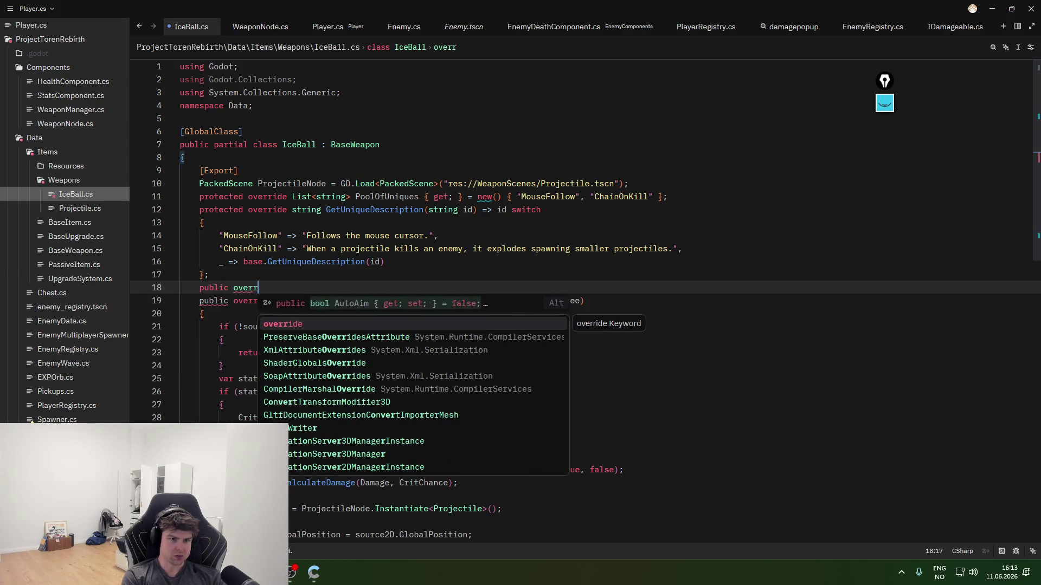
{"action": "type", "text": "ide"}
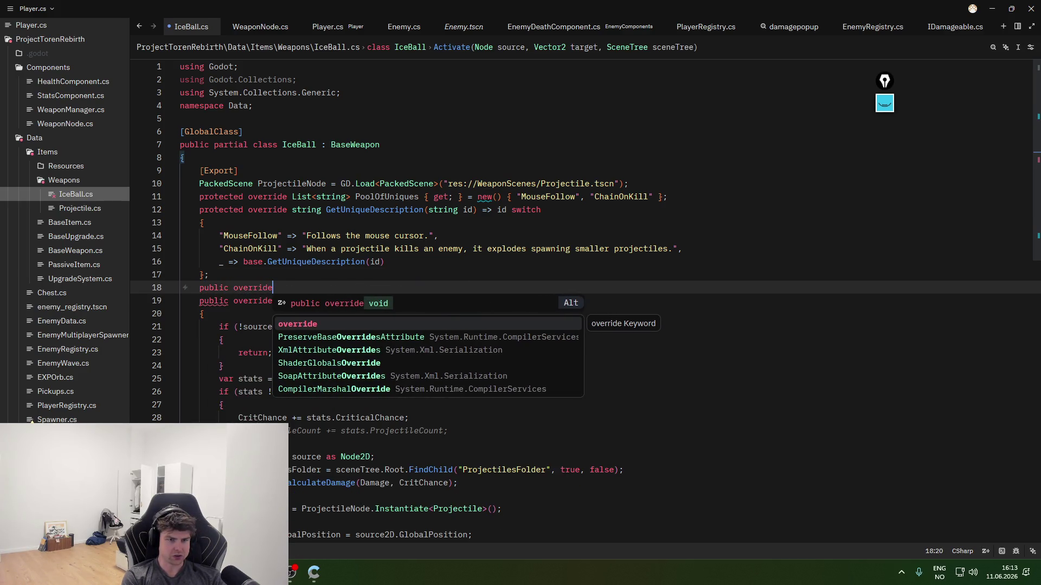
{"action": "key", "text": "BackSpace"}
{"action": "key", "text": "BackSpace"}
{"action": "key", "text": "BackSpace"}
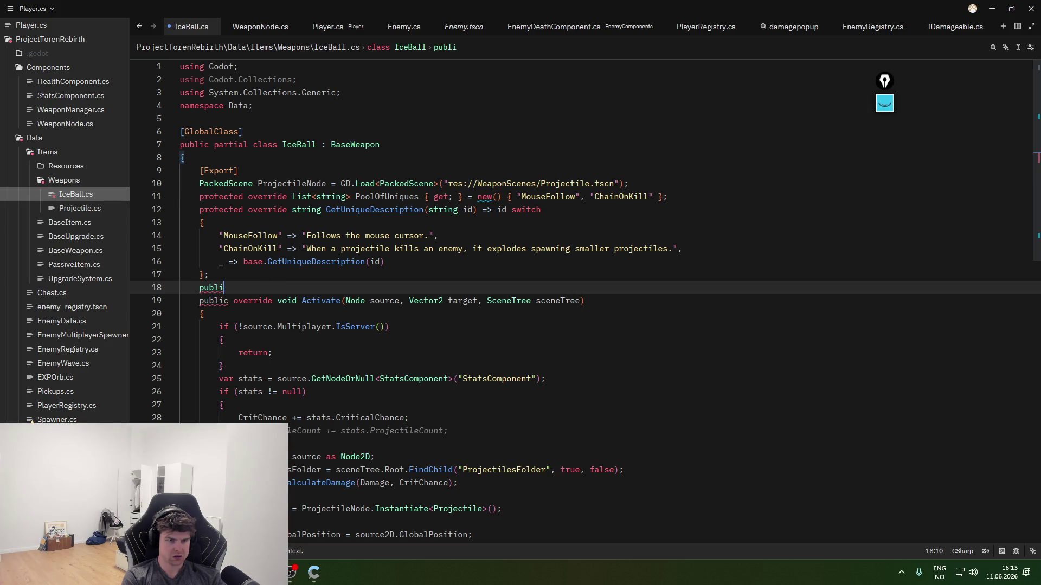
{"action": "key", "text": "BackSpace"}
{"action": "key", "text": "BackSpace"}
{"action": "key", "text": "BackSpace"}
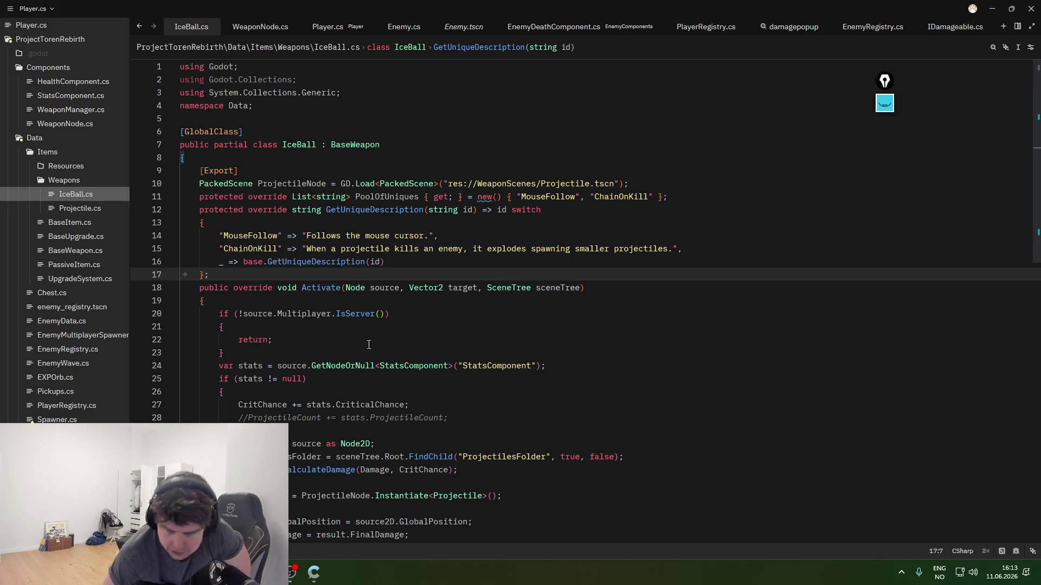
{"action": "left_click", "coordinate": [313, 572]}
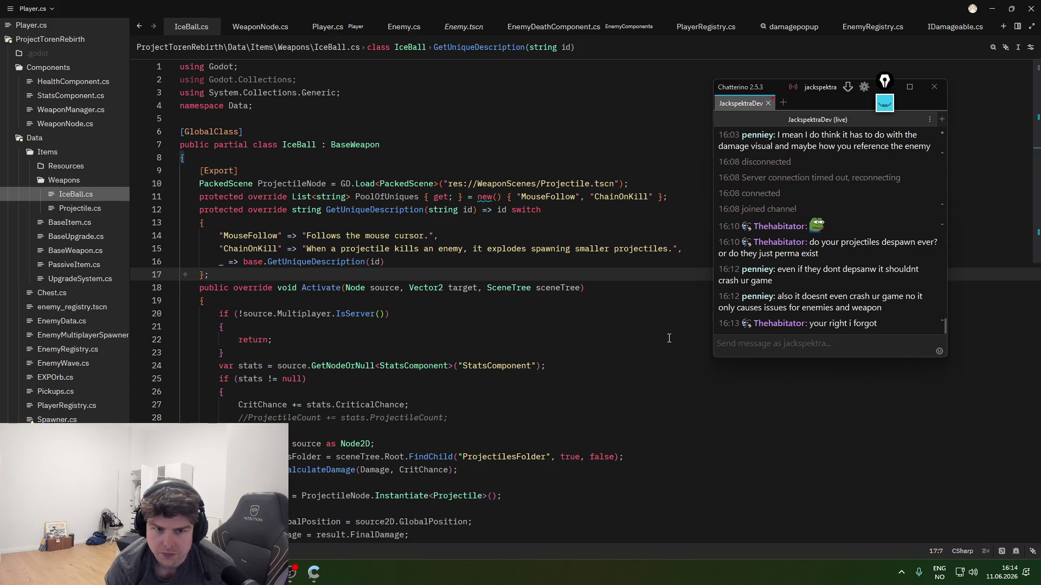
- Hide the stream chat behind Zed and reopen Projectile.cs, then IceBall.cs
{"action": "left_click", "coordinate": [675, 248]}
{"action": "key", "text": "alt+Tab"}
{"action": "key", "text": "alt+Tab"}
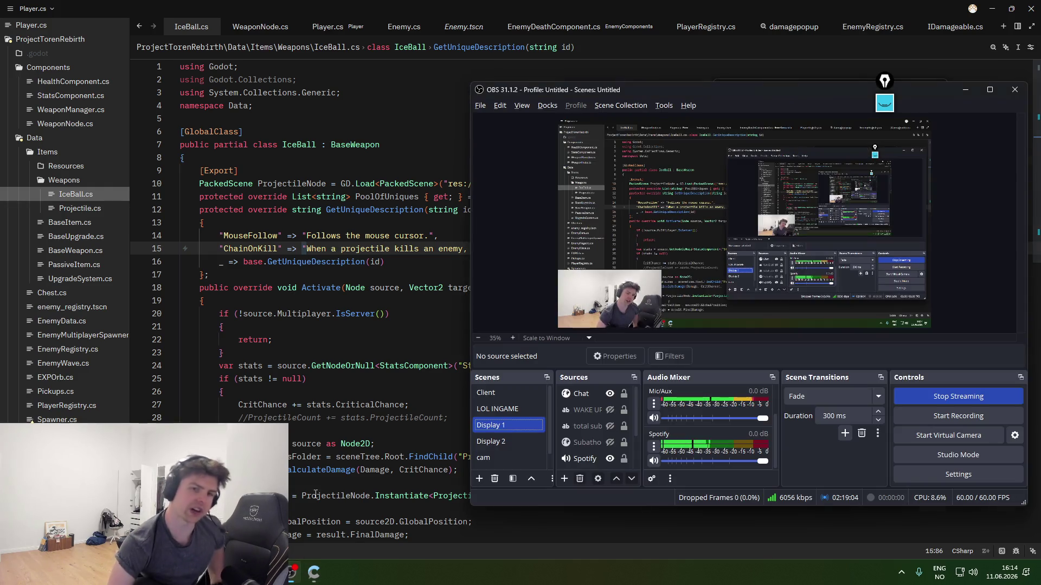
{"action": "left_click", "coordinate": [225, 327]}
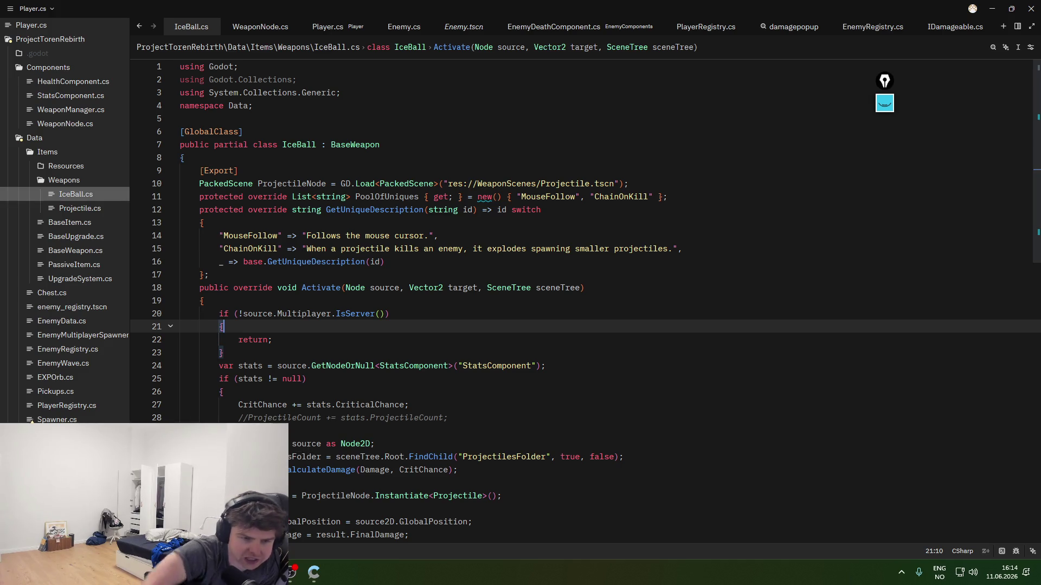
{"action": "mouse_move", "coordinate": [320, 470]}
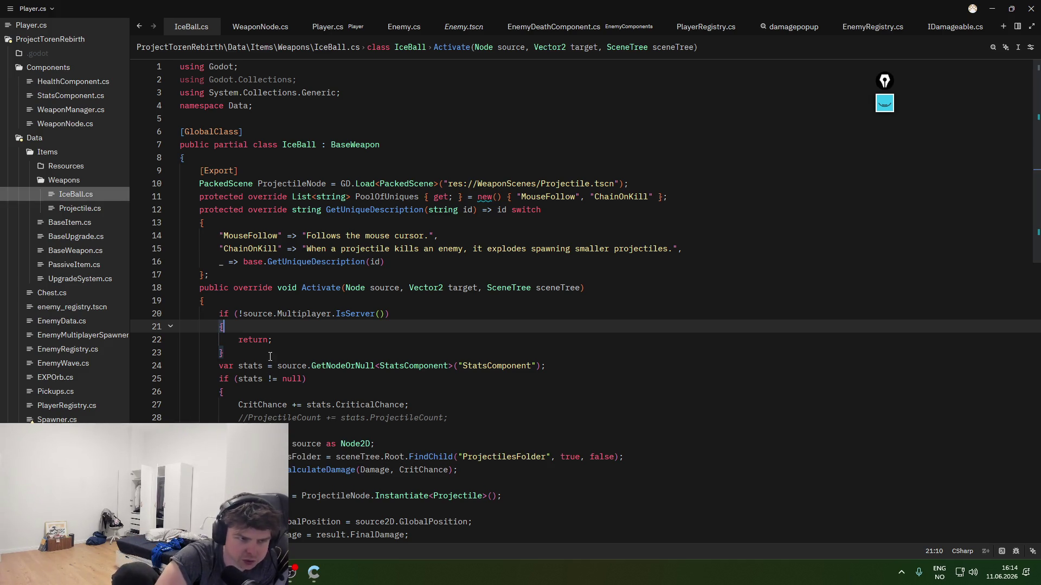
{"action": "left_click", "coordinate": [79, 208]}
{"action": "left_click", "coordinate": [76, 194]}
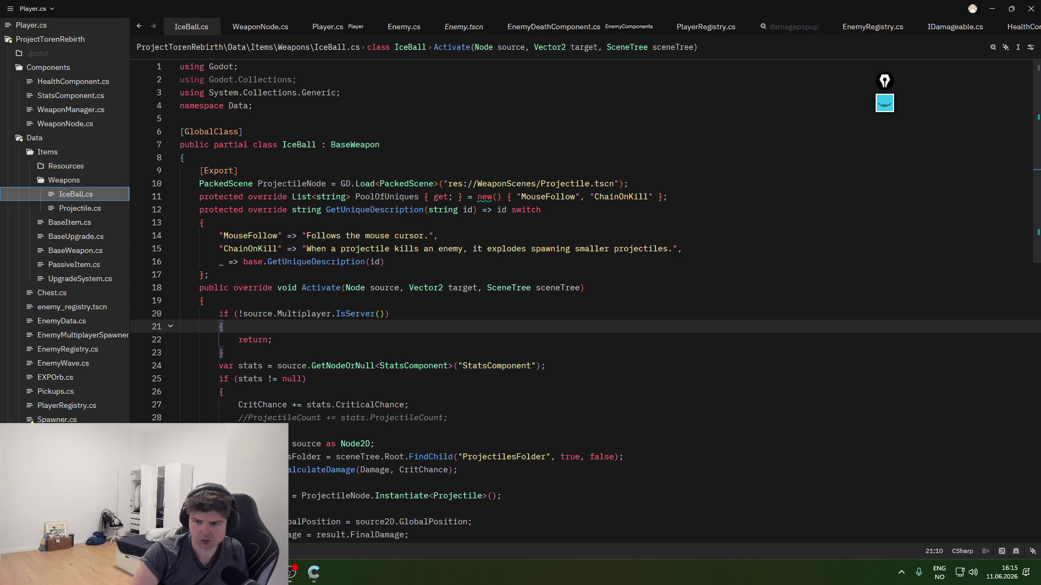
- Look over IceBall.cs's commented ProjectileCount line and early return, then switch to the Gemini chat
{"action": "left_click", "coordinate": [455, 418]}
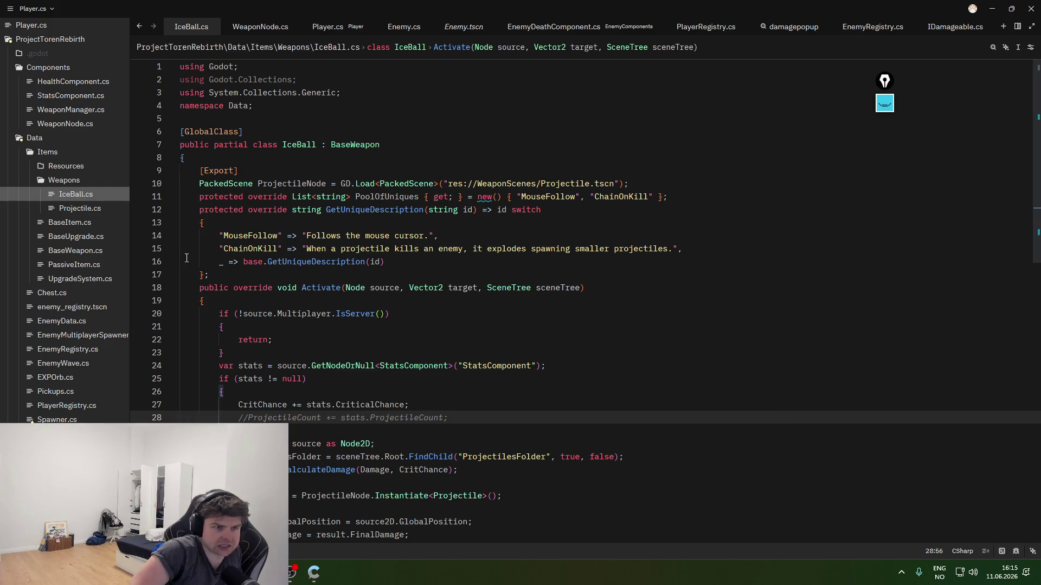
{"action": "scroll", "coordinate": [64, 209], "scroll_direction": "down", "scroll_amount": 4}
{"action": "scroll", "coordinate": [63, 209], "scroll_direction": "down", "scroll_amount": 5}
{"action": "scroll", "coordinate": [73, 293], "scroll_direction": "up", "scroll_amount": 8}
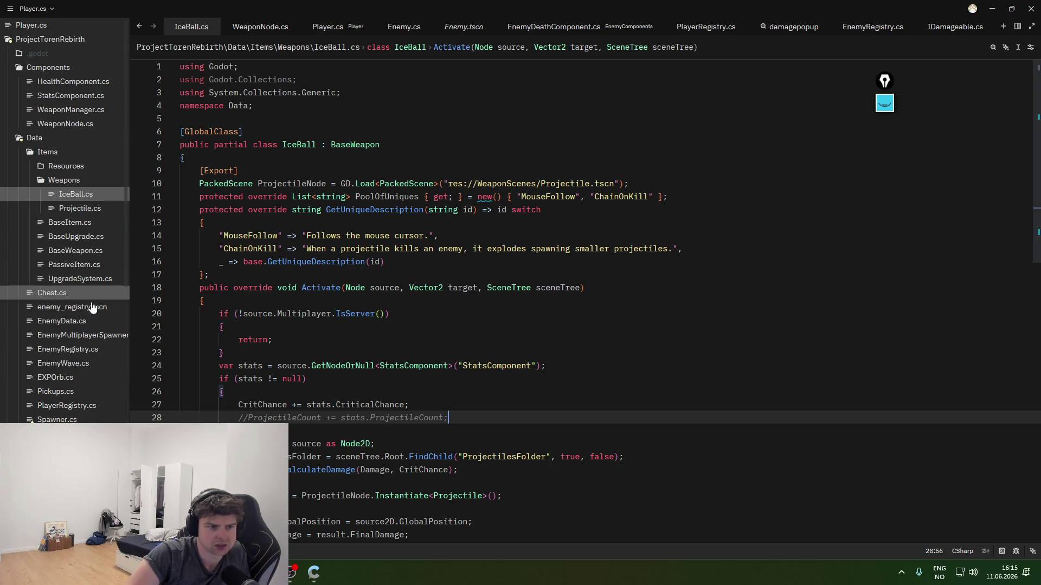
{"action": "left_click", "coordinate": [312, 470]}
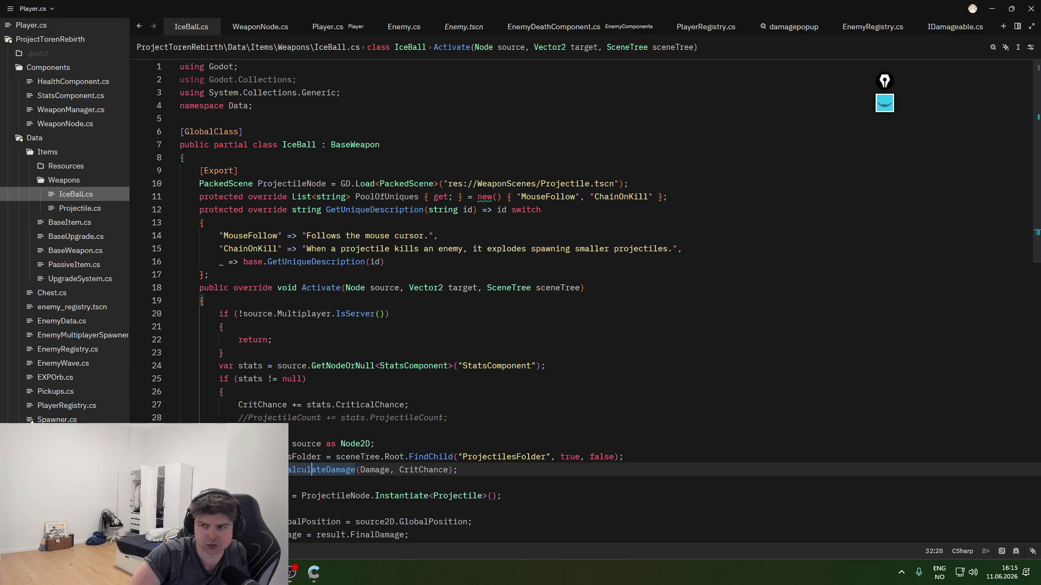
{"action": "left_click", "coordinate": [642, 335]}
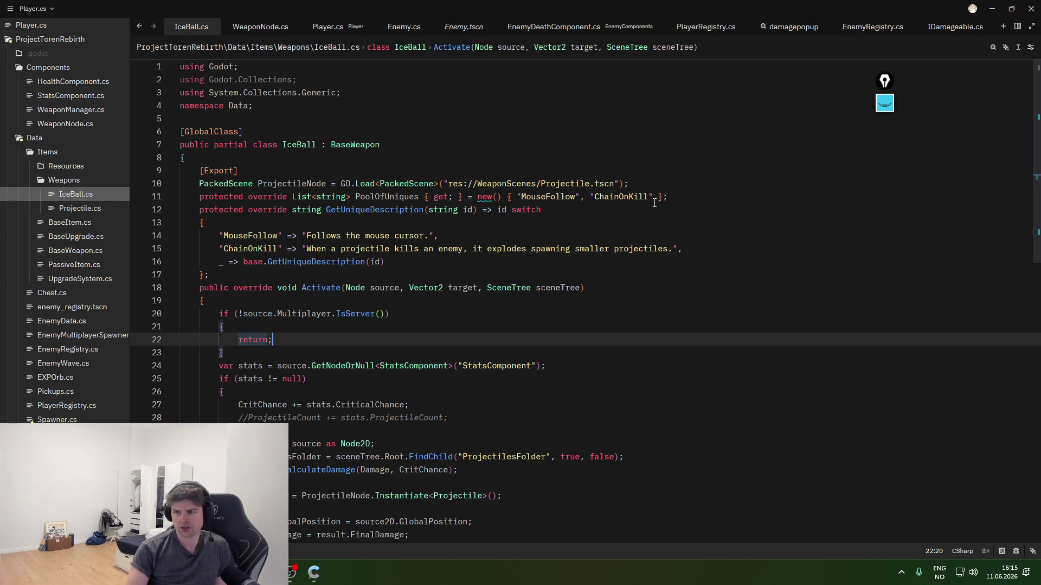
{"action": "key", "text": "alt+Tab"}
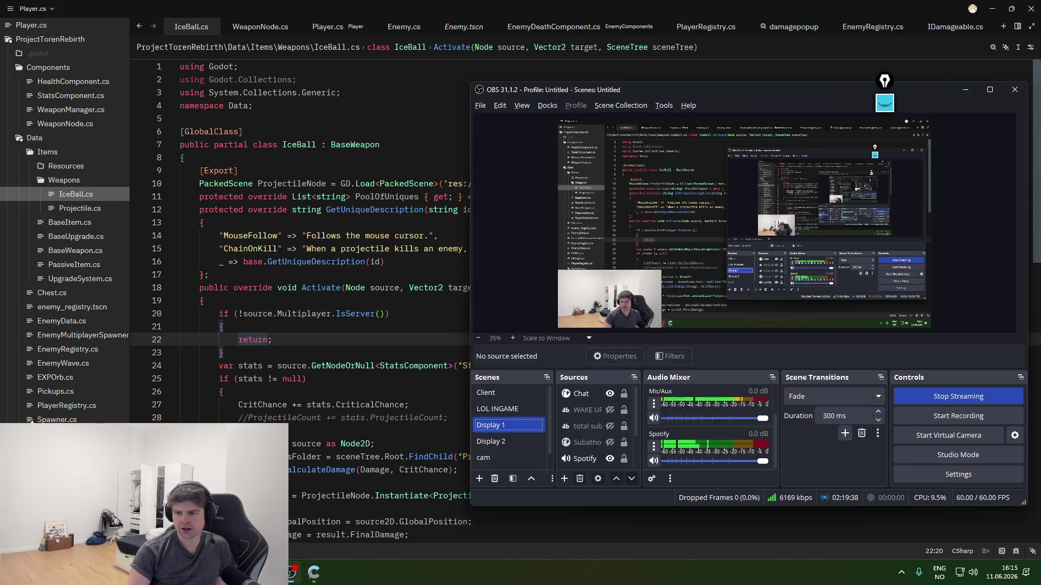
{"action": "key", "text": "alt+Tab"}
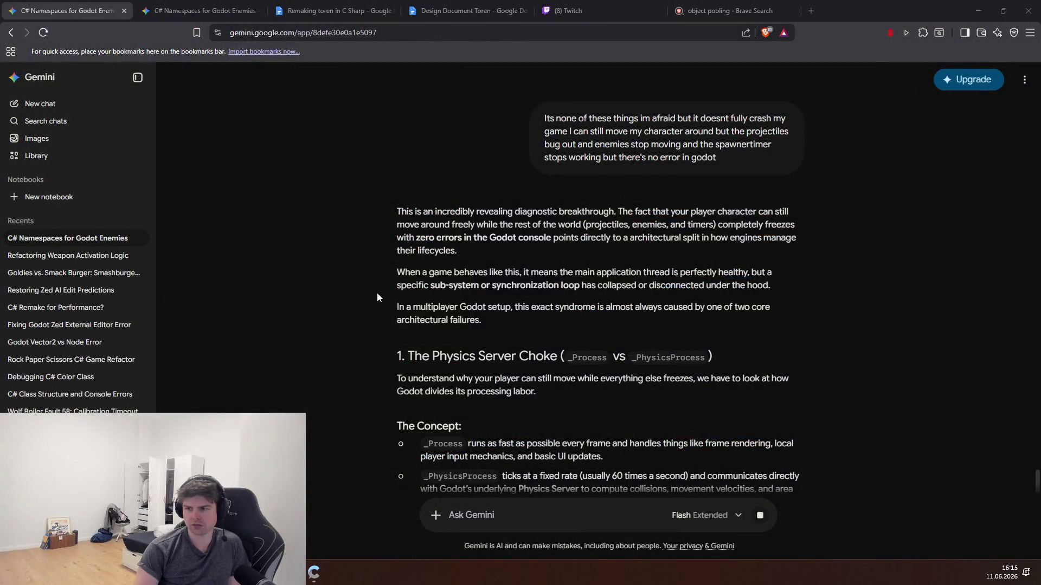
- Read Gemini's Projectile.cs cleanup trap, highlighting the _Process versus _PhysicsProcess movement lines
{"action": "scroll", "coordinate": [376, 293], "scroll_direction": "down", "scroll_amount": 2}
{"action": "mouse_move", "coordinate": [396, 270]}
{"action": "left_mouse_down"}
{"action": "mouse_move", "coordinate": [633, 274]}
{"action": "mouse_move", "coordinate": [660, 290]}
{"action": "left_mouse_up"}
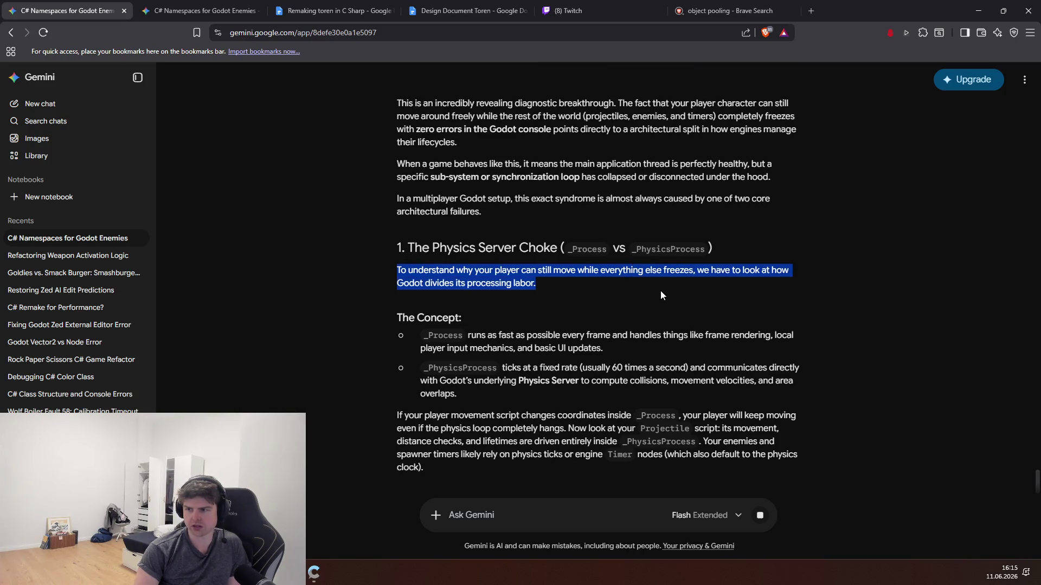
{"action": "left_click", "coordinate": [660, 291]}
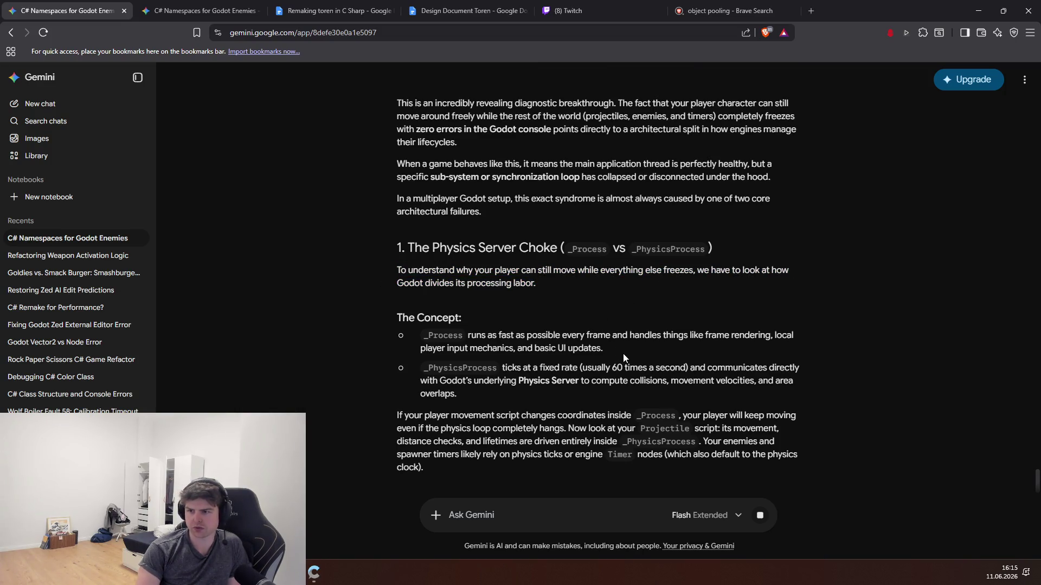
{"action": "left_click_drag", "start_coordinate": [601, 347], "coordinate": [397, 317]}
{"action": "left_click", "coordinate": [598, 344]}
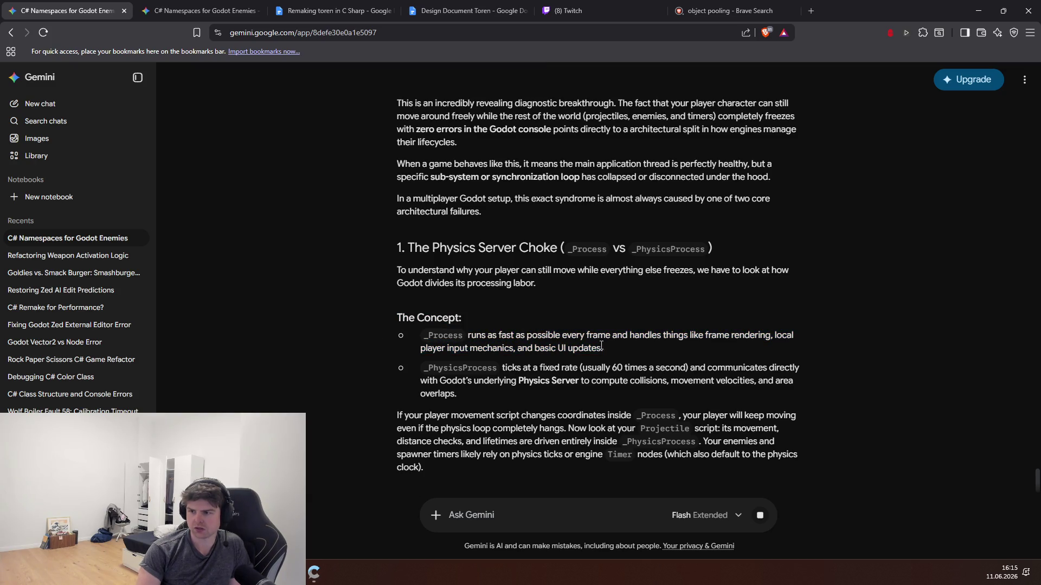
{"action": "scroll", "coordinate": [613, 357], "scroll_direction": "down", "scroll_amount": 1}
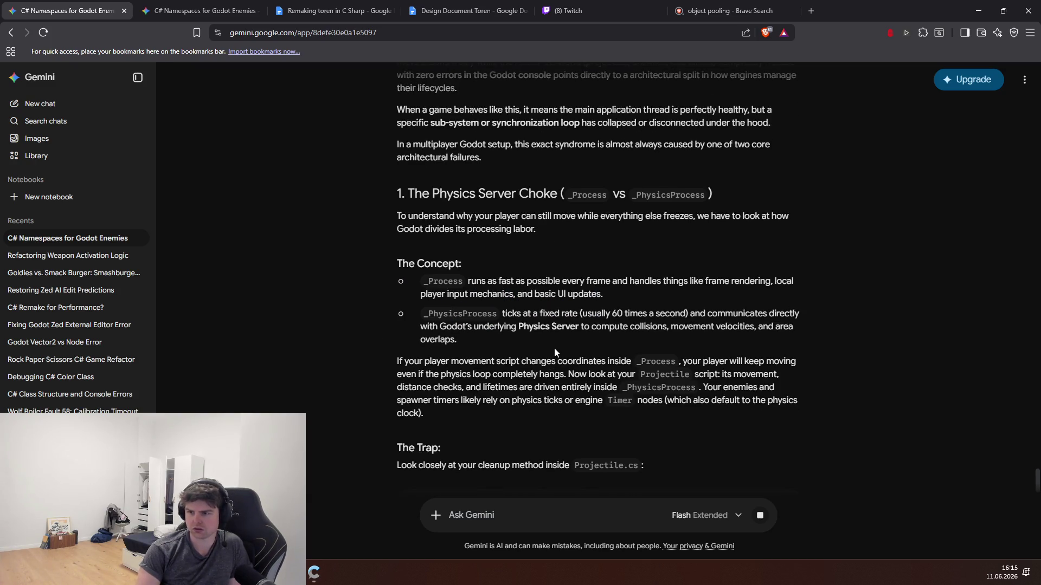
{"action": "left_click_drag", "start_coordinate": [396, 361], "coordinate": [673, 366]}
{"action": "left_click_drag", "start_coordinate": [682, 372], "coordinate": [692, 387]}
{"action": "left_click", "coordinate": [692, 387]}
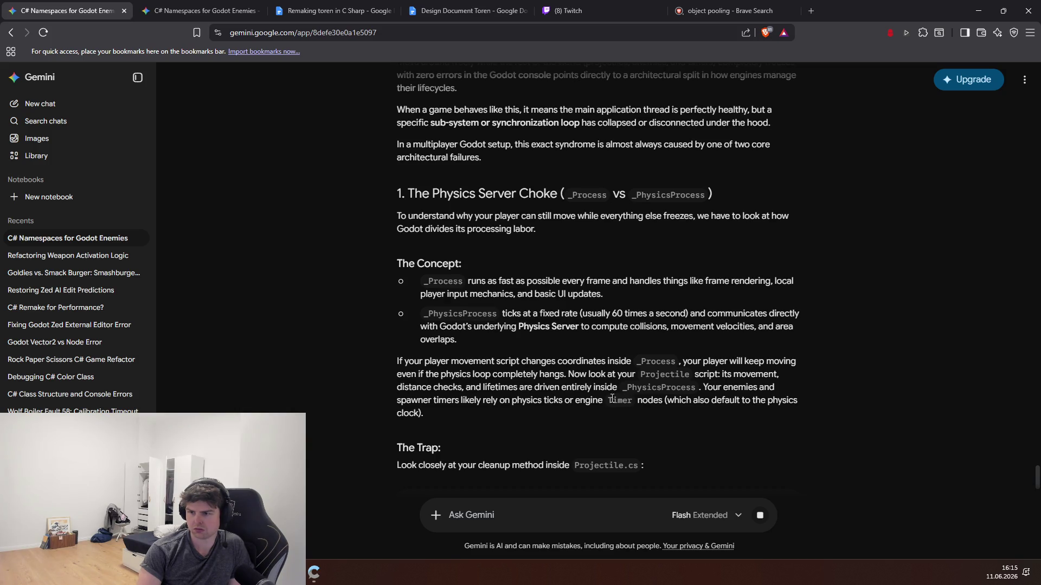
- Scroll on to Gemini's advice about testing the weapon, highlighting that sentence
{"action": "scroll", "coordinate": [612, 414], "scroll_direction": "down", "scroll_amount": 1}
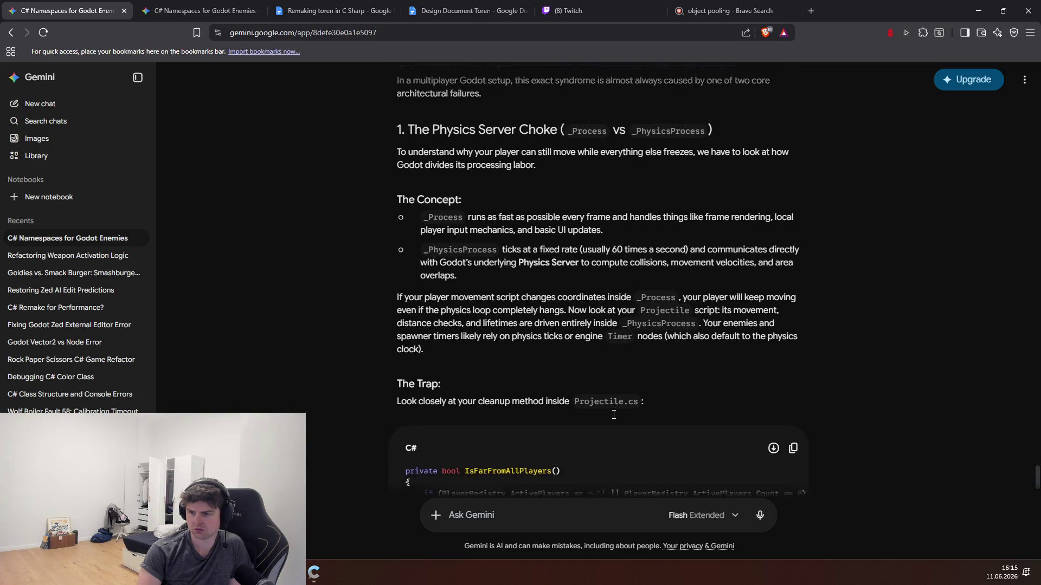
{"action": "scroll", "coordinate": [613, 415], "scroll_direction": "down", "scroll_amount": 1}
{"action": "scroll", "coordinate": [576, 389], "scroll_direction": "down", "scroll_amount": 2}
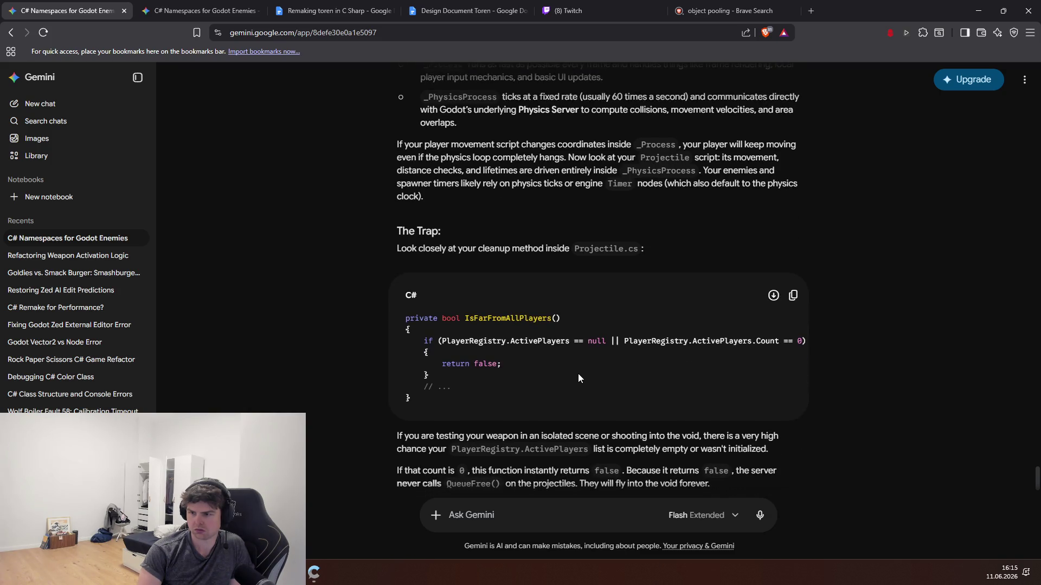
{"action": "mouse_move", "coordinate": [436, 436]}
{"action": "left_mouse_down"}
{"action": "mouse_move", "coordinate": [752, 436]}
{"action": "mouse_move", "coordinate": [790, 451]}
{"action": "left_mouse_up"}
{"action": "left_click", "coordinate": [790, 451]}
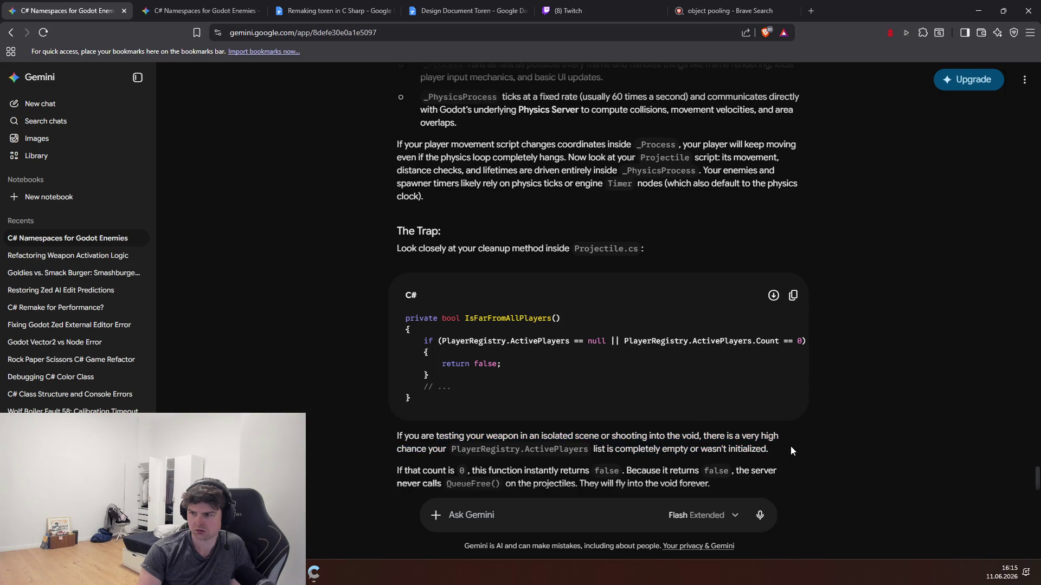
- Read the peer-overflow point about high fire rate leaving hundreds or thousands of active Area2D nodes
{"action": "scroll", "coordinate": [791, 446], "scroll_direction": "down", "scroll_amount": 1}
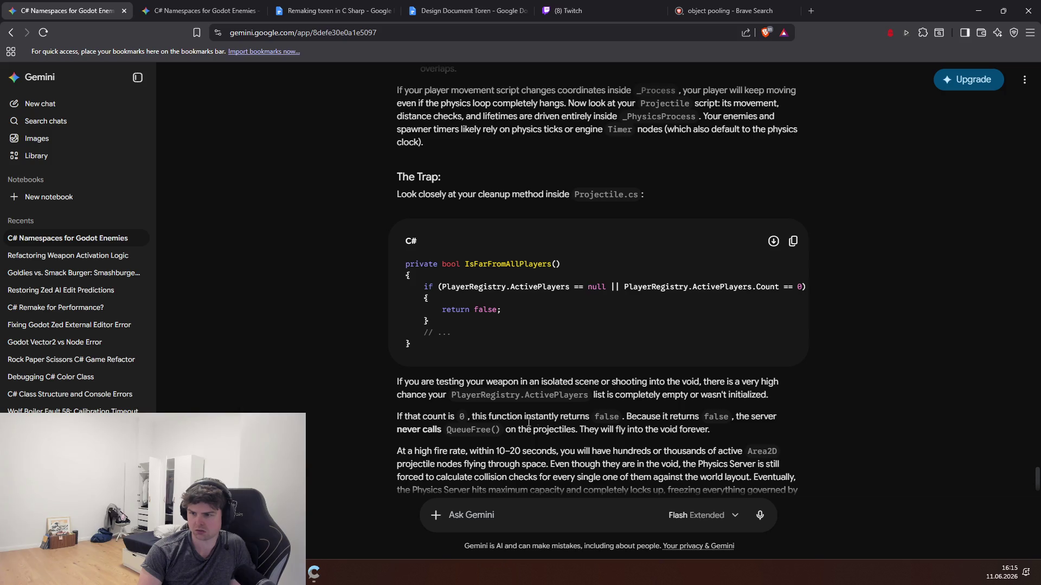
{"action": "scroll", "coordinate": [408, 430], "scroll_direction": "down", "scroll_amount": 1}
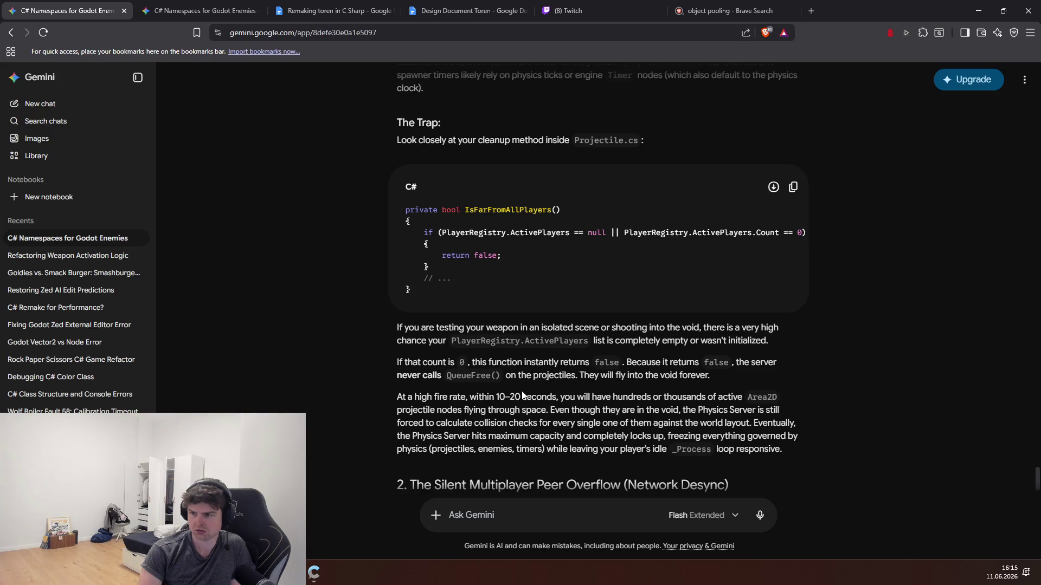
{"action": "mouse_move", "coordinate": [406, 393]}
{"action": "left_mouse_down"}
{"action": "mouse_move", "coordinate": [684, 405]}
{"action": "mouse_move", "coordinate": [779, 399]}
{"action": "left_mouse_up"}
{"action": "left_click", "coordinate": [580, 396]}
{"action": "left_click", "coordinate": [679, 401]}
{"action": "left_click", "coordinate": [721, 396]}
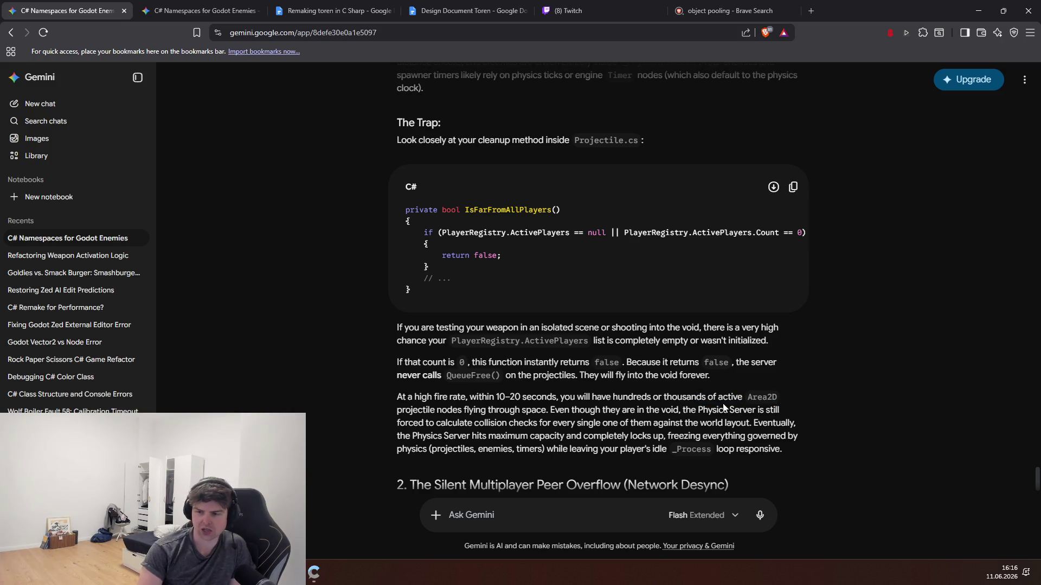
{"action": "mouse_move", "coordinate": [684, 398]}
{"action": "left_mouse_down"}
{"action": "mouse_move", "coordinate": [740, 398]}
{"action": "mouse_move", "coordinate": [633, 398]}
{"action": "left_mouse_up"}
{"action": "left_click", "coordinate": [732, 394]}
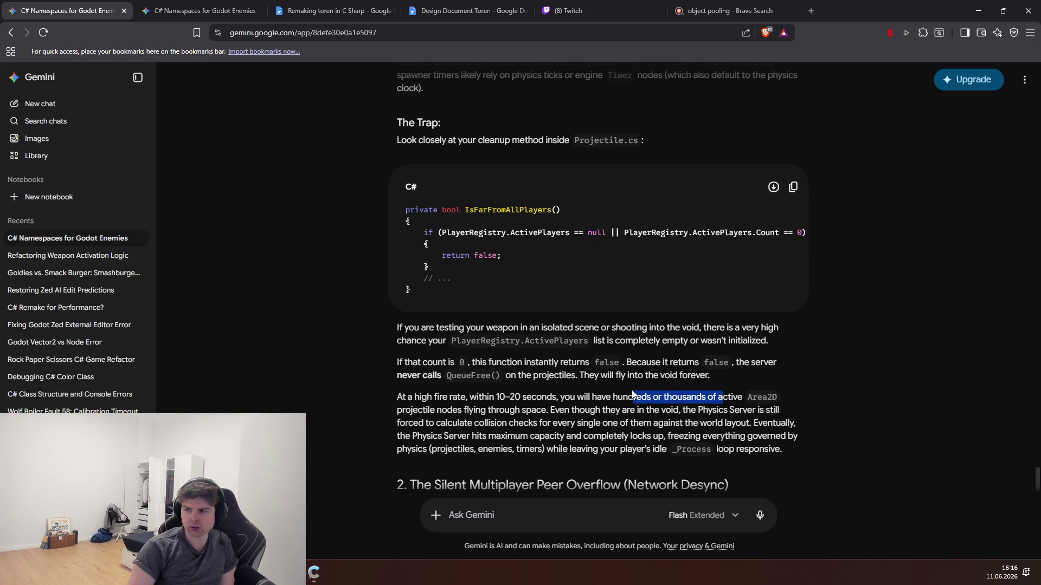
{"action": "left_click", "coordinate": [547, 376]}
{"action": "scroll", "coordinate": [529, 392], "scroll_direction": "down", "scroll_amount": 2}
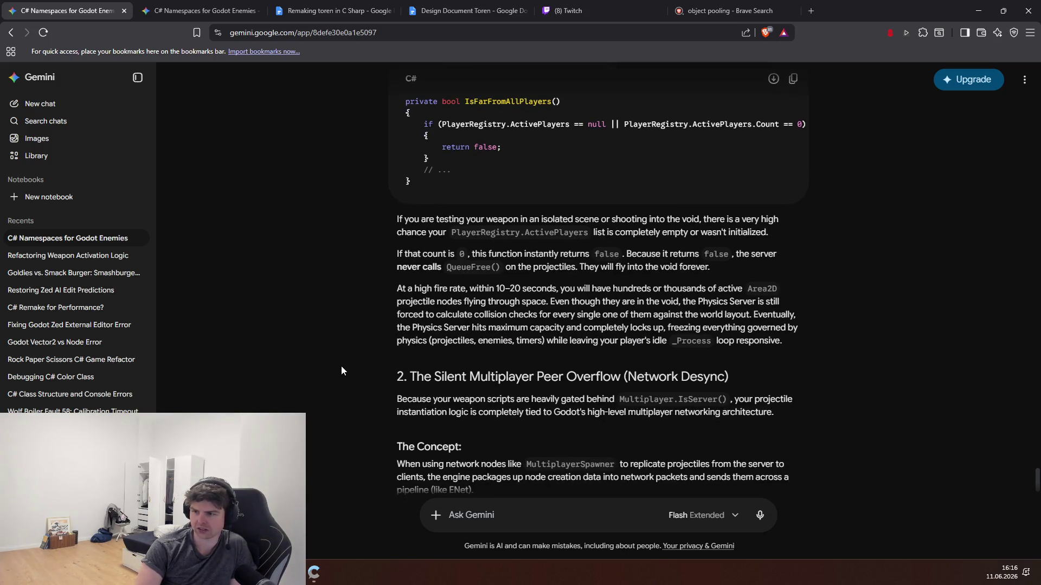
- Scroll through the network desync Trap section, highlighting its freeze symptoms, down to Diagnosing Lifecycle Freezes
{"action": "scroll", "coordinate": [341, 366], "scroll_direction": "down", "scroll_amount": 1}
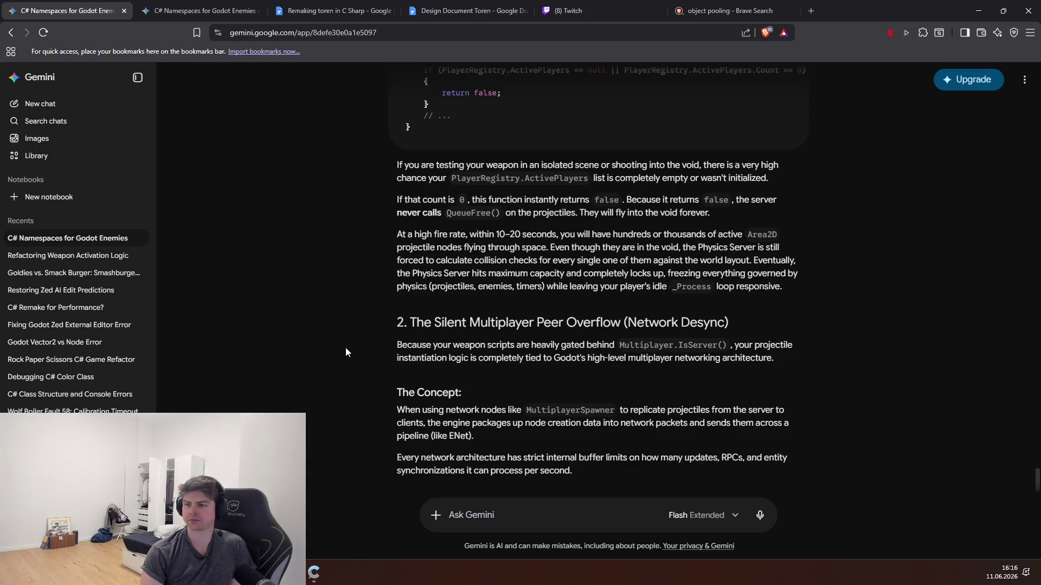
{"action": "scroll", "coordinate": [346, 348], "scroll_direction": "down", "scroll_amount": 3}
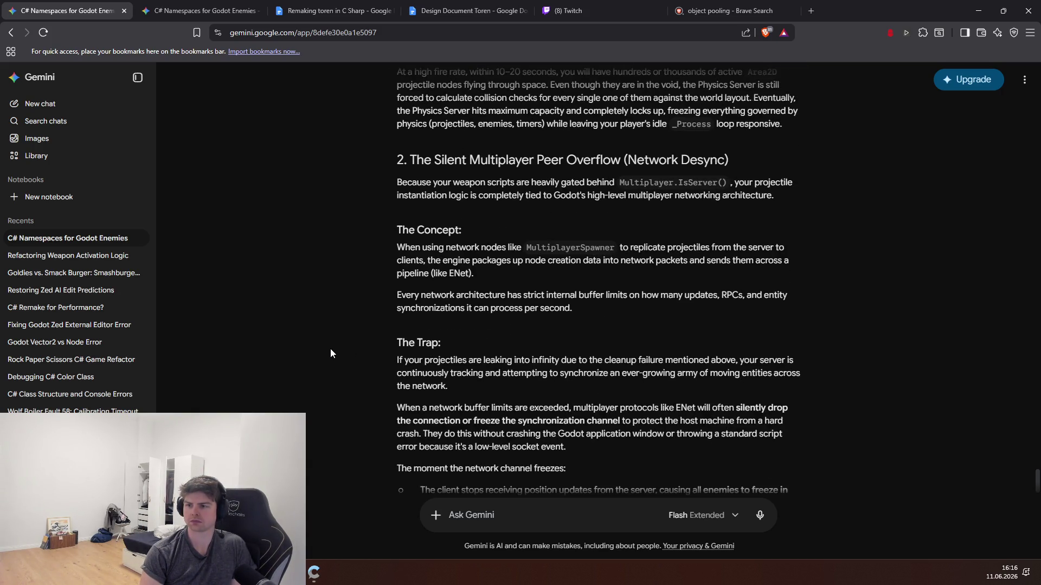
{"action": "scroll", "coordinate": [355, 351], "scroll_direction": "down", "scroll_amount": 2}
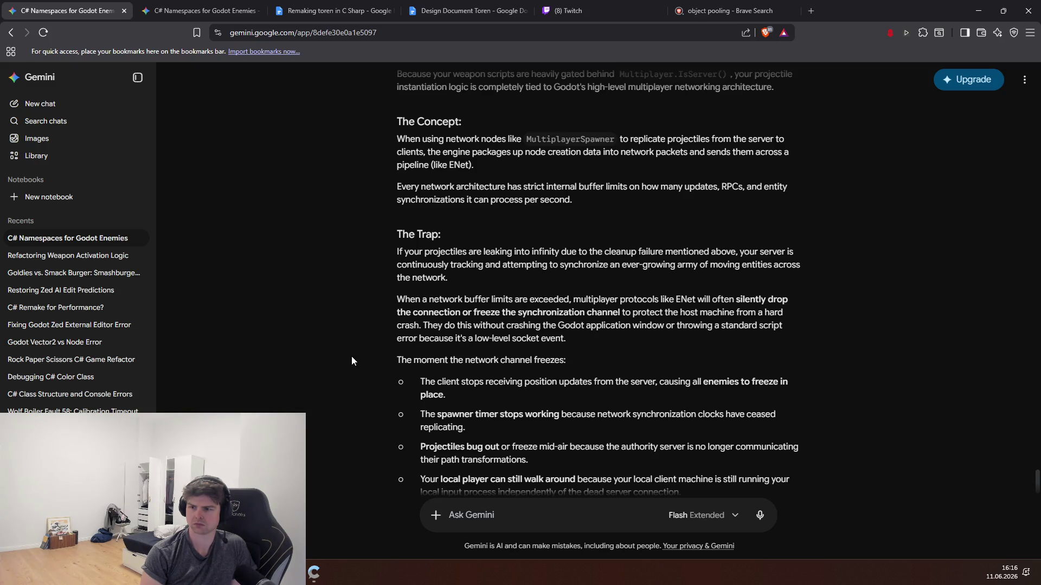
{"action": "scroll", "coordinate": [470, 379], "scroll_direction": "down", "scroll_amount": 1}
{"action": "left_click_drag", "start_coordinate": [512, 396], "coordinate": [392, 310]}
{"action": "left_click", "coordinate": [466, 371]}
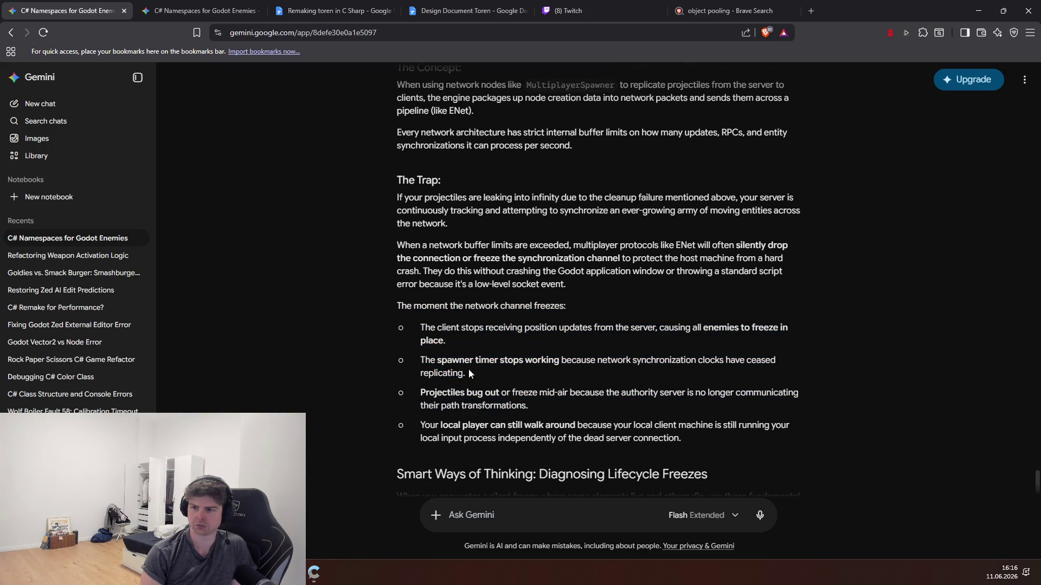
{"action": "scroll", "coordinate": [536, 396], "scroll_direction": "down", "scroll_amount": 1}
{"action": "left_click_drag", "start_coordinate": [710, 382], "coordinate": [370, 255]}
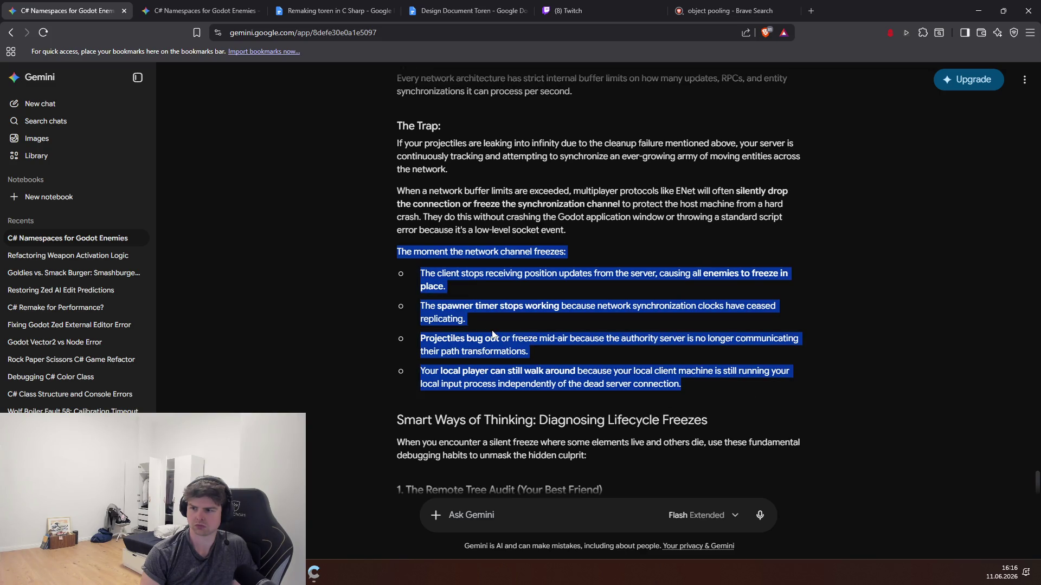
{"action": "scroll", "coordinate": [492, 333], "scroll_direction": "down", "scroll_amount": 1}
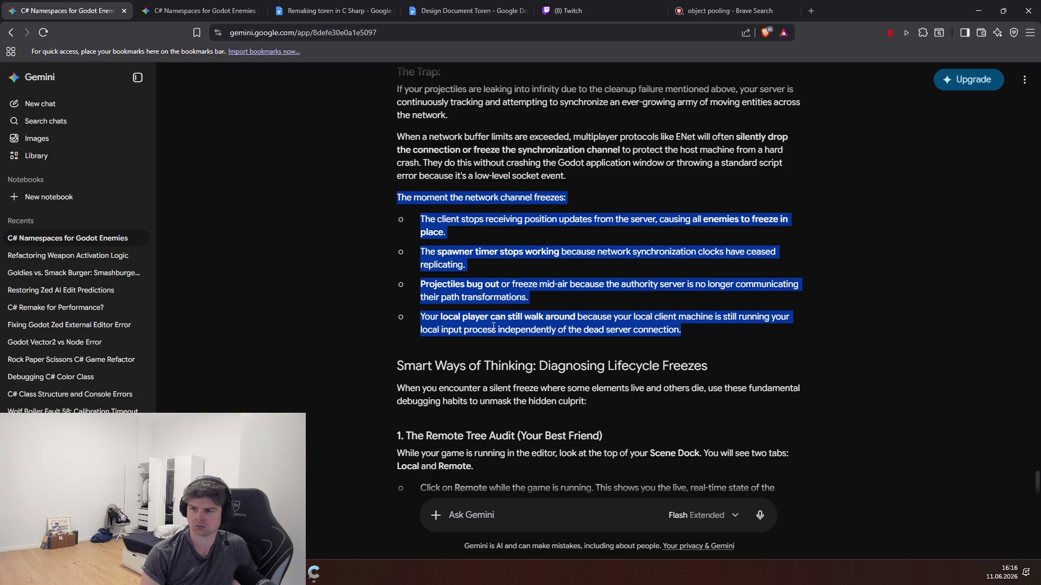
{"action": "scroll", "coordinate": [492, 327], "scroll_direction": "down", "scroll_amount": 3}
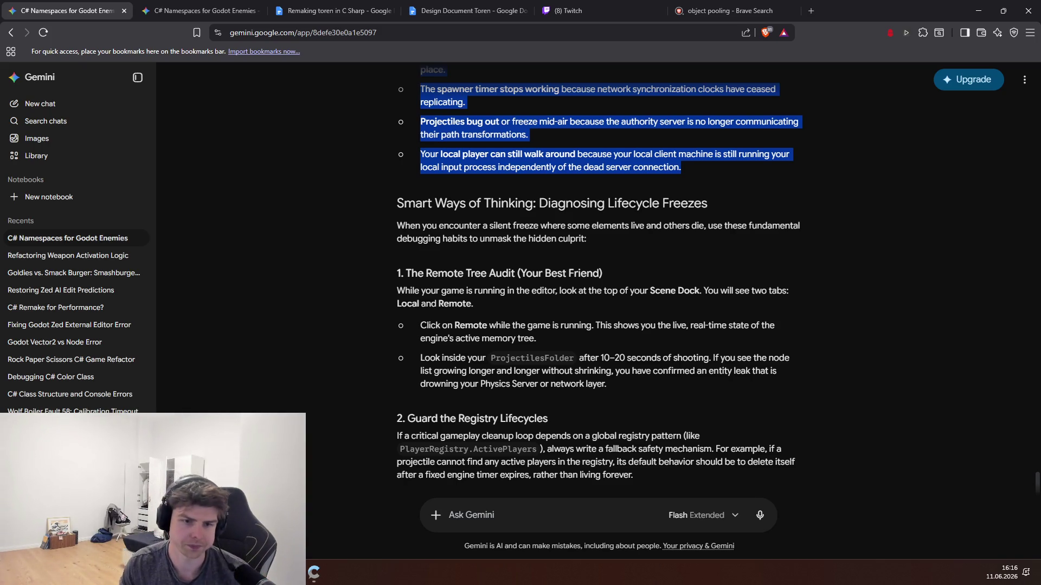
- Run the game from Godot and open the Remote scene tree, expanding Game to PlayersFolder
{"action": "key", "text": "super+d"}
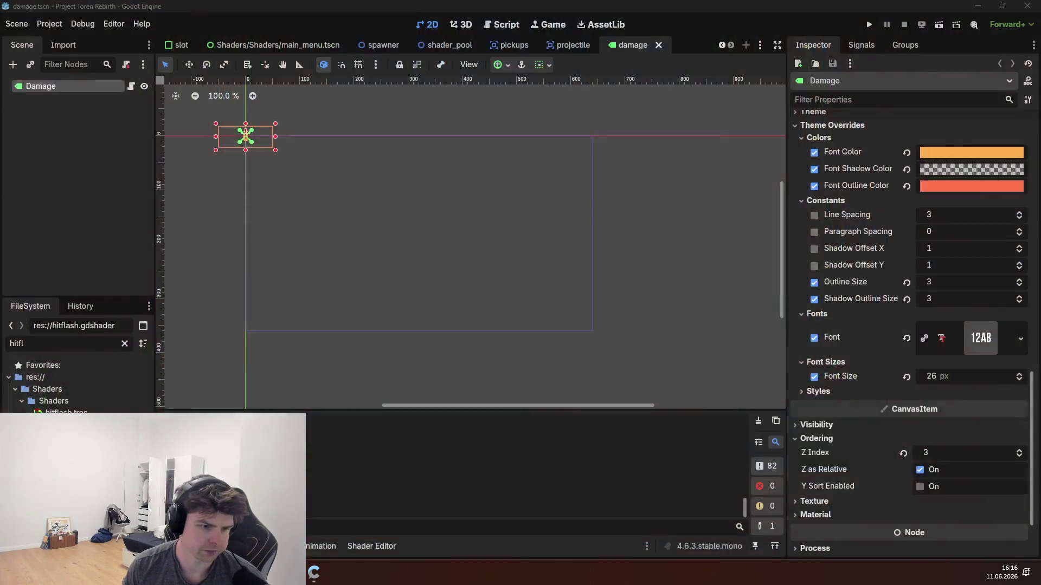
{"action": "key", "text": "super+d"}
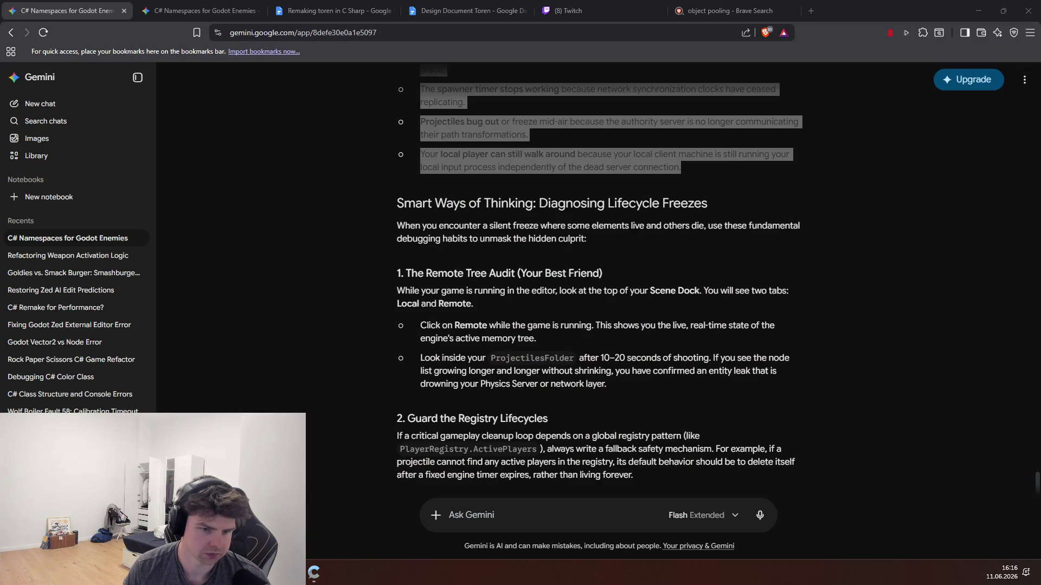
{"action": "key", "text": "alt+Tab"}
{"action": "left_click", "coordinate": [874, 22]}
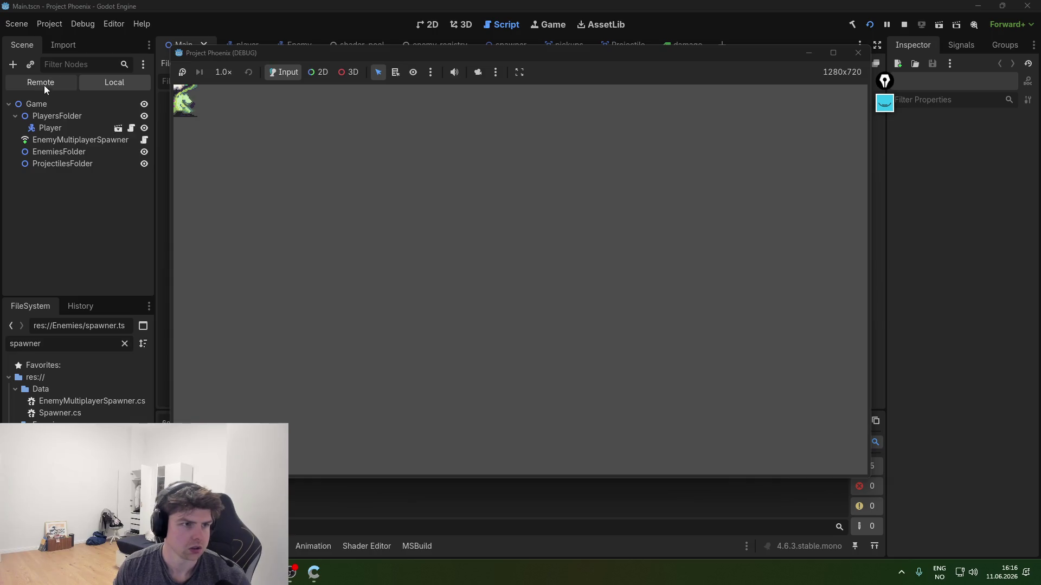
{"action": "left_click", "coordinate": [43, 86]}
{"action": "left_click", "coordinate": [14, 128]}
{"action": "left_click", "coordinate": [22, 140]}
- Move the player to fire while expanding ProjectilesFolder to watch projectiles spawn and free
{"action": "key", "text": "alt+Tab"}
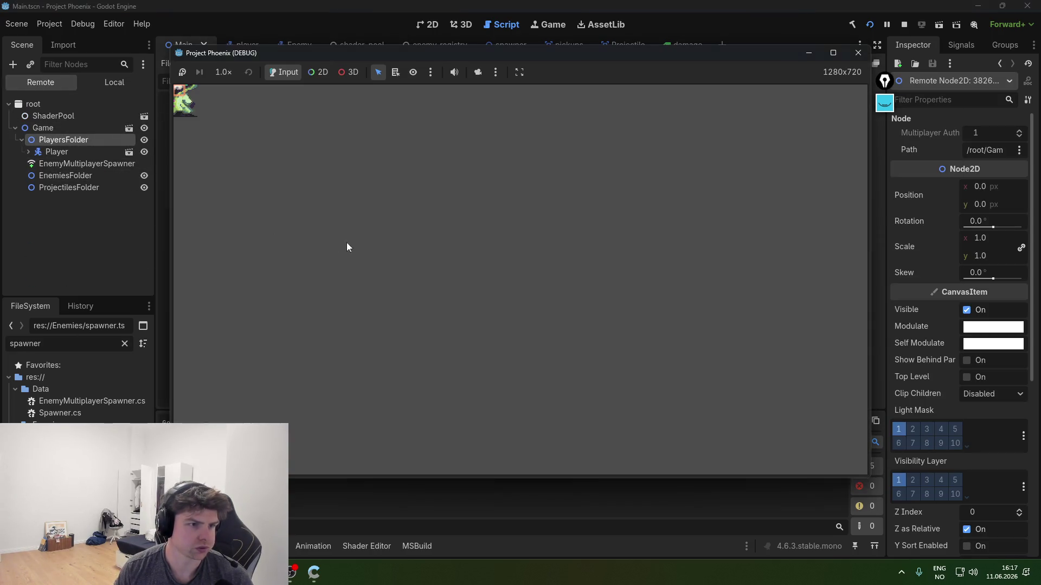
{"action": "key", "text": "d"}
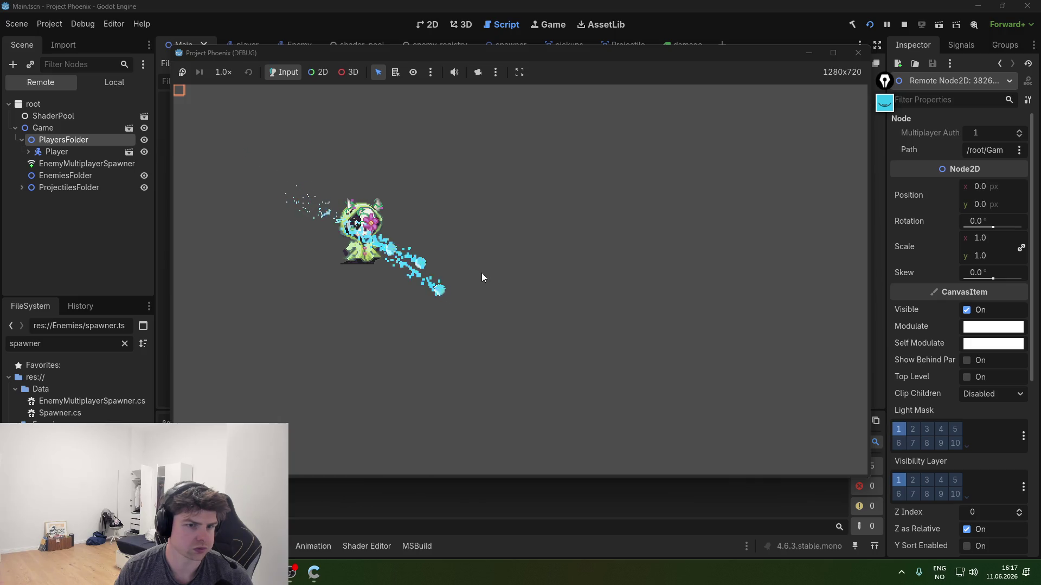
{"action": "left_click", "coordinate": [22, 187]}
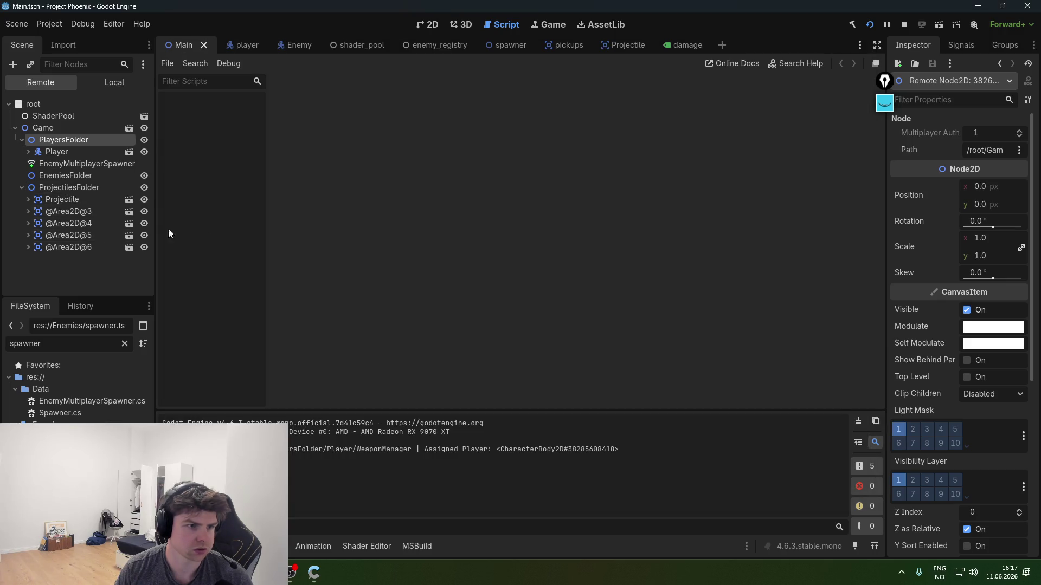
{"action": "key", "text": "alt+Tab"}
{"action": "key", "text": "d"}
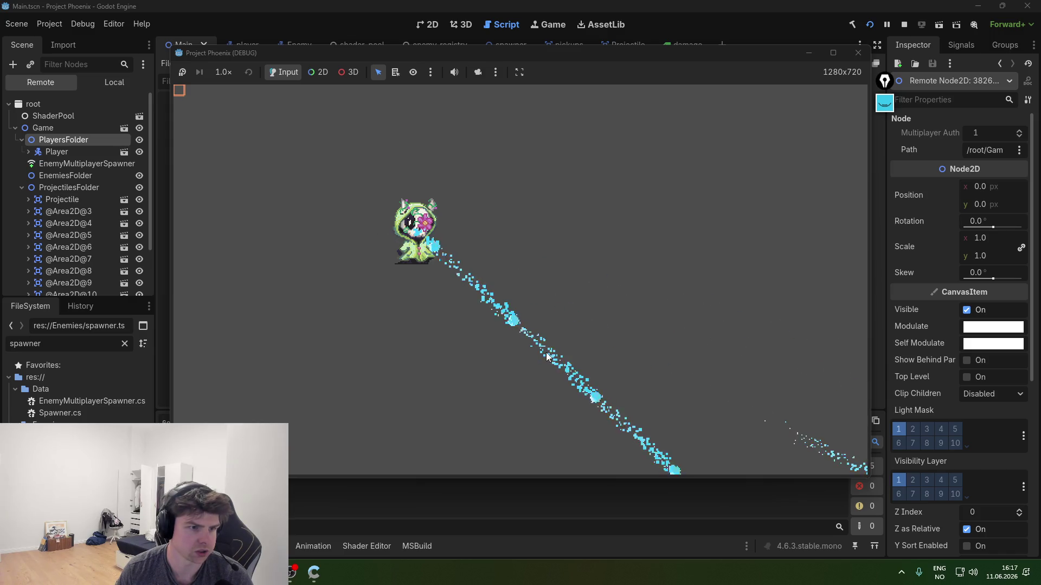
{"action": "scroll", "coordinate": [106, 242], "scroll_direction": "down", "scroll_amount": 1}
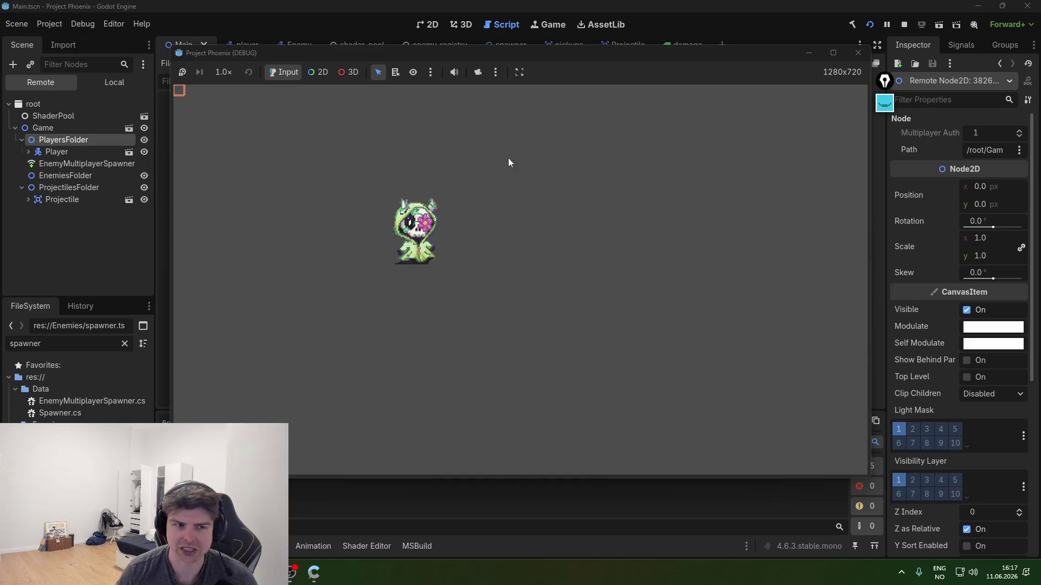
{"action": "left_click", "coordinate": [27, 194]}
{"action": "key", "text": "alt+Tab"}
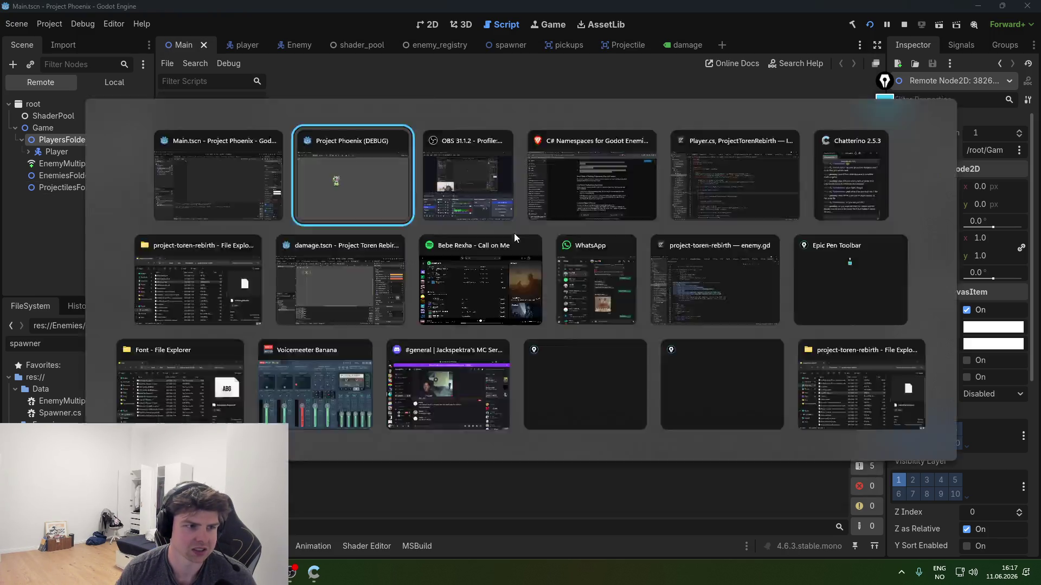
- Stop the running game, relaunch it, and show the Remote scene tree
{"action": "key", "text": "alt+Tab"}
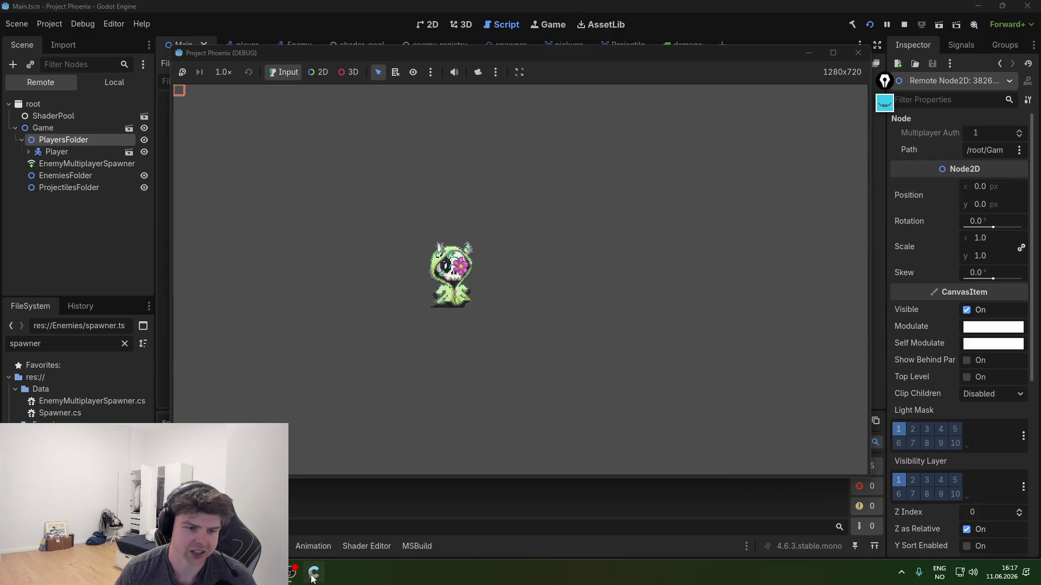
{"action": "left_click", "coordinate": [599, 373]}
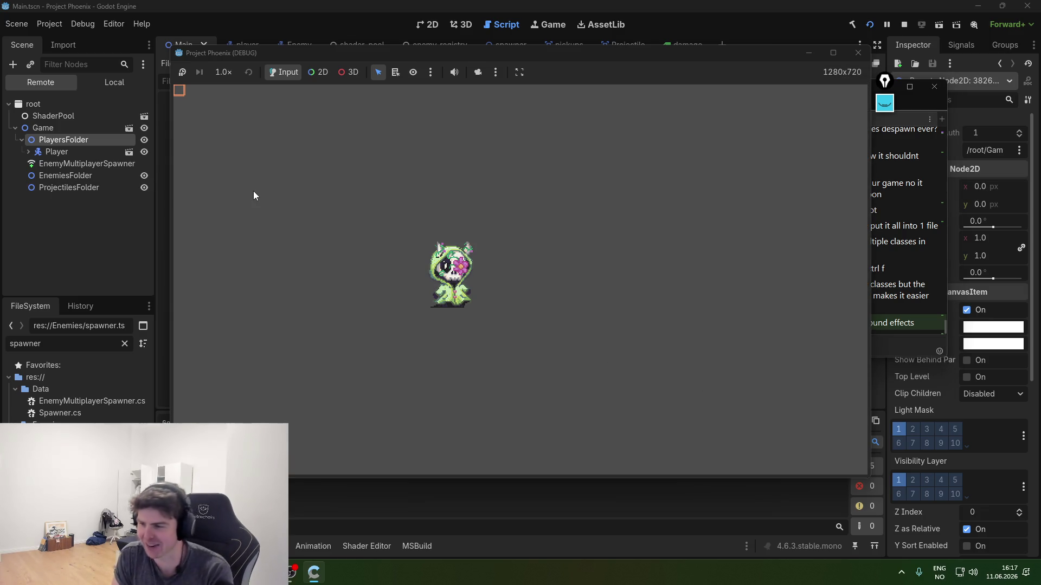
{"action": "left_click", "coordinate": [857, 52]}
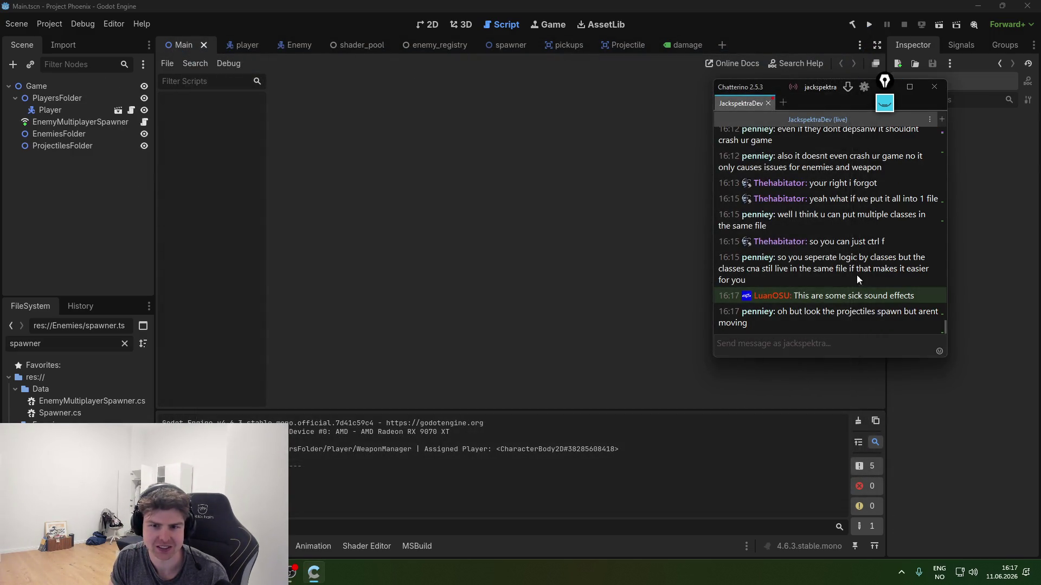
{"action": "left_click", "coordinate": [868, 24]}
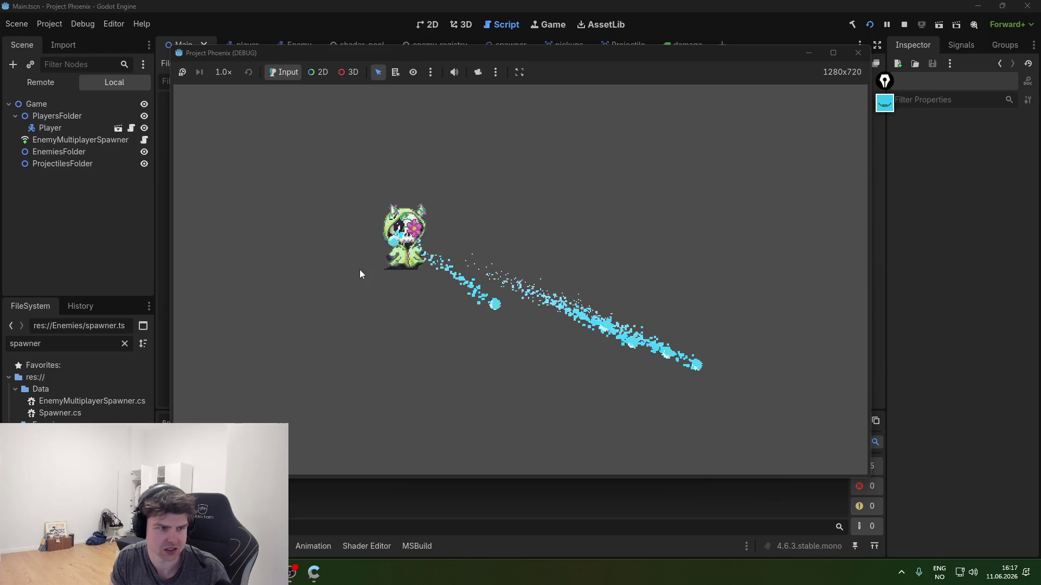
{"action": "left_click", "coordinate": [43, 85]}
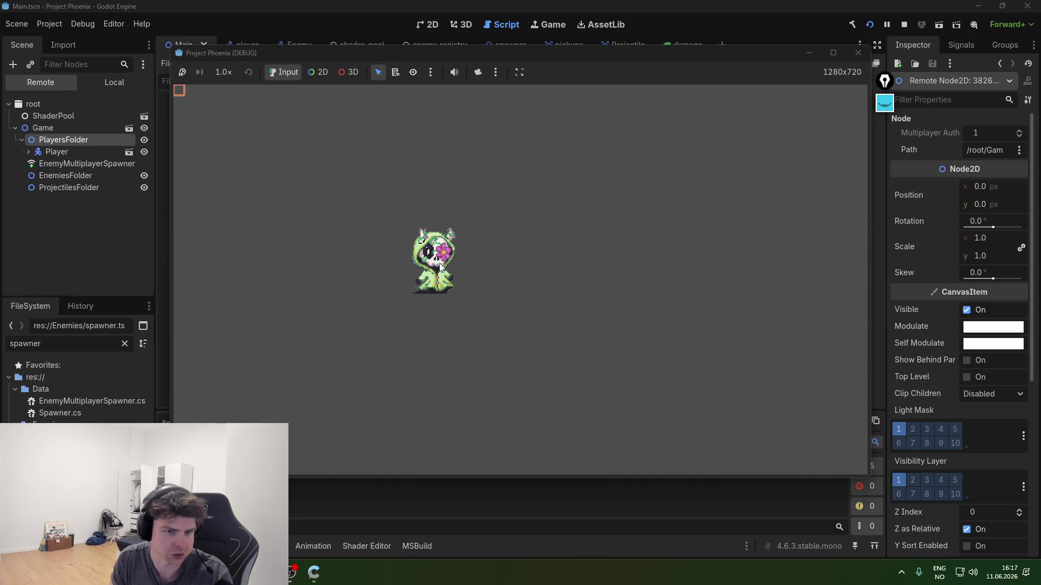
- Move the player around with WASD, then bring the C# code editor to the front
{"action": "key", "text": "d"}
{"action": "key", "text": "s"}
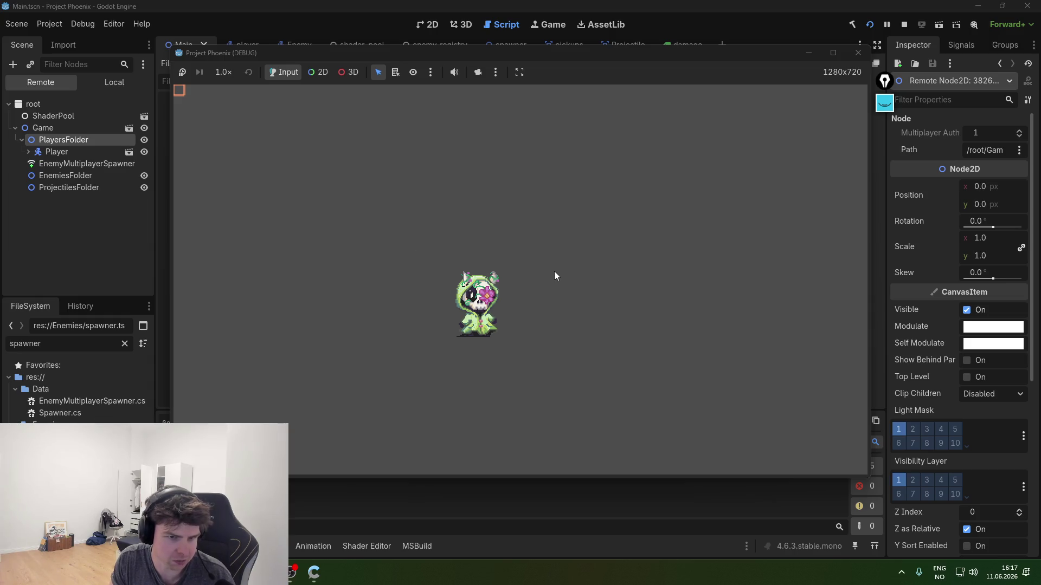
{"action": "key", "text": "w"}
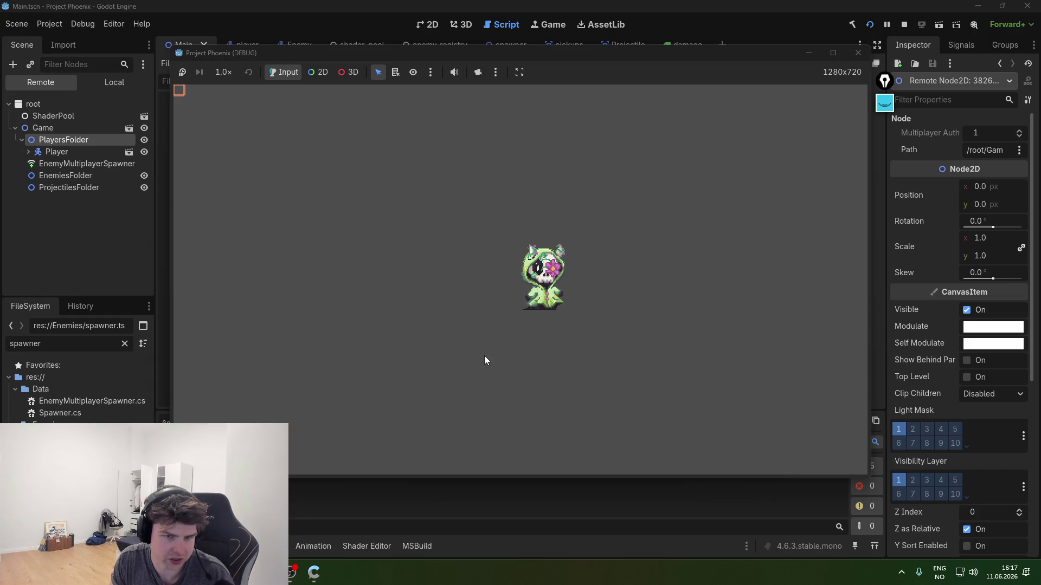
{"action": "key", "text": "w"}
{"action": "key", "text": "a"}
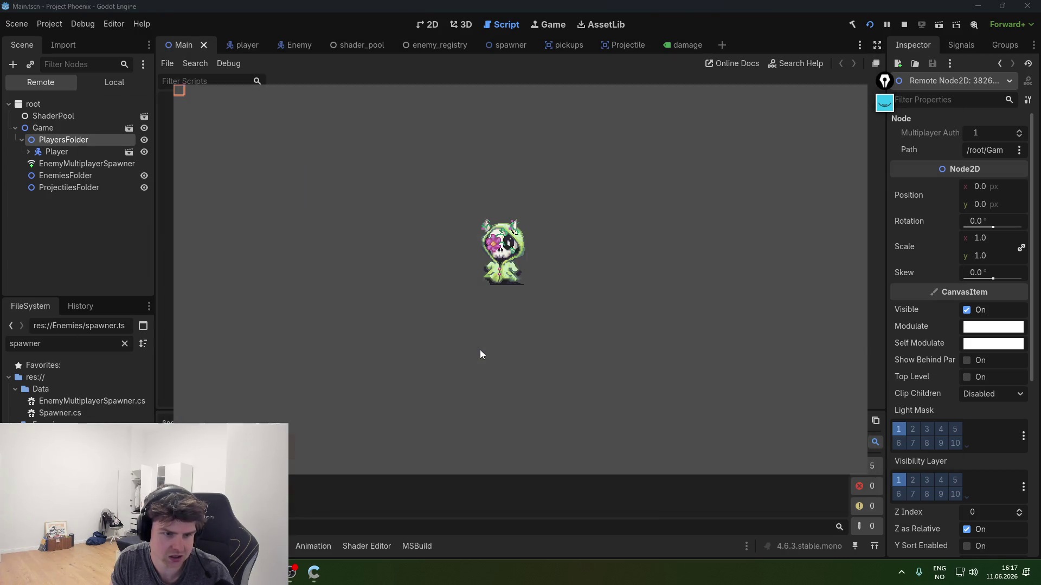
{"action": "left_click", "coordinate": [480, 355]}
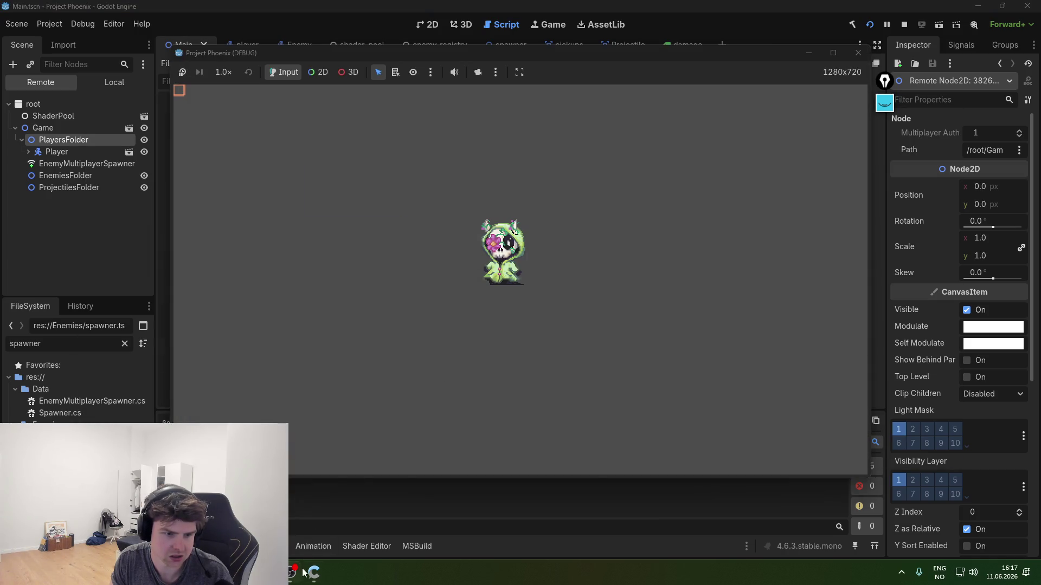
{"action": "left_click", "coordinate": [480, 399]}
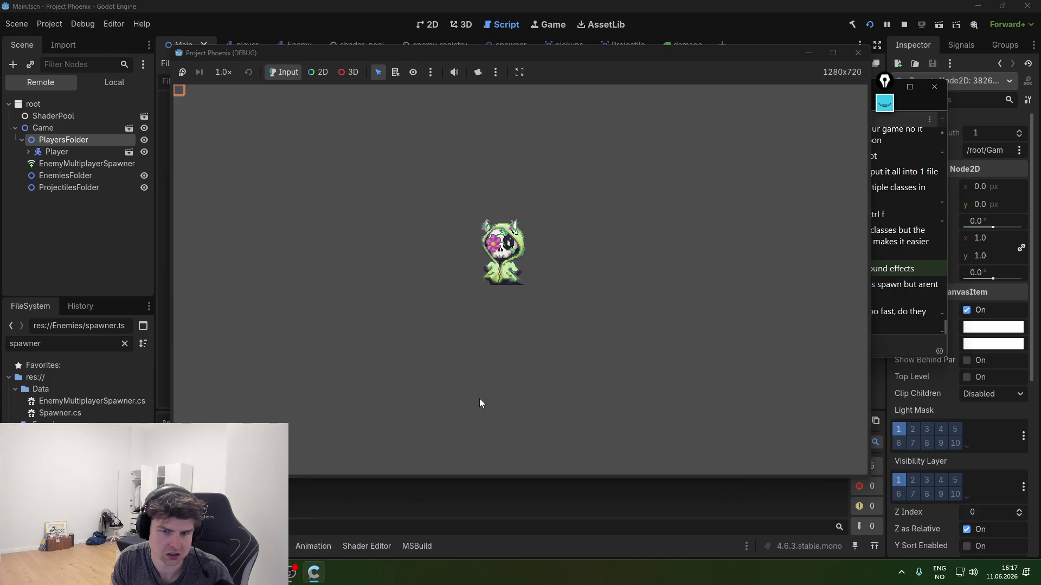
{"action": "left_click", "coordinate": [512, 31]}
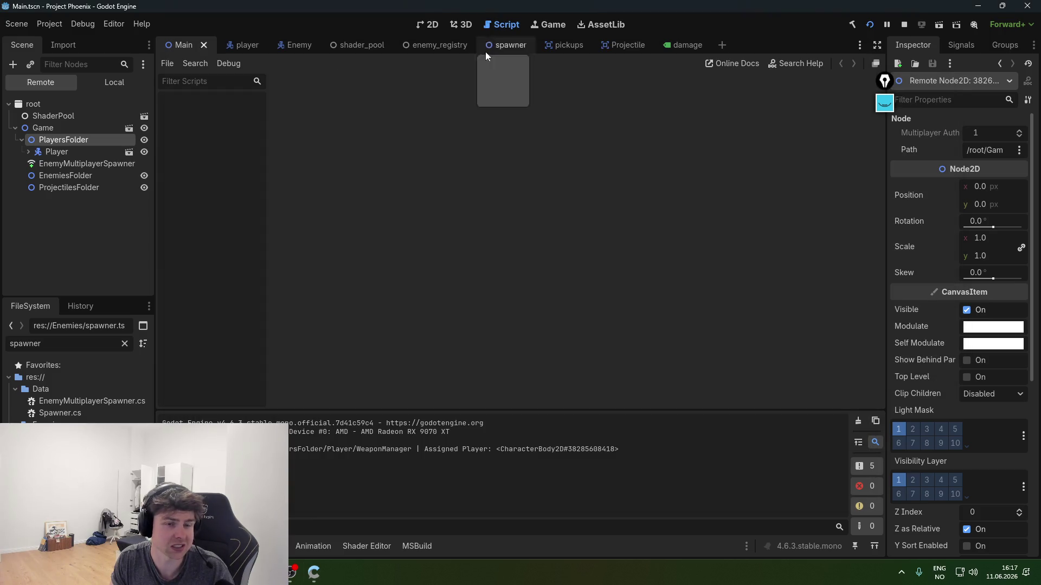
{"action": "mouse_move", "coordinate": [314, 572]}
{"action": "left_click", "coordinate": [334, 518]}
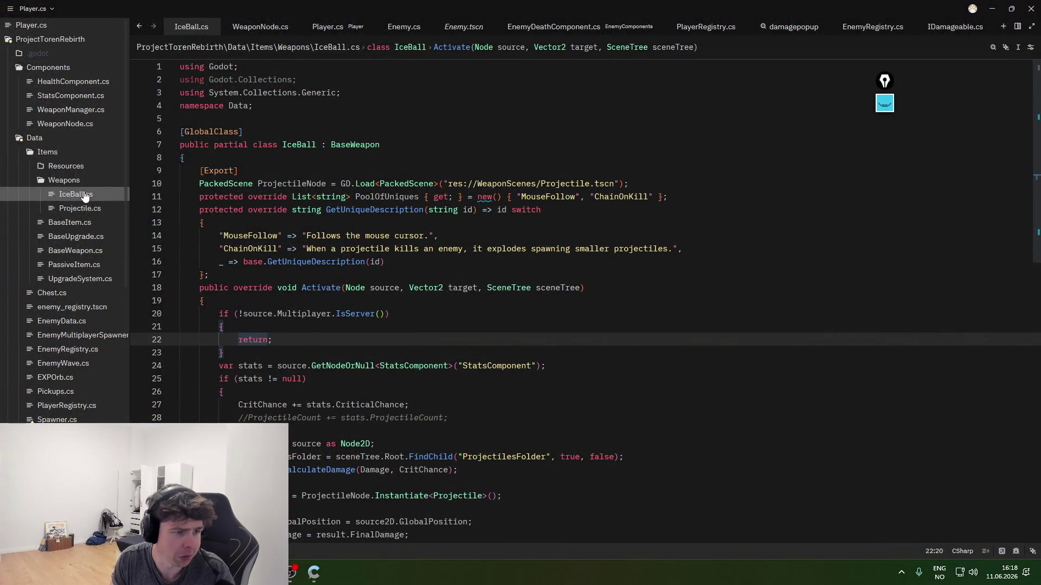
- In Projectile.cs, inspect the line 45 position update with its (float)delta cast
{"action": "double_click", "coordinate": [79, 208]}
{"action": "scroll", "coordinate": [407, 320], "scroll_direction": "up", "scroll_amount": 20}
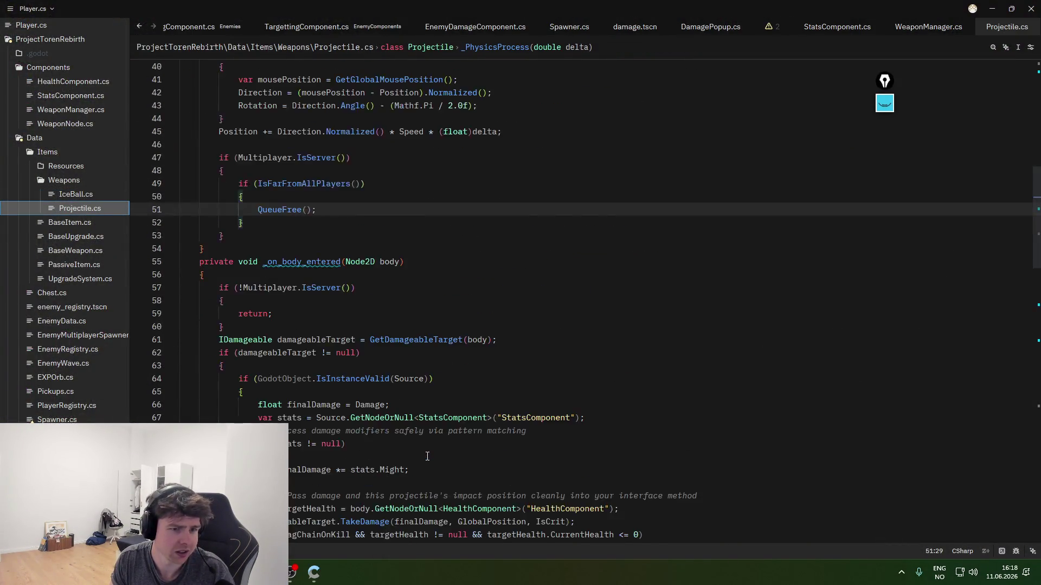
{"action": "scroll", "coordinate": [432, 452], "scroll_direction": "down", "scroll_amount": 7}
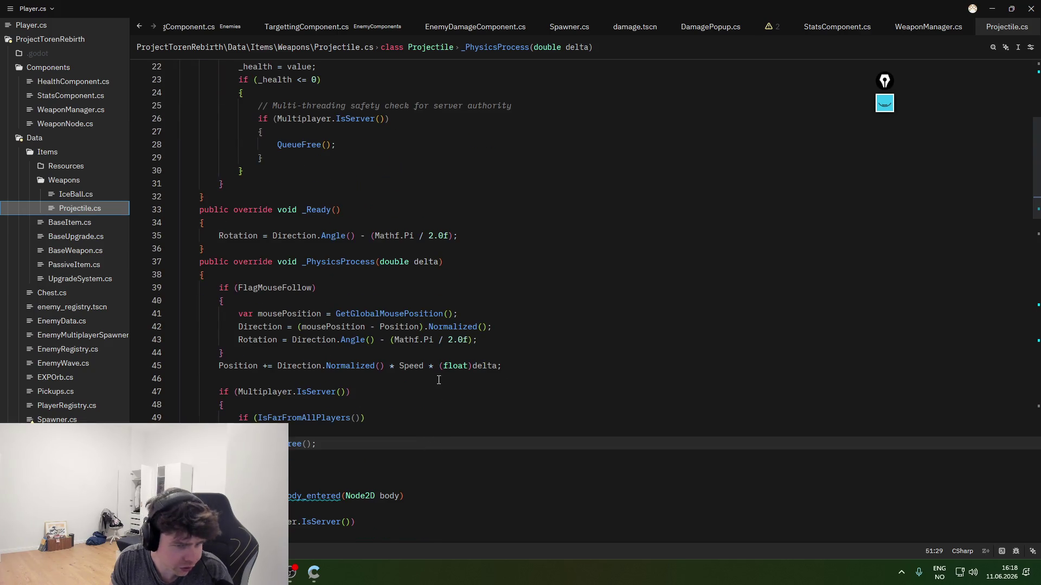
{"action": "left_click", "coordinate": [429, 367]}
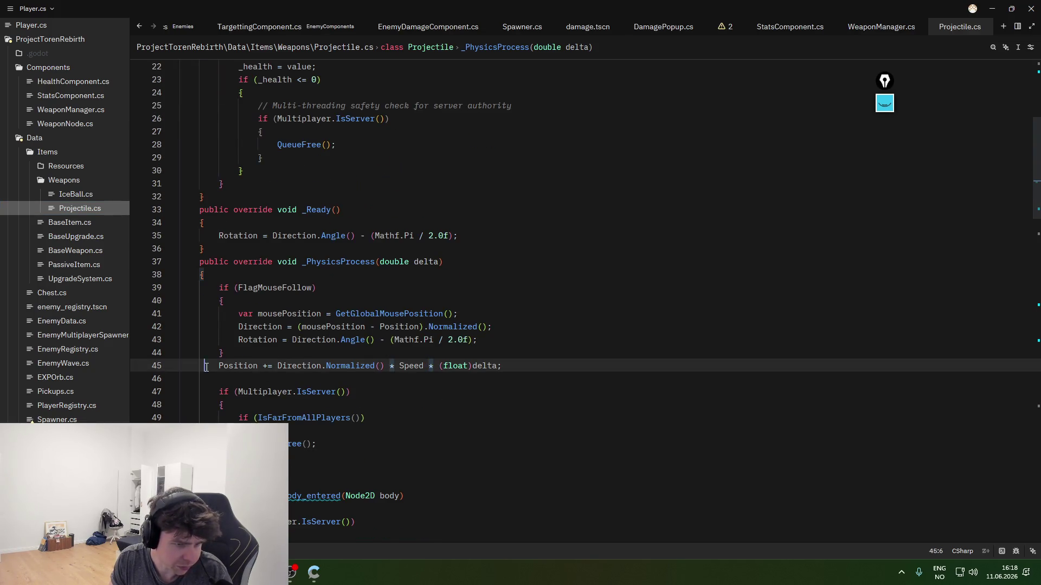
{"action": "left_click_drag", "start_coordinate": [204, 366], "coordinate": [577, 367]}
{"action": "left_click", "coordinate": [570, 367]}
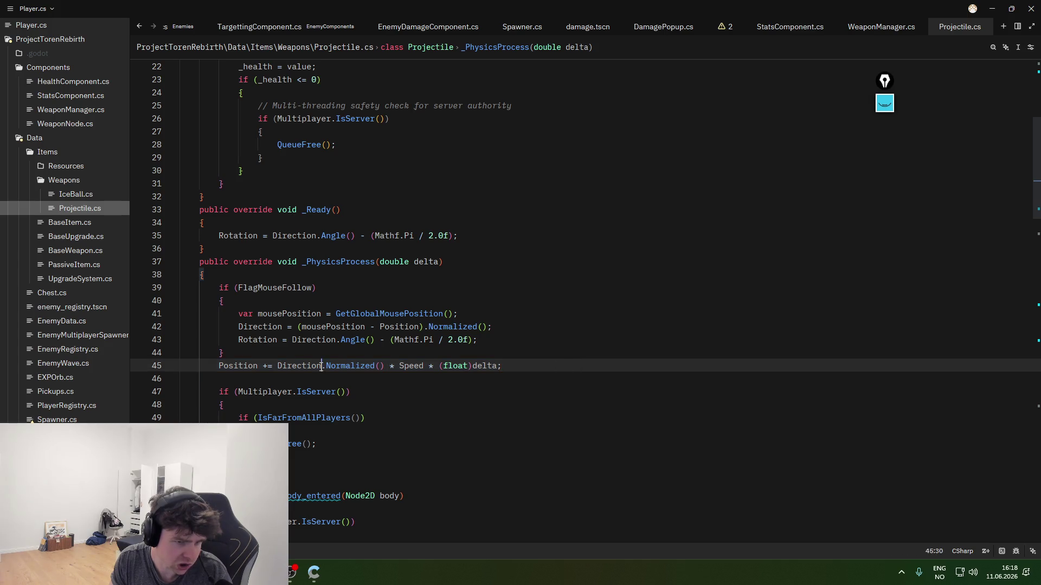
{"action": "left_click", "coordinate": [412, 366]}
{"action": "left_click", "coordinate": [464, 367]}
{"action": "left_click_drag", "start_coordinate": [496, 366], "coordinate": [443, 365]}
{"action": "left_click_drag", "start_coordinate": [512, 371], "coordinate": [438, 366]}
{"action": "left_click", "coordinate": [542, 364]}
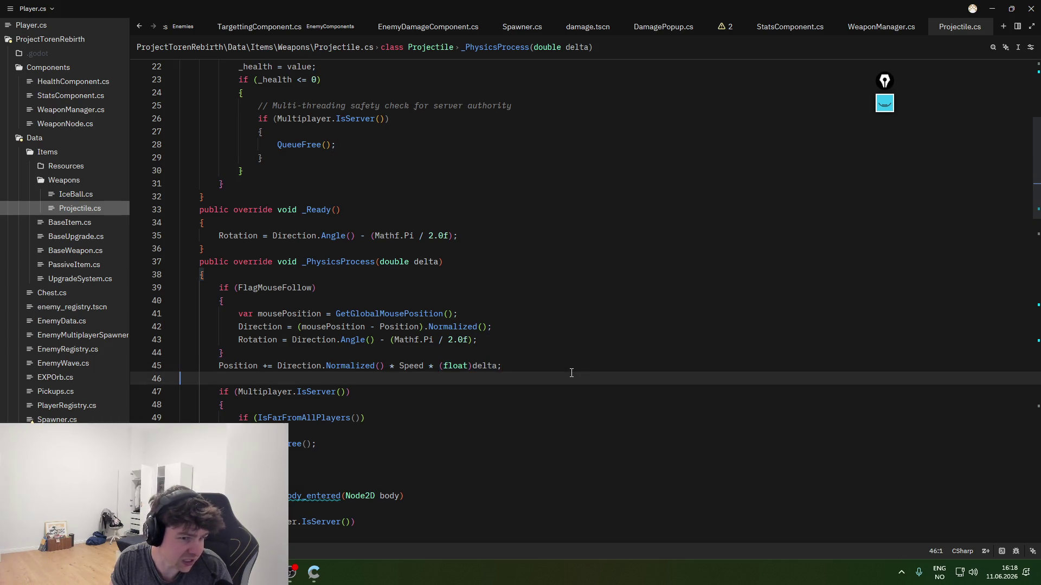
{"action": "key", "text": "alt+Tab"}
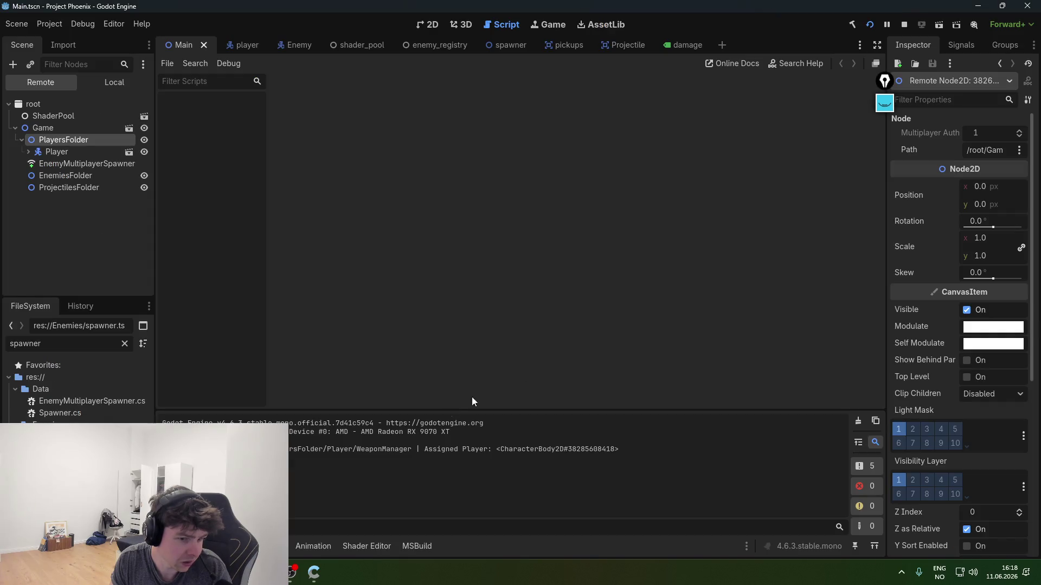
{"action": "key", "text": "alt+Tab"}
{"action": "key", "text": "alt+Tab"}
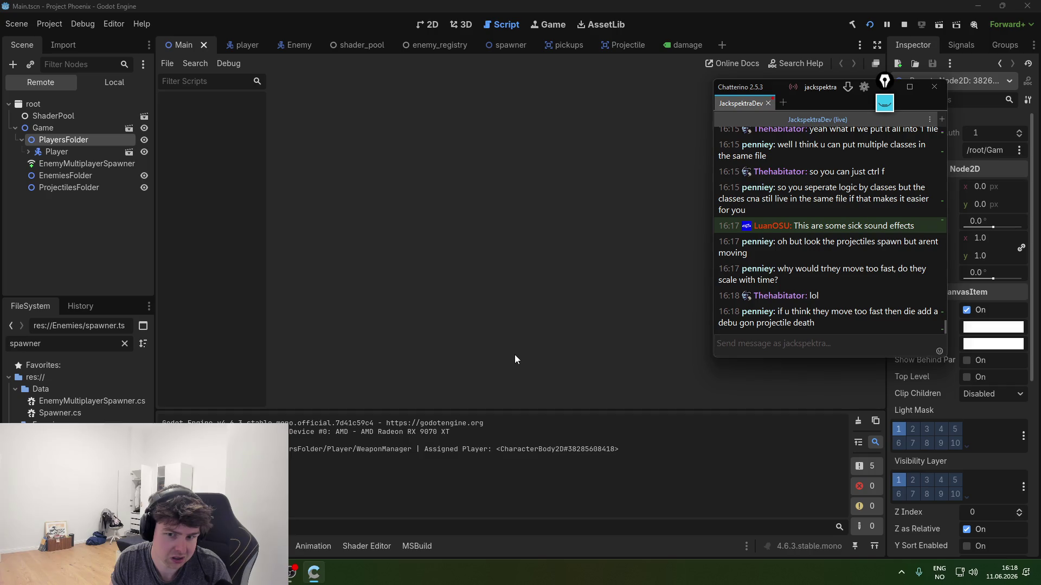
{"action": "key", "text": "alt+Tab"}
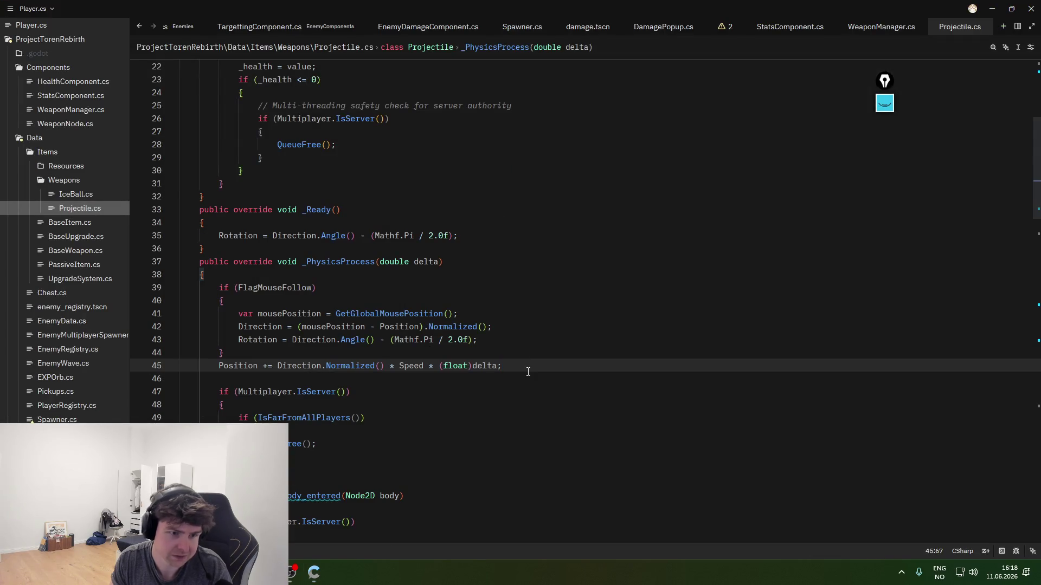
- Add a new line 46 reading GD.print(Position); using autocomplete
{"action": "key", "text": "Return"}
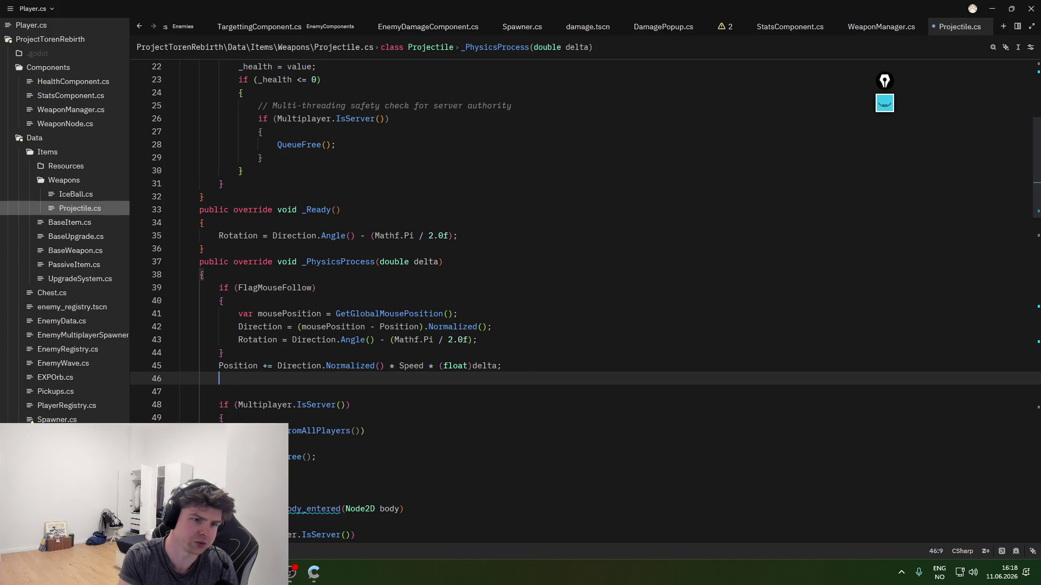
{"action": "type", "text": "GD"}
{"action": "key", "text": "BackSpace"}
{"action": "key", "text": "BackSpace"}
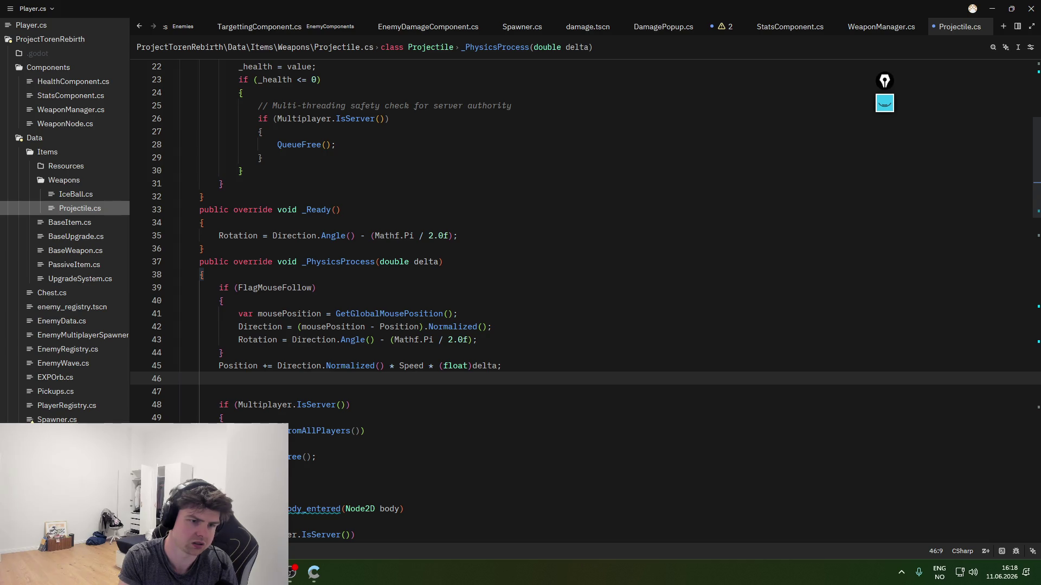
{"action": "type", "text": "Go"}
{"action": "key", "text": "BackSpace"}
{"action": "key", "text": "BackSpace"}
{"action": "type", "text": "GD.print("}
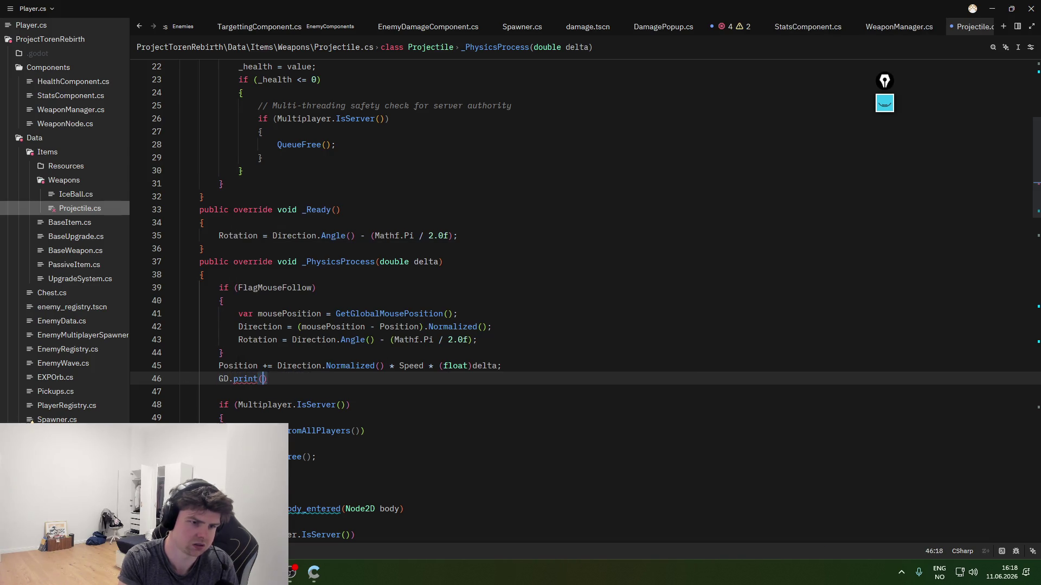
{"action": "key", "text": "Tab"}
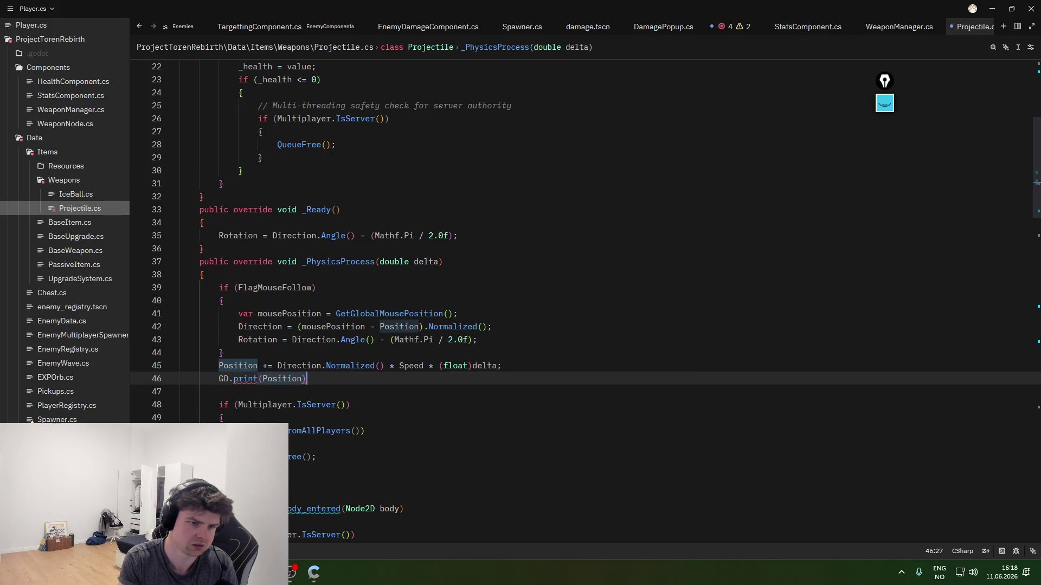
{"action": "type", "text": ";"}
- Correct print to Print via autocomplete, then run the game in Godot
{"action": "double_click", "coordinate": [245, 379]}
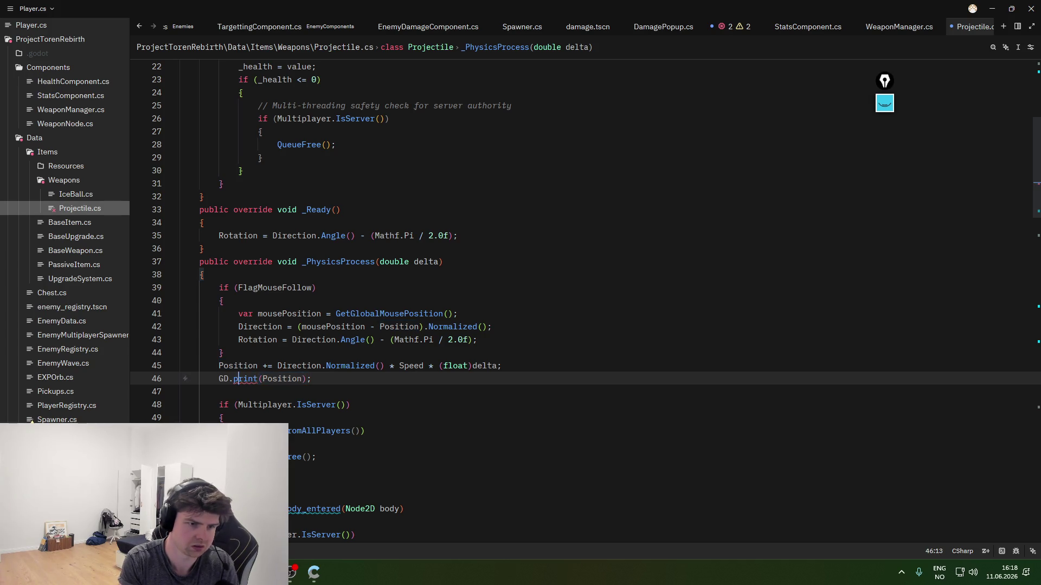
{"action": "type", "text": "P"}
{"action": "key", "text": "Tab"}
{"action": "left_click", "coordinate": [351, 405]}
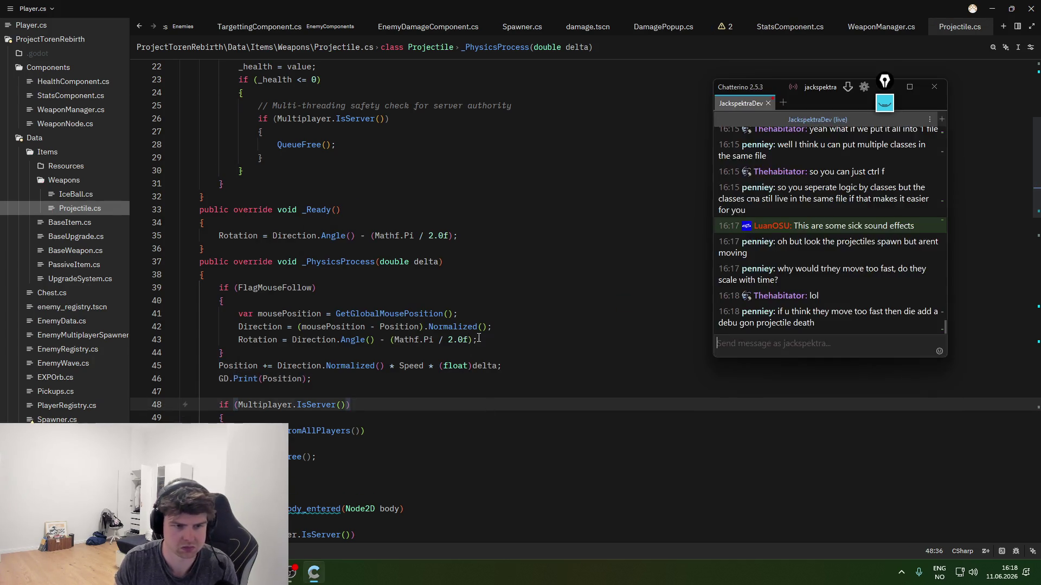
{"action": "key", "text": "alt+Tab"}
{"action": "left_click", "coordinate": [869, 23]}
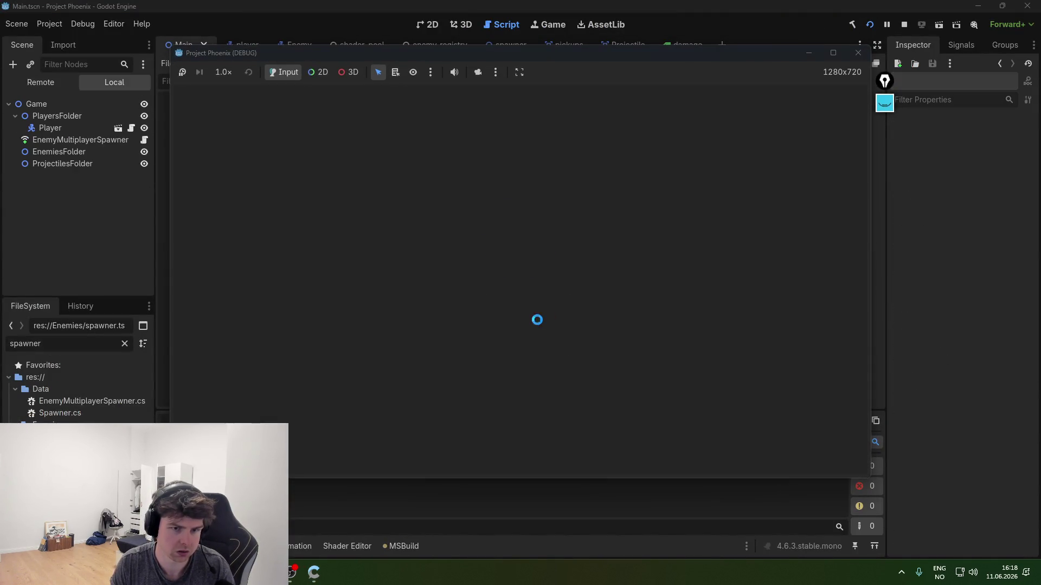
- Move the player with WASD to fire projectiles, then close the game window
{"action": "key", "text": "d"}
{"action": "key", "text": "s"}
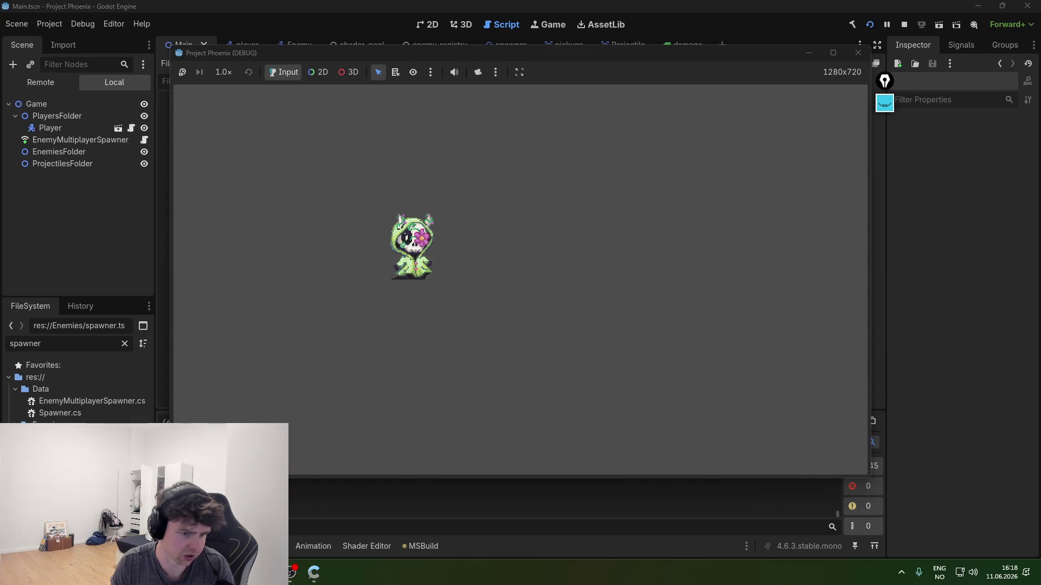
{"action": "key", "text": "d"}
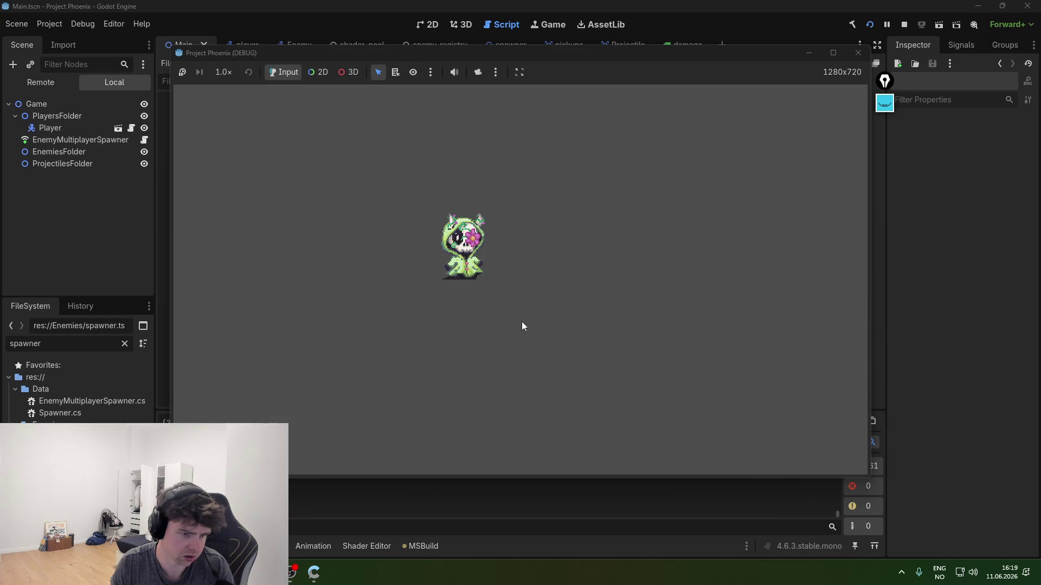
{"action": "key", "text": "s+d"}
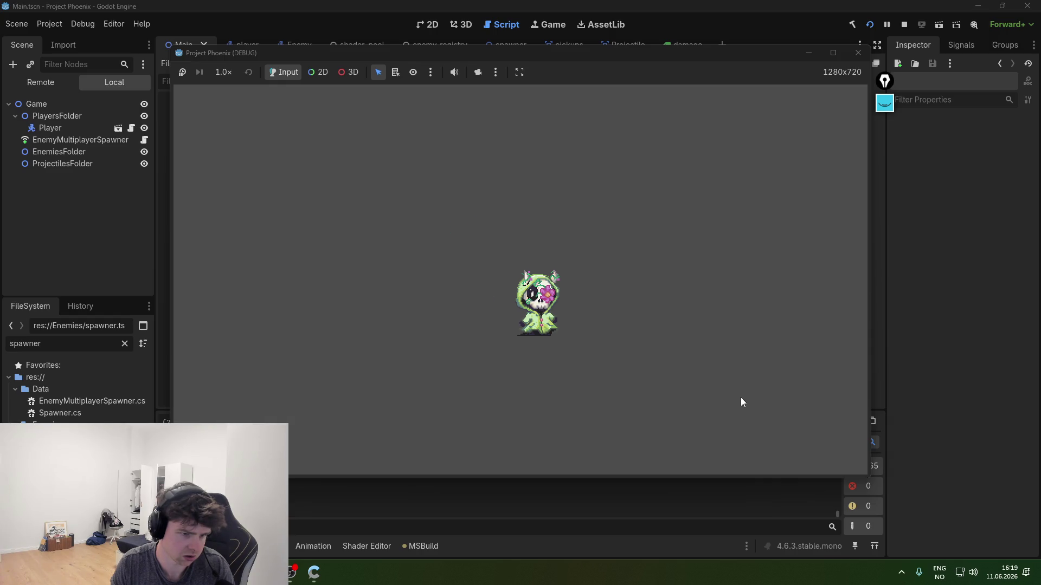
{"action": "key", "text": "w+a"}
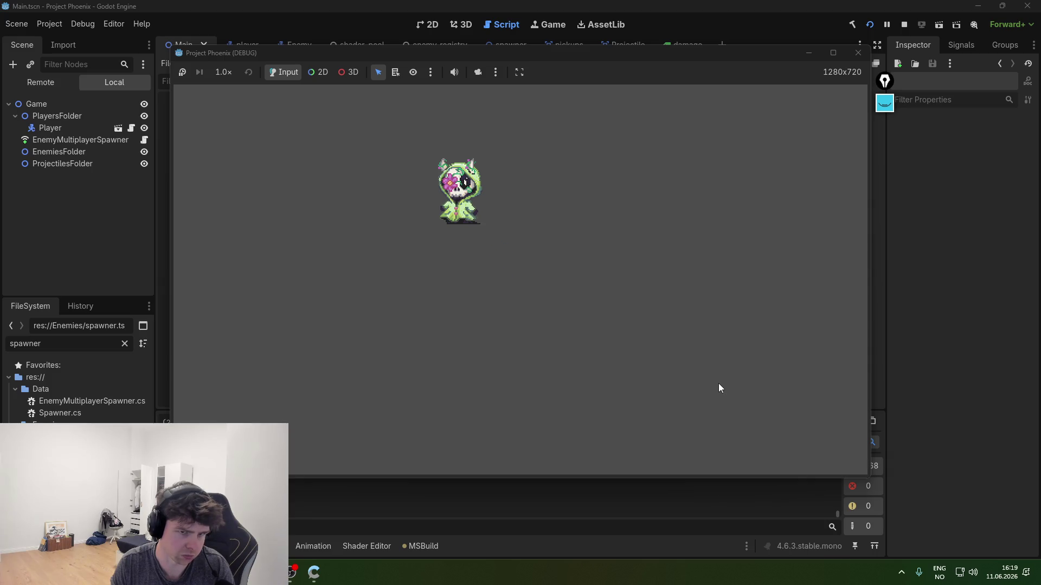
{"action": "key", "text": "s+d"}
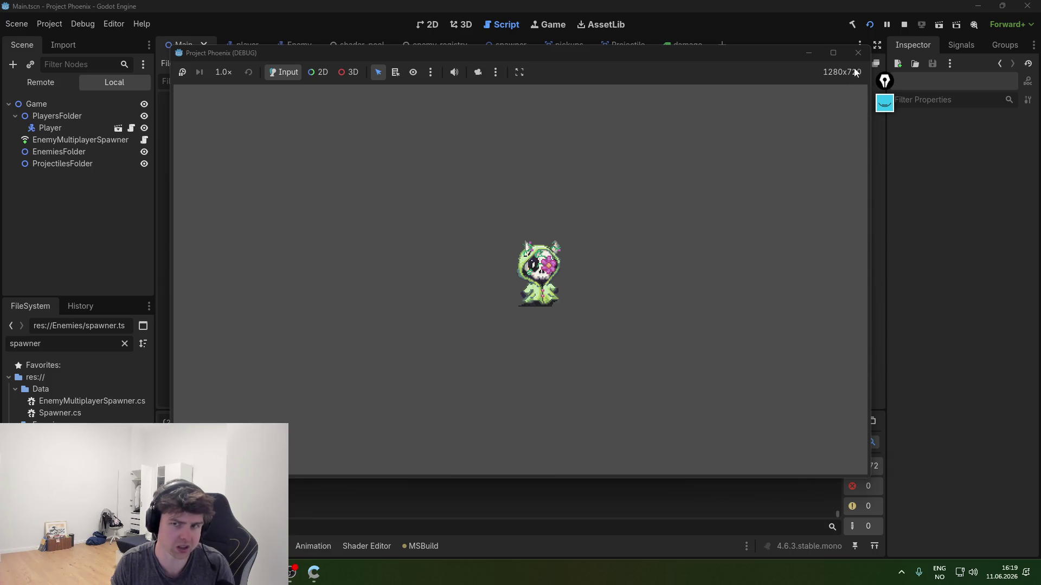
{"action": "left_click", "coordinate": [858, 53]}
{"action": "left_click", "coordinate": [314, 572]}
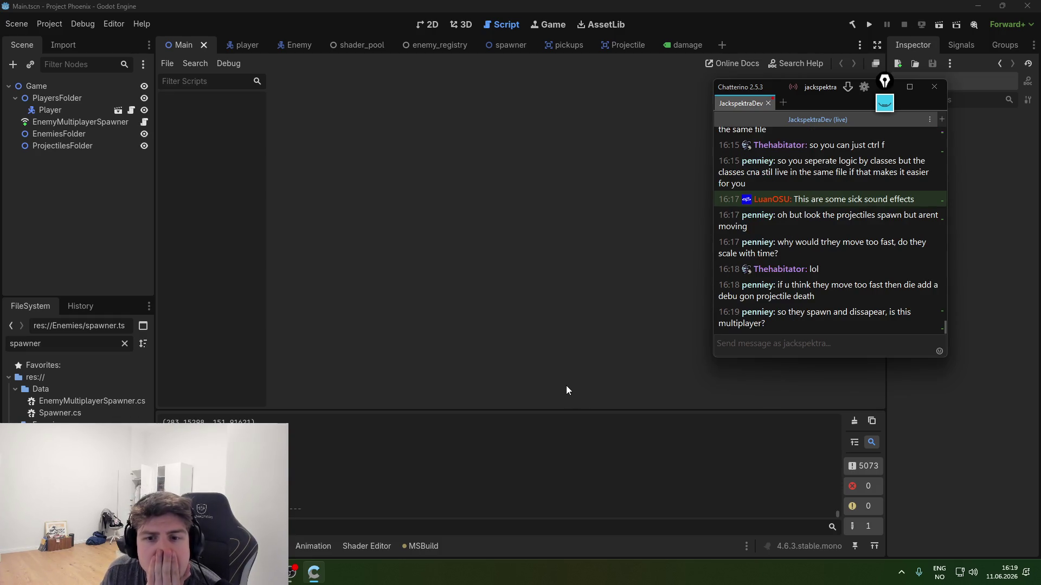
- Inspect the ProjectilesFolder, EnemyMultiplayerSpawner, Player, PlayersFolder and Game nodes in the Scene tree
{"action": "left_click", "coordinate": [92, 145]}
{"action": "left_click", "coordinate": [73, 121]}
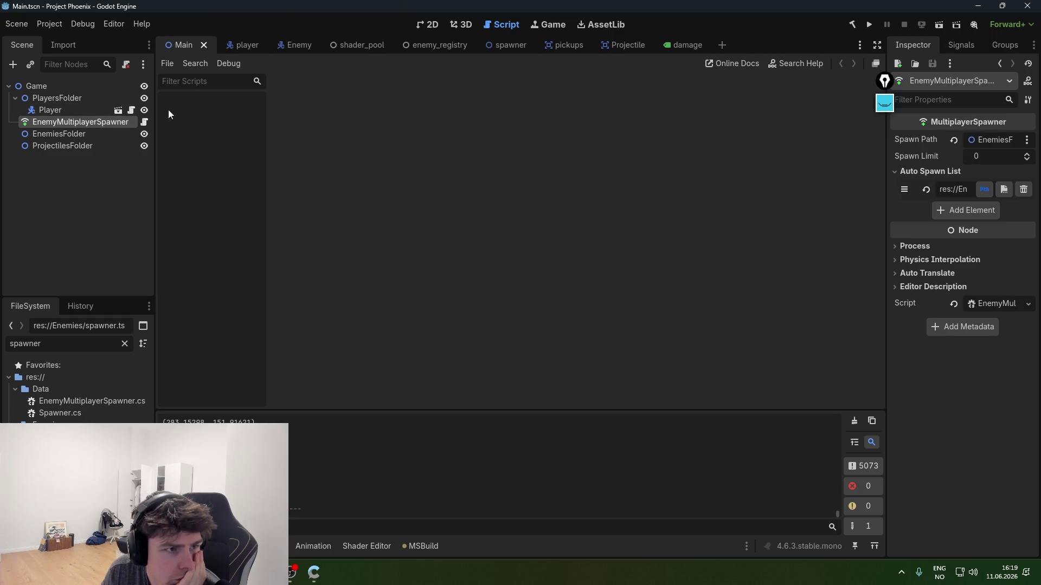
{"action": "left_click", "coordinate": [60, 115]}
{"action": "left_click", "coordinate": [55, 98]}
{"action": "left_click", "coordinate": [50, 87]}
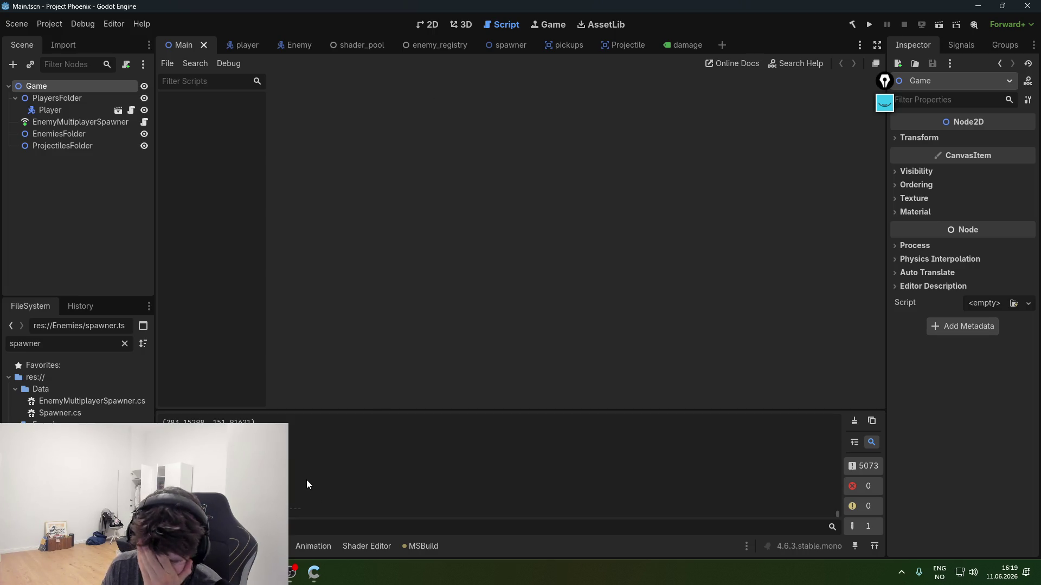
- Return to Projectile.cs in the code editor around line 47, near IsFarFromAllPlayers
{"action": "mouse_move", "coordinate": [292, 572]}
{"action": "left_click", "coordinate": [333, 542]}
{"action": "left_click", "coordinate": [443, 395]}
{"action": "scroll", "coordinate": [443, 396], "scroll_direction": "up", "scroll_amount": 5}
{"action": "scroll", "coordinate": [430, 428], "scroll_direction": "down", "scroll_amount": 15}
{"action": "scroll", "coordinate": [427, 436], "scroll_direction": "down", "scroll_amount": 18}
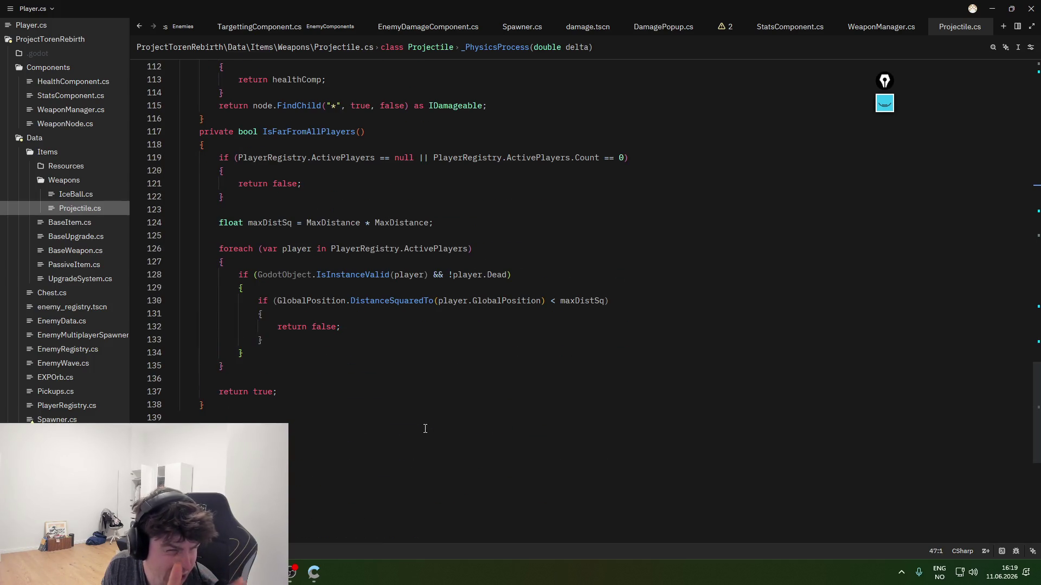
- Browse through the IceBall.cs, BaseItem.cs and BaseWeapon.cs scripts
{"action": "left_click", "coordinate": [95, 195]}
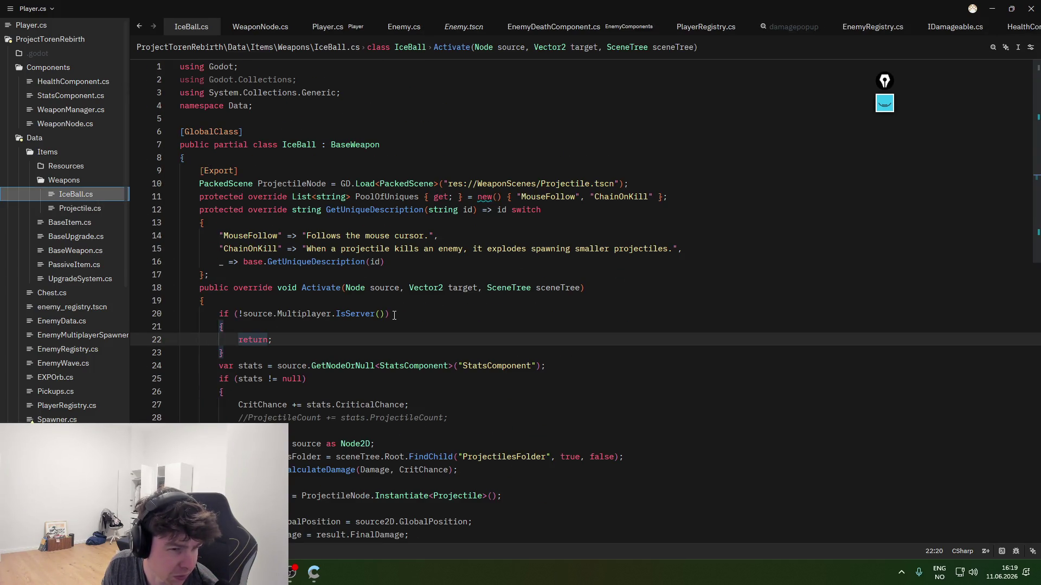
{"action": "scroll", "coordinate": [395, 319], "scroll_direction": "down", "scroll_amount": 7}
{"action": "scroll", "coordinate": [406, 380], "scroll_direction": "up", "scroll_amount": 7}
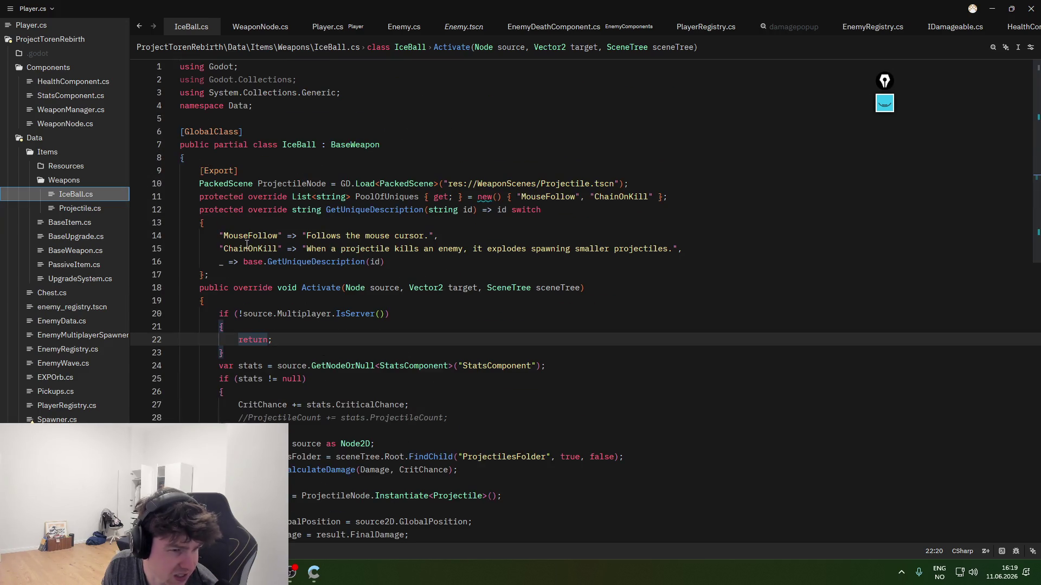
{"action": "left_click", "coordinate": [76, 237]}
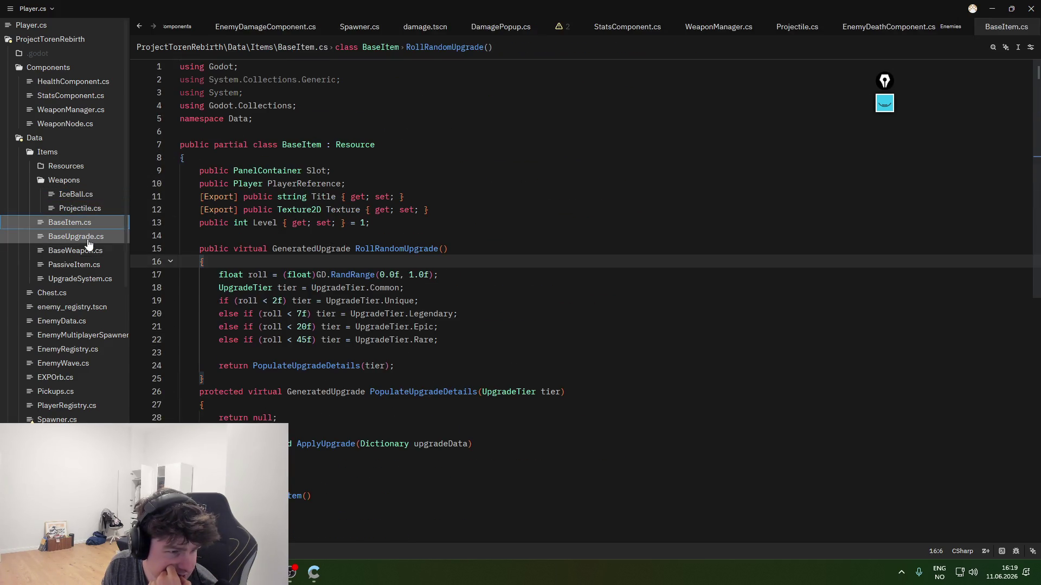
{"action": "left_click", "coordinate": [93, 252]}
{"action": "scroll", "coordinate": [364, 413], "scroll_direction": "up", "scroll_amount": 10}
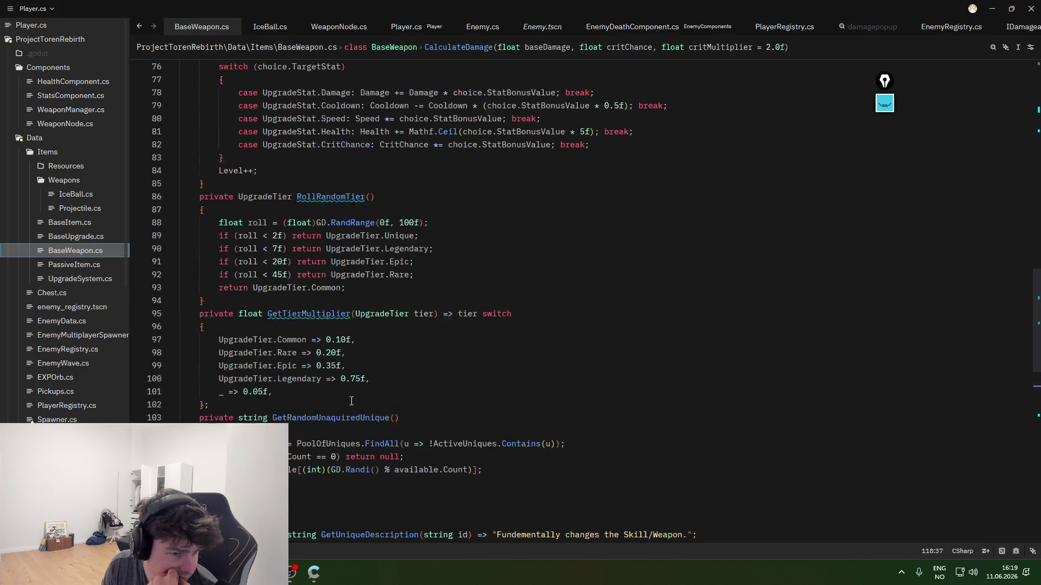
{"action": "scroll", "coordinate": [301, 327], "scroll_direction": "up", "scroll_amount": 10}
{"action": "right_click", "coordinate": [301, 327]}
{"action": "key", "text": "Escape"}
{"action": "scroll", "coordinate": [302, 327], "scroll_direction": "up", "scroll_amount": 4}
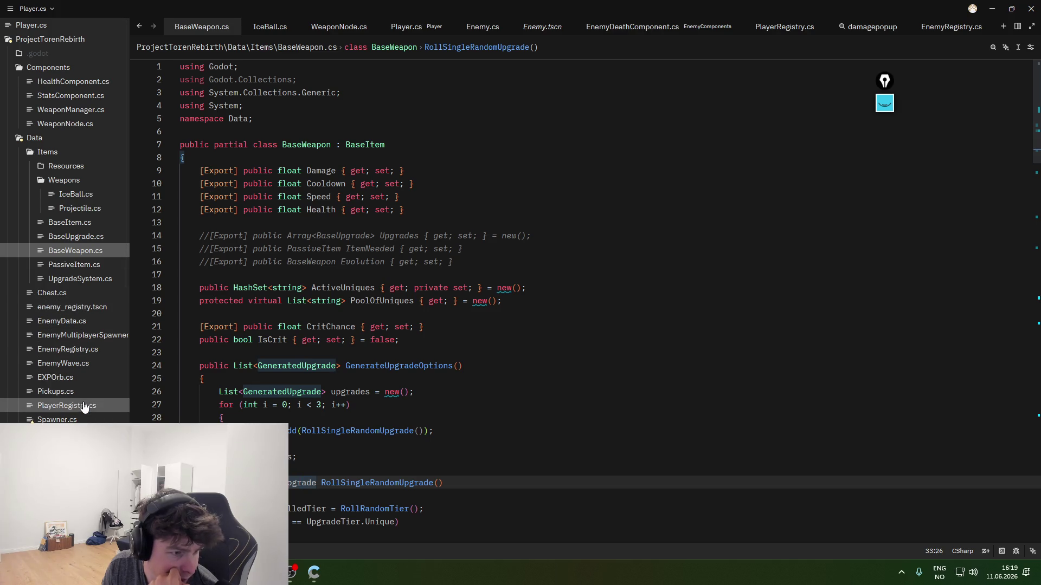
{"action": "scroll", "coordinate": [84, 406], "scroll_direction": "down", "scroll_amount": 7}
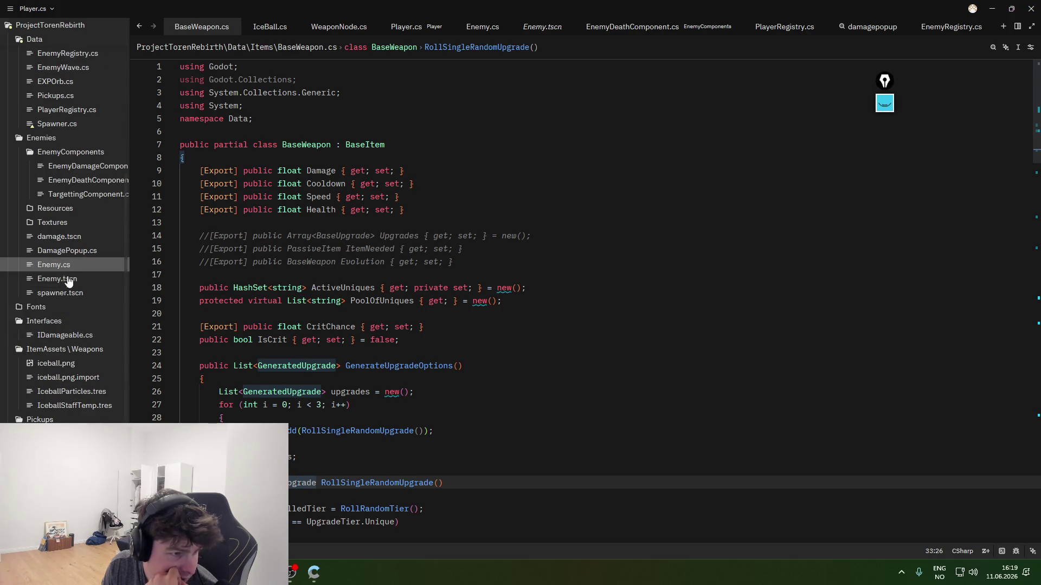
- Switch to Player.cs, glance at the stream chat, and return to line 23
{"action": "key", "text": "ctrl+Tab"}
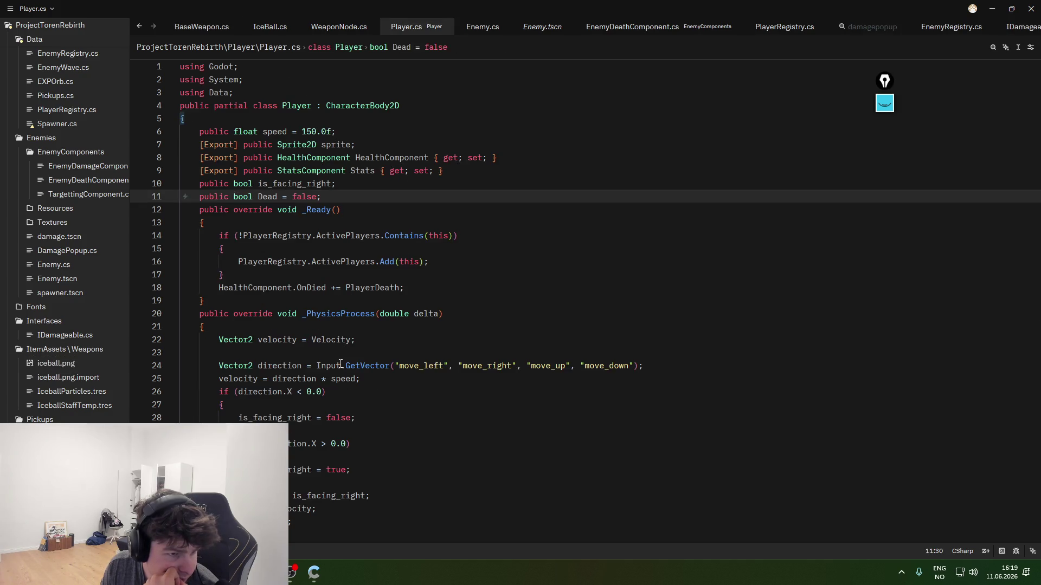
{"action": "scroll", "coordinate": [342, 369], "scroll_direction": "down", "scroll_amount": 5}
{"action": "scroll", "coordinate": [344, 374], "scroll_direction": "up", "scroll_amount": 5}
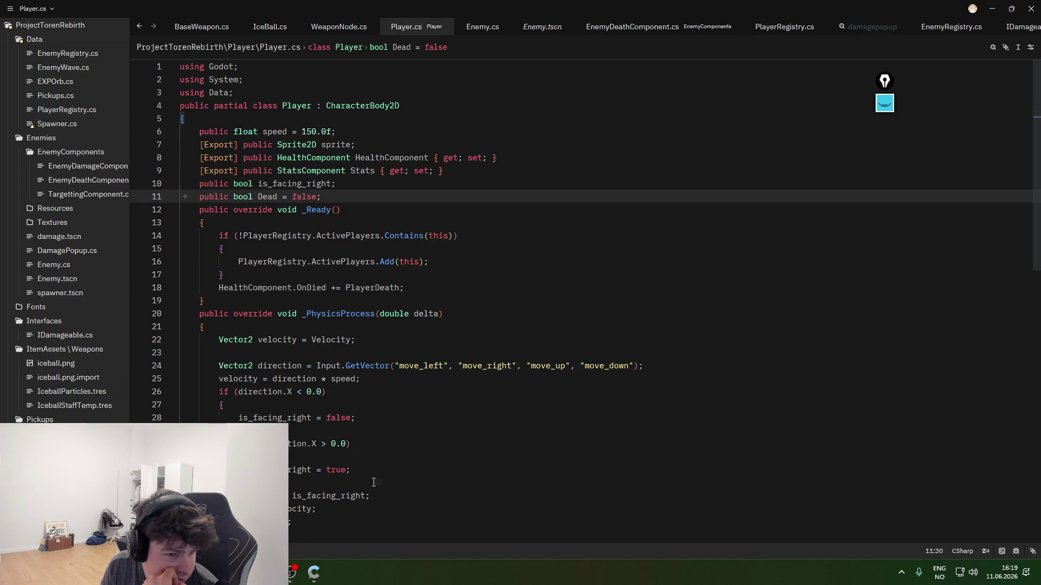
{"action": "key", "text": "alt+Tab"}
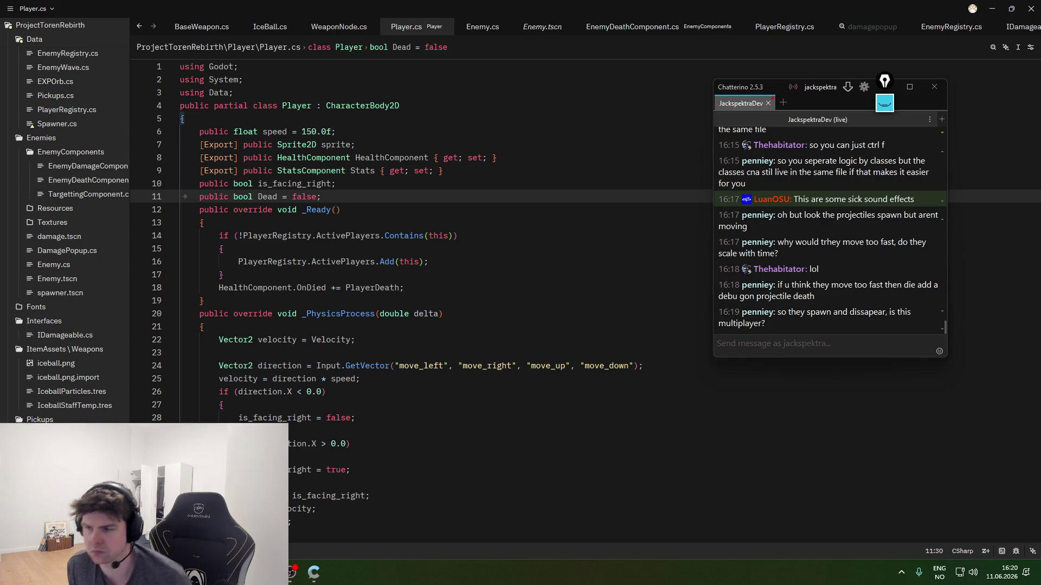
{"action": "left_click", "coordinate": [407, 352]}
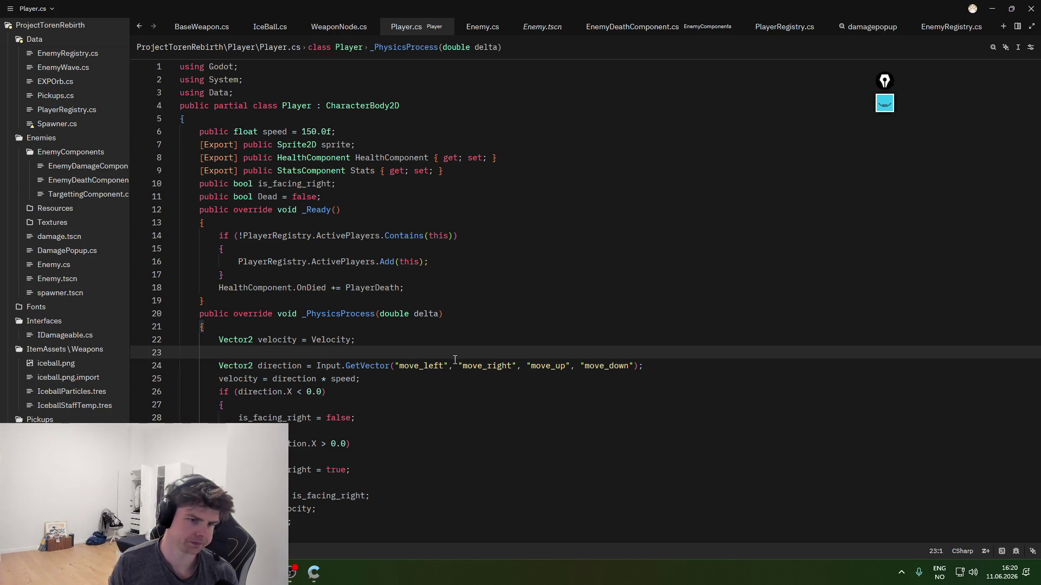
- Open Projectile.cs and replace Position in the print call with Engine.GetPhysicsFramesPerSecond()
{"action": "scroll", "coordinate": [98, 255], "scroll_direction": "up", "scroll_amount": 5}
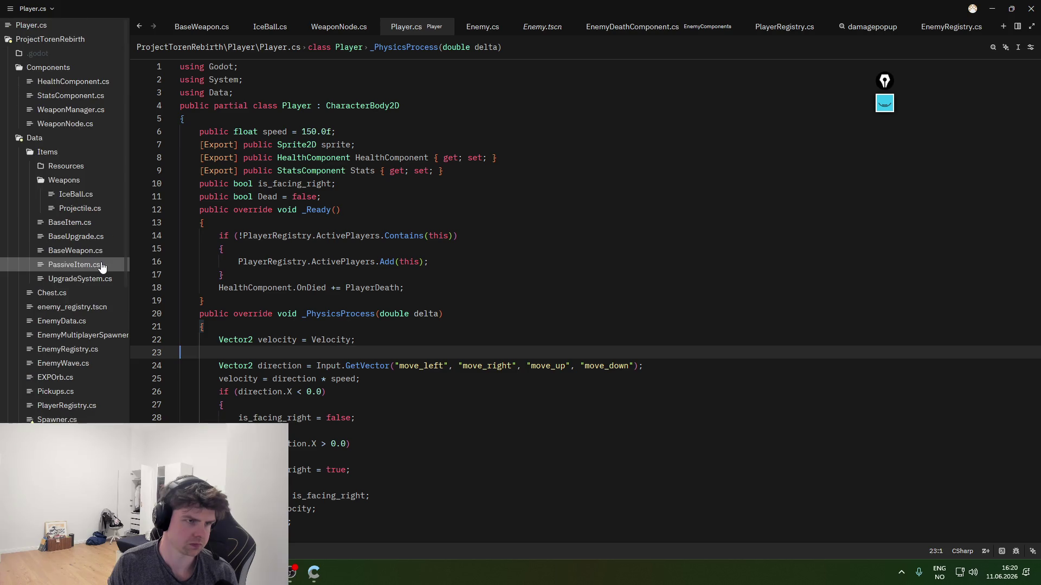
{"action": "left_click", "coordinate": [79, 208]}
{"action": "left_click", "coordinate": [341, 327]}
{"action": "scroll", "coordinate": [369, 468], "scroll_direction": "up", "scroll_amount": 15}
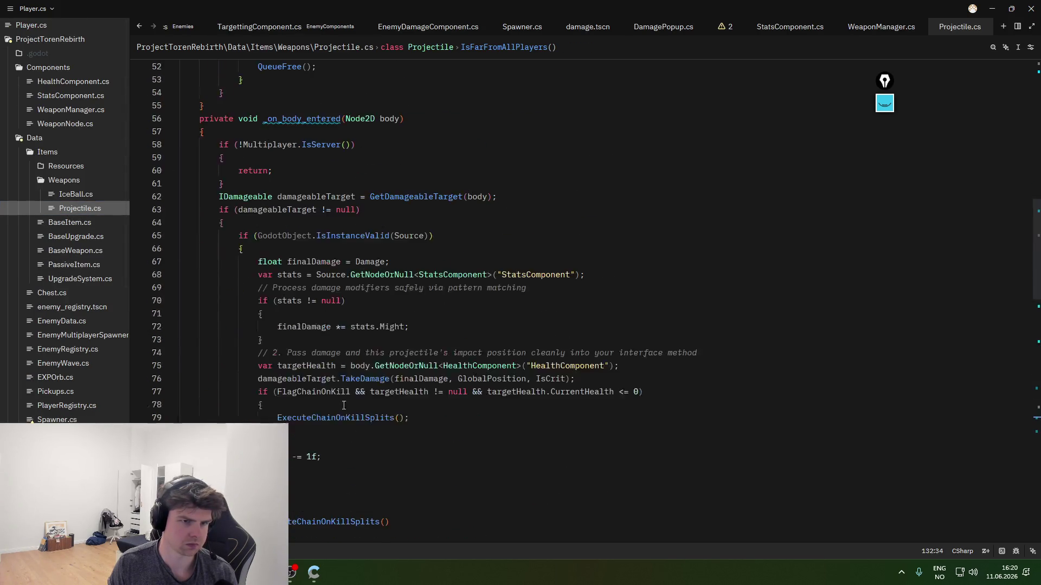
{"action": "scroll", "coordinate": [369, 468], "scroll_direction": "down", "scroll_amount": 10}
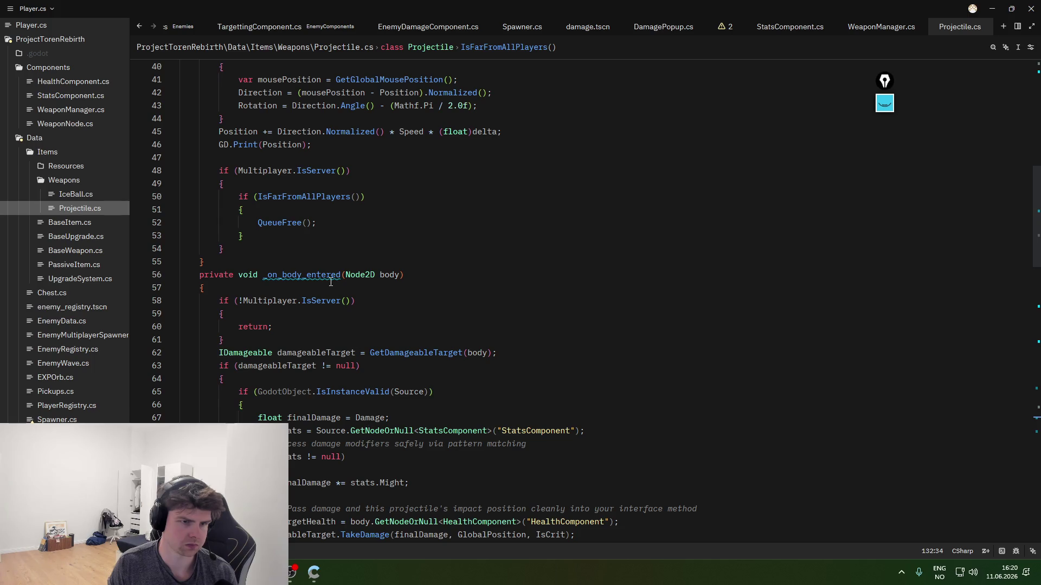
{"action": "scroll", "coordinate": [329, 318], "scroll_direction": "up", "scroll_amount": 3}
{"action": "double_click", "coordinate": [264, 261]}
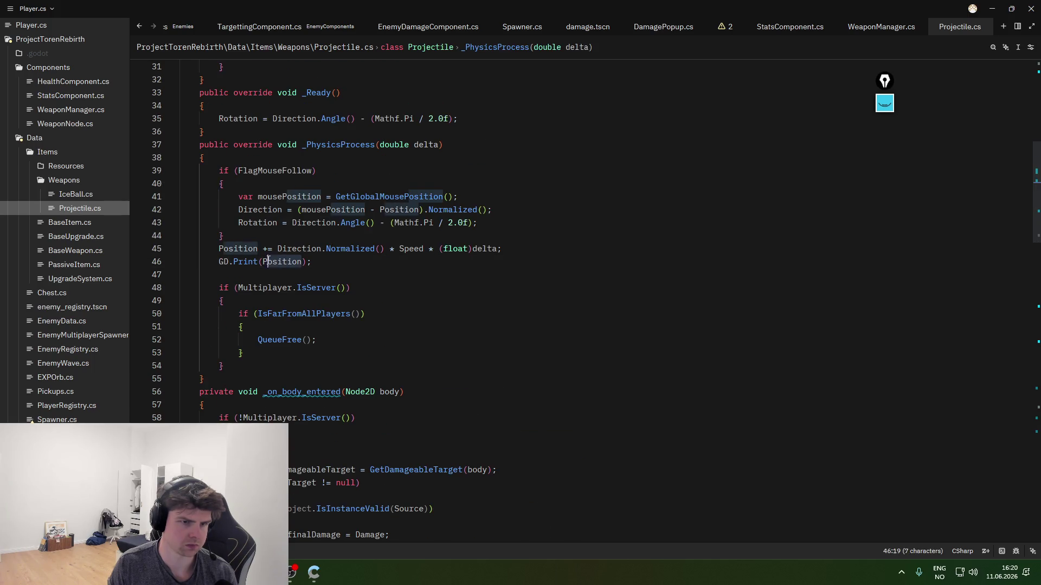
{"action": "type", "text": "Engine.GetPhysicsFramesPerSecond()"}
{"action": "key", "text": "Down"}
{"action": "key", "text": "Down"}
{"action": "key", "text": "Down"}
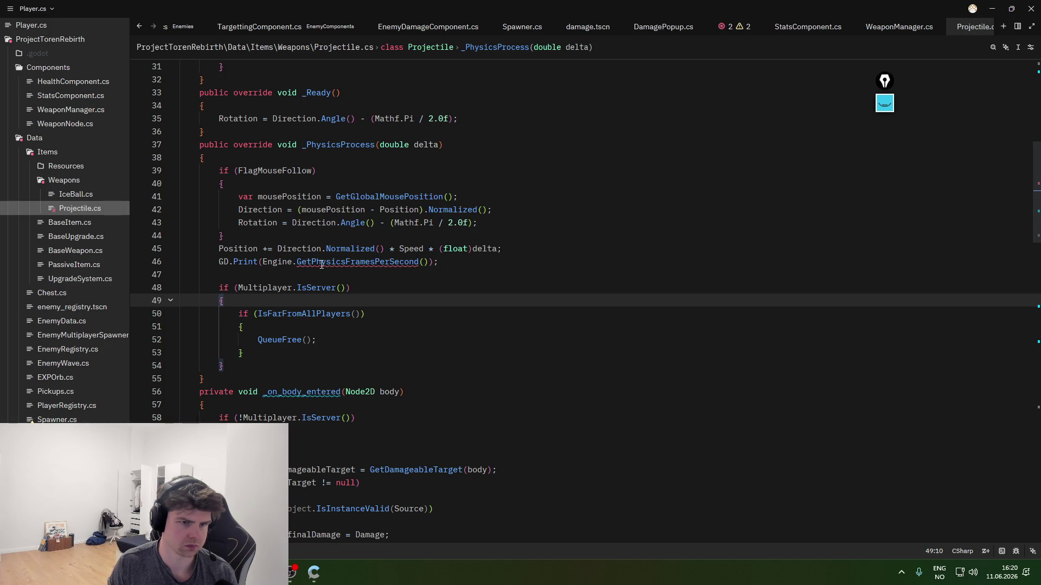
- Delete the GD.Print debug line from _PhysicsProcess and save Projectile.cs
{"action": "mouse_move", "coordinate": [321, 264]}
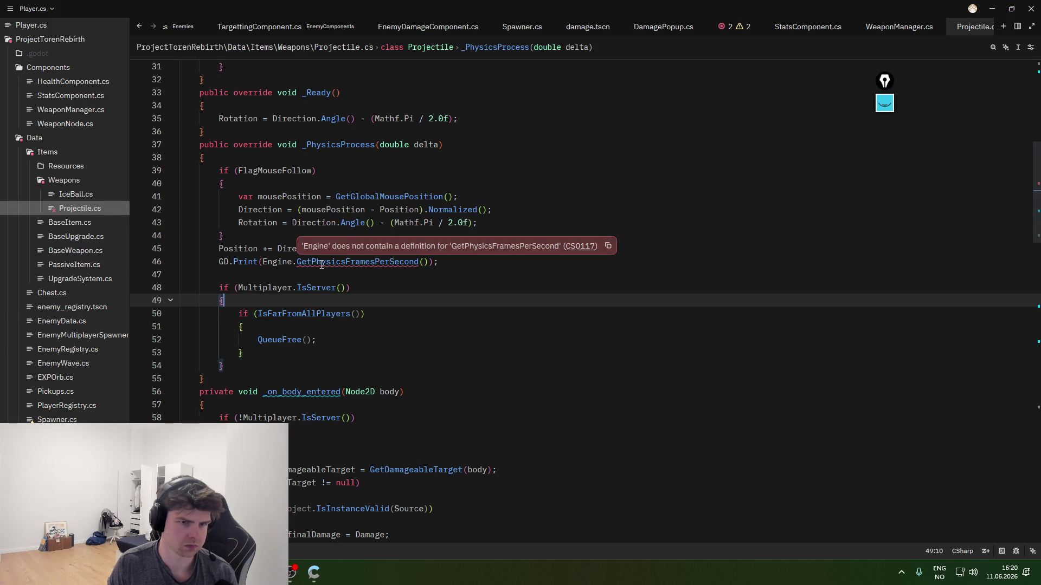
{"action": "left_click", "coordinate": [281, 262]}
{"action": "key", "text": "End"}
{"action": "key", "text": "shift+Home"}
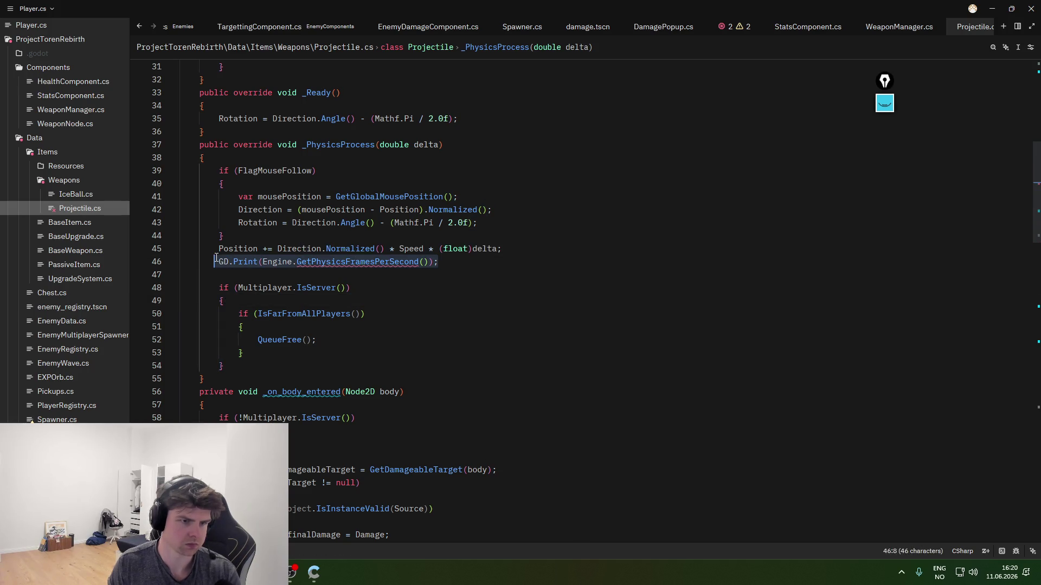
{"action": "key", "text": "BackSpace"}
{"action": "key", "text": "BackSpace"}
{"action": "key", "text": "BackSpace"}
{"action": "key", "text": "ctrl+s"}
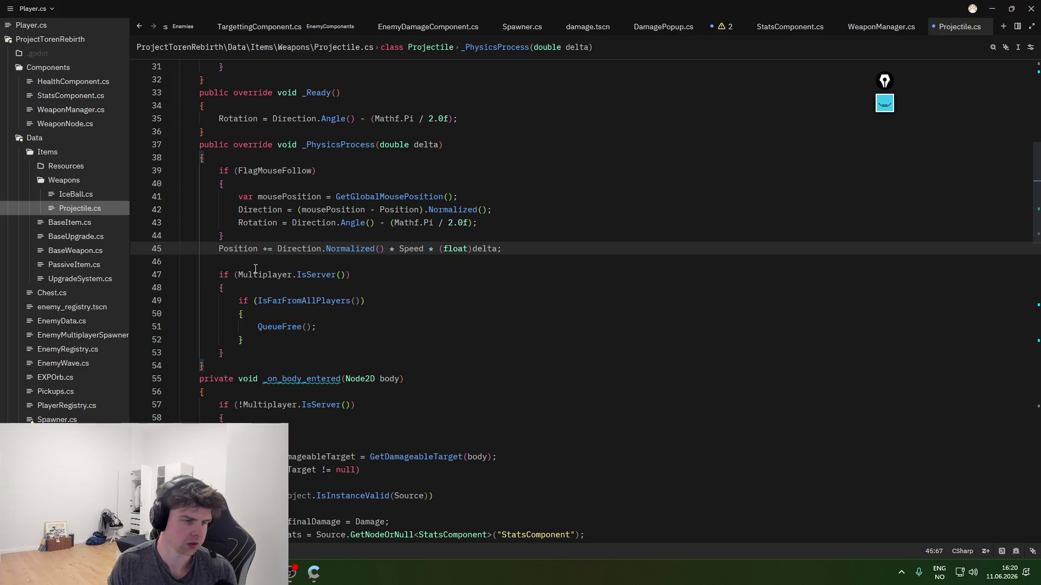
{"action": "scroll", "coordinate": [73, 415], "scroll_direction": "down", "scroll_amount": 6}
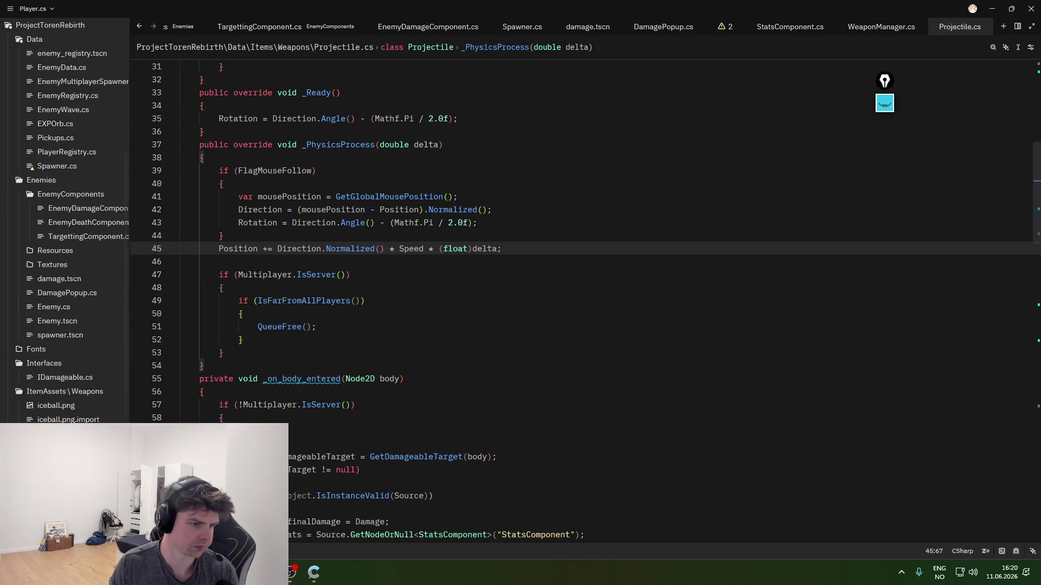
- Open Player.cs and add 'using Godot.Engine;' after the using Data line
{"action": "scroll", "coordinate": [71, 420], "scroll_direction": "down", "scroll_amount": 3}
{"action": "left_click", "coordinate": [59, 433]}
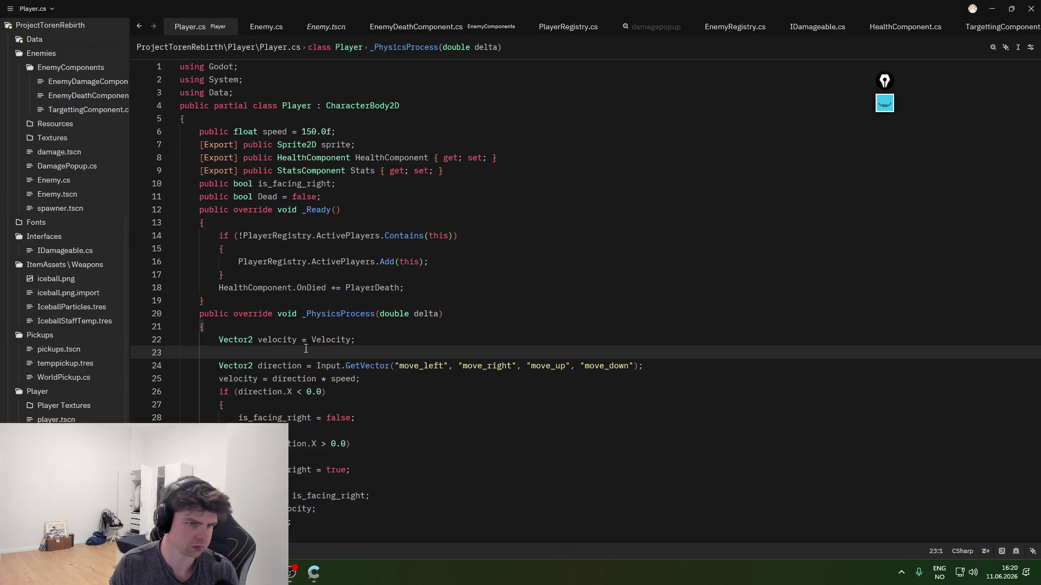
{"action": "left_click", "coordinate": [337, 92]}
{"action": "key", "text": "Return"}
{"action": "type", "text": "using G"}
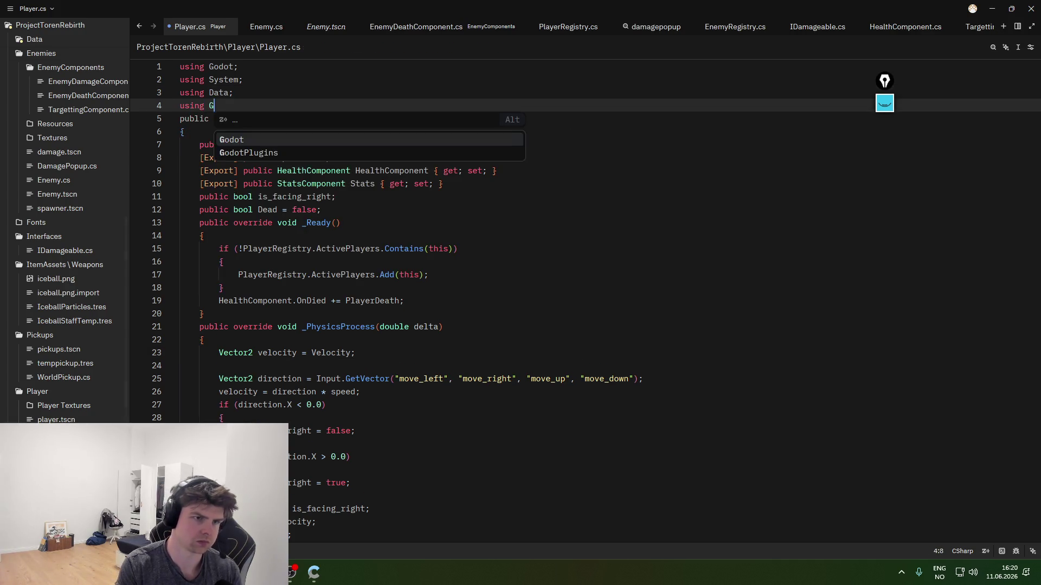
{"action": "type", "text": "odot.Engine;"}
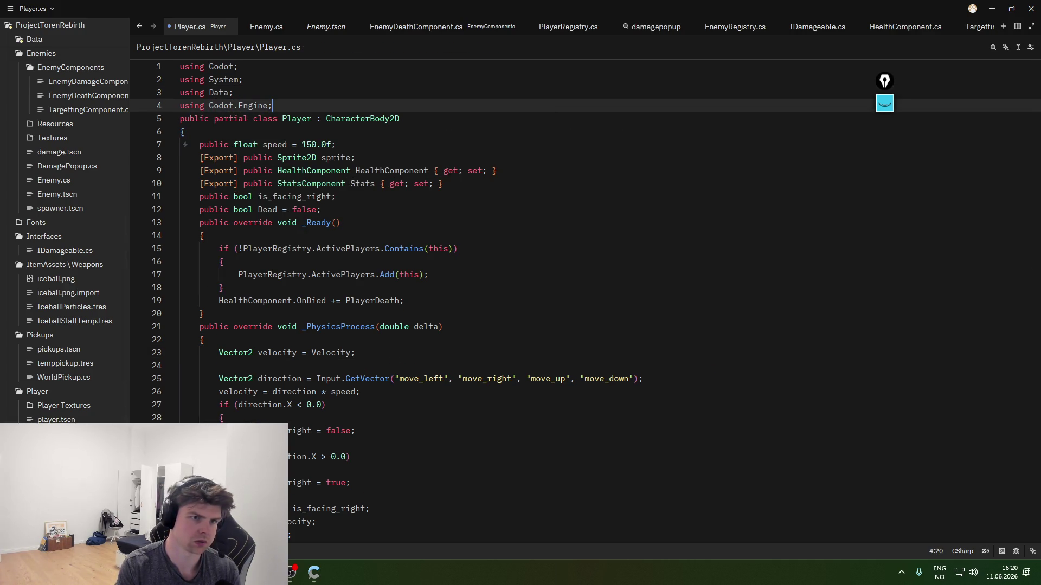
- Add GD.Print(Engine.GetPhysicsFramesPerSecond()) on line 24 of _PhysicsProcess and save Player.cs
{"action": "left_click", "coordinate": [366, 367]}
{"action": "type", "text": "Engine.GetPhysicsFramesPerSecond()"}
{"action": "key", "text": "ctrl+z"}
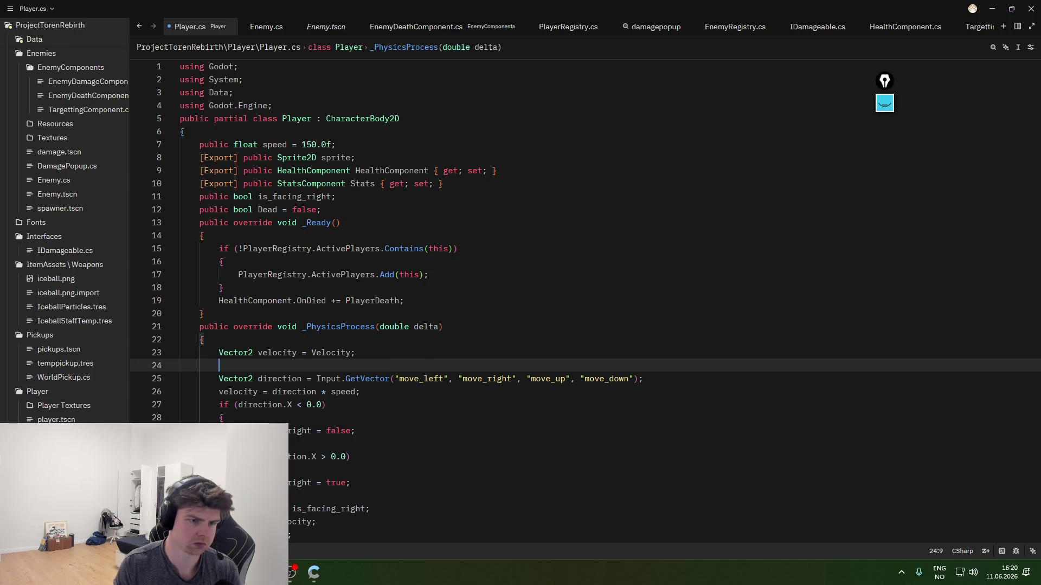
{"action": "type", "text": "GD.pRint("}
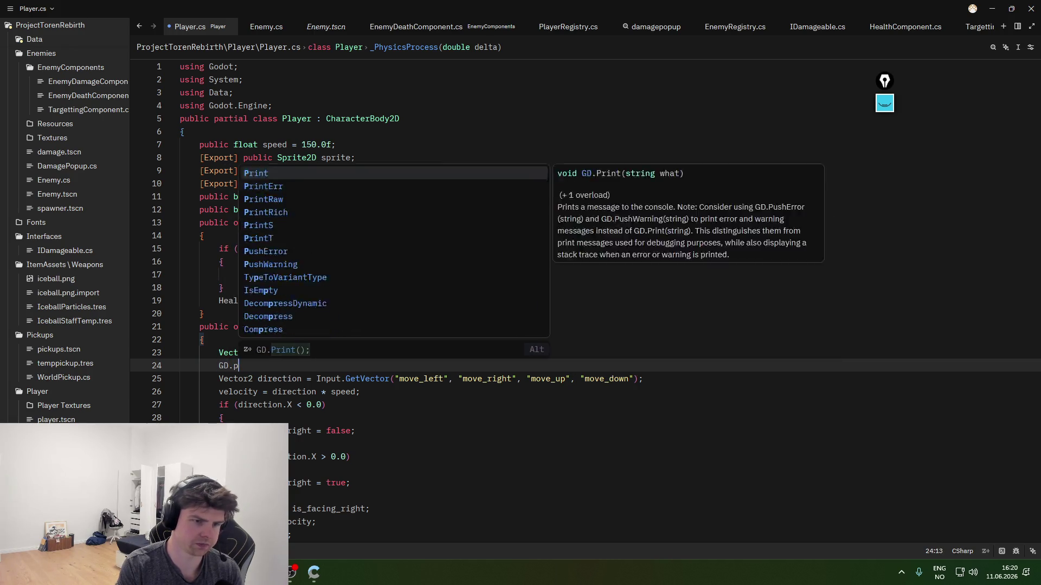
{"action": "type", "text": "Engine.GetPhysicsFramesPerSecond()"}
{"action": "key", "text": "ctrl+s"}
{"action": "key", "text": "Up"}
- Check the stream chat, then build and run the project in Godot
{"action": "left_click", "coordinate": [881, 102]}
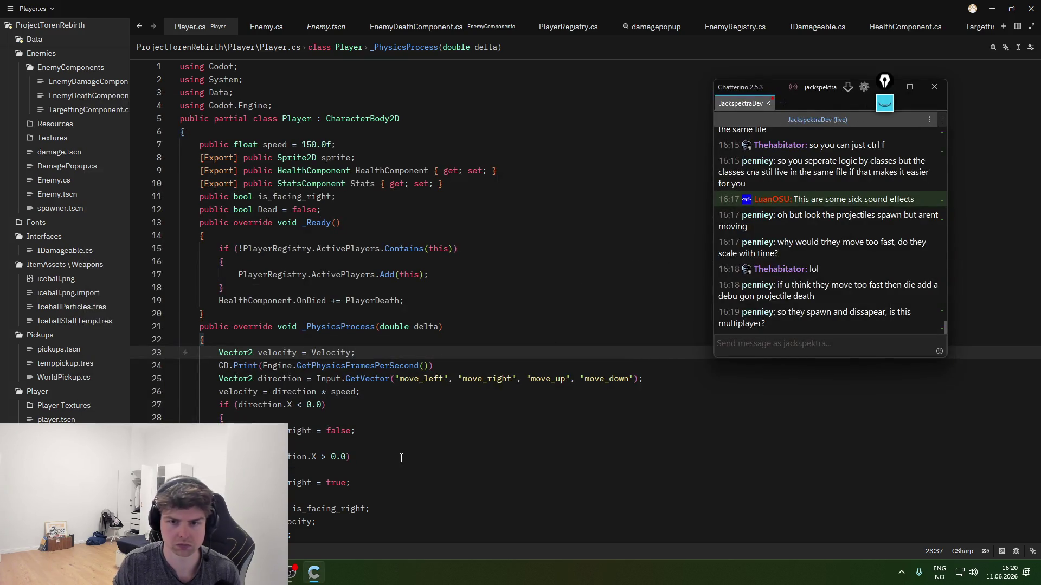
{"action": "mouse_move", "coordinate": [313, 572]}
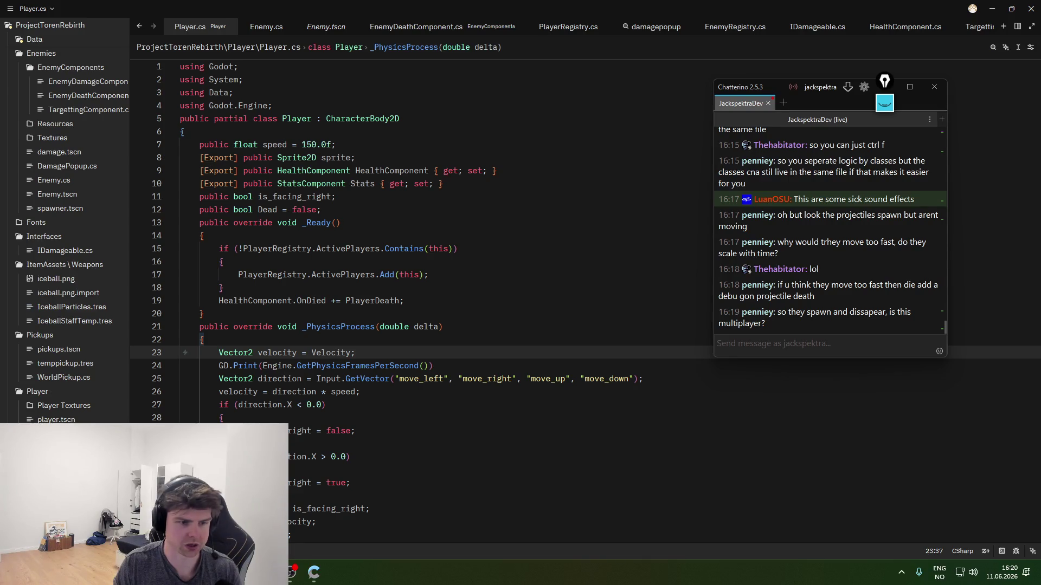
{"action": "key", "text": "alt+Tab"}
{"action": "left_click", "coordinate": [869, 25]}
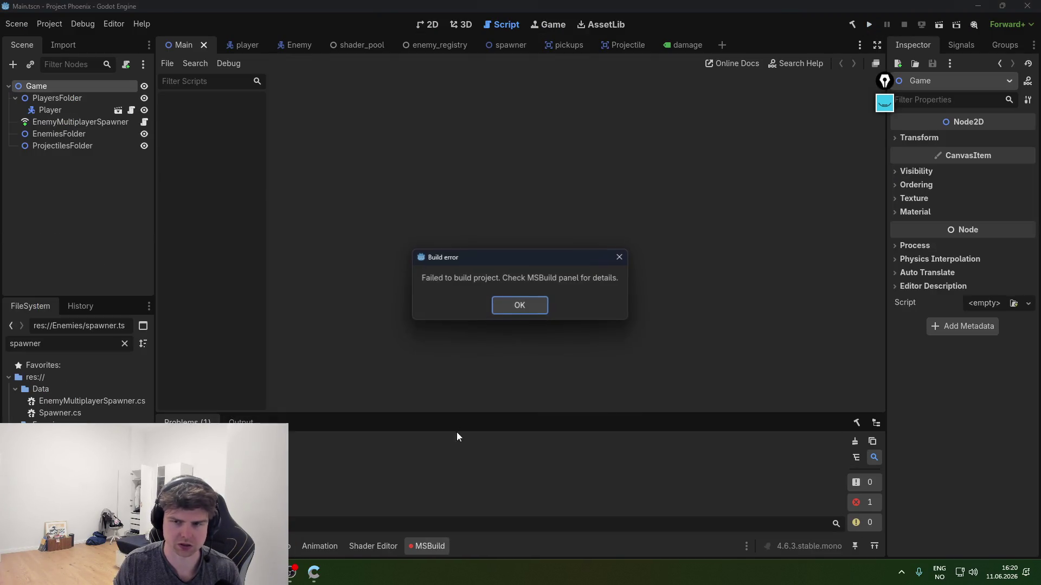
- Dismiss the build error, add the missing semicolon to the GD.Print line, and save Player.cs
{"action": "left_click", "coordinate": [505, 307]}
{"action": "key", "text": "super+Tab"}
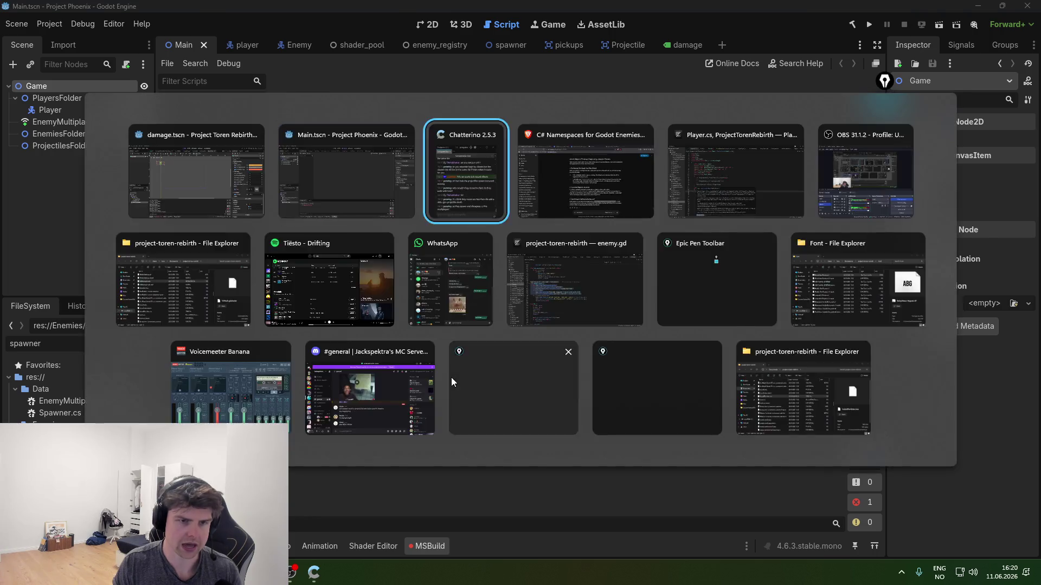
{"action": "key", "text": "alt+Tab"}
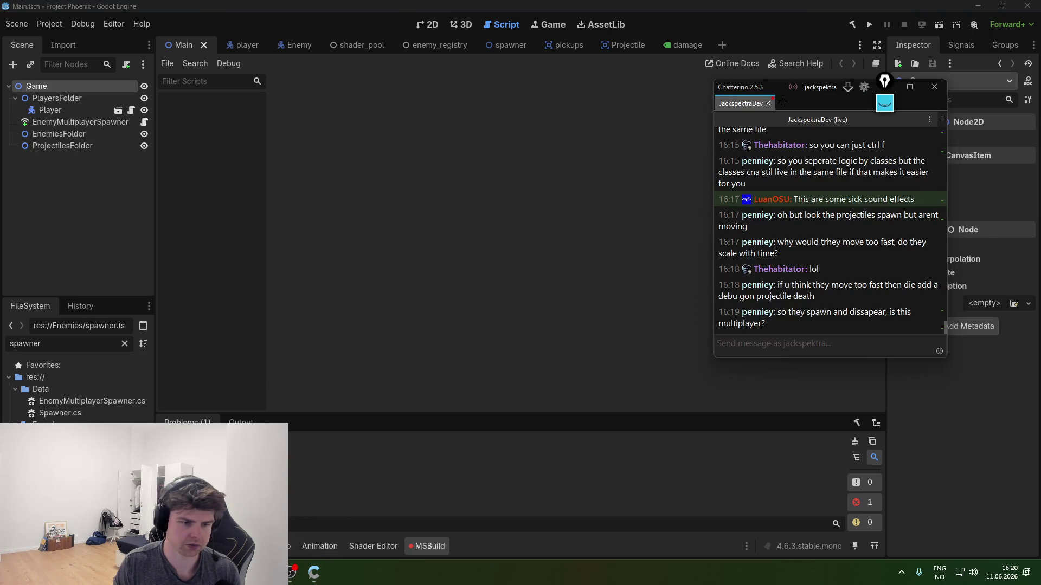
{"action": "key", "text": "alt+Tab"}
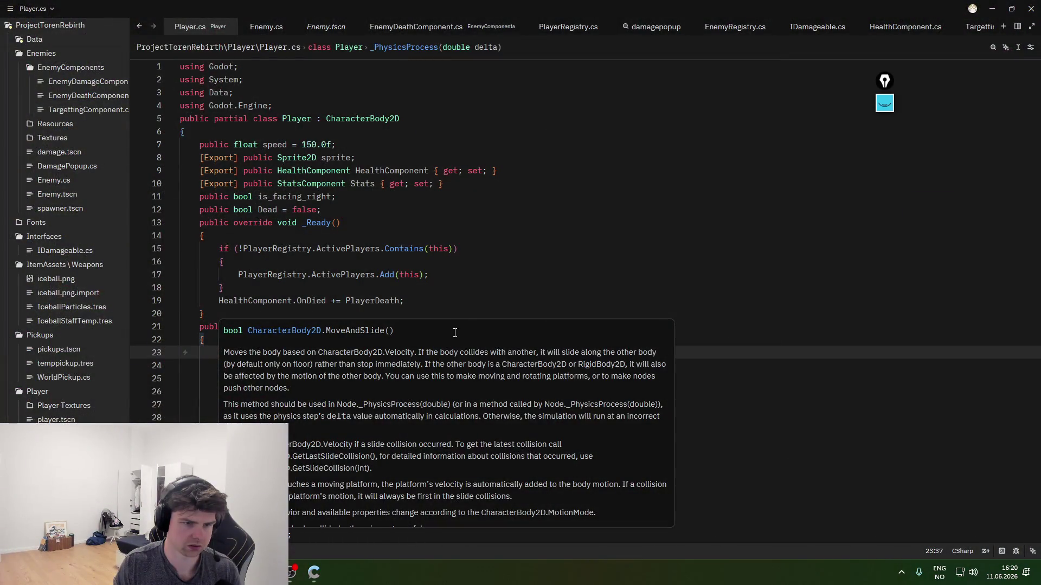
{"action": "left_click", "coordinate": [472, 354]}
{"action": "key", "text": "Down"}
{"action": "type", "text": ";"}
{"action": "key", "text": "ctrl+s"}
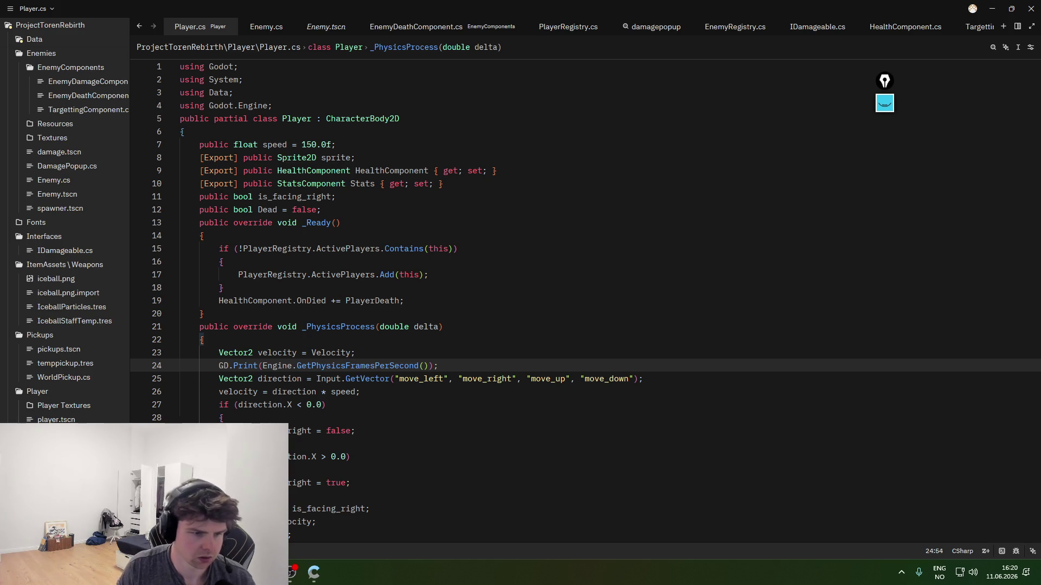
- Rerun the project in Godot, dismiss the Engine-is-a-type error, and return to the code
{"action": "key", "text": "alt+Tab"}
{"action": "left_click", "coordinate": [869, 25]}
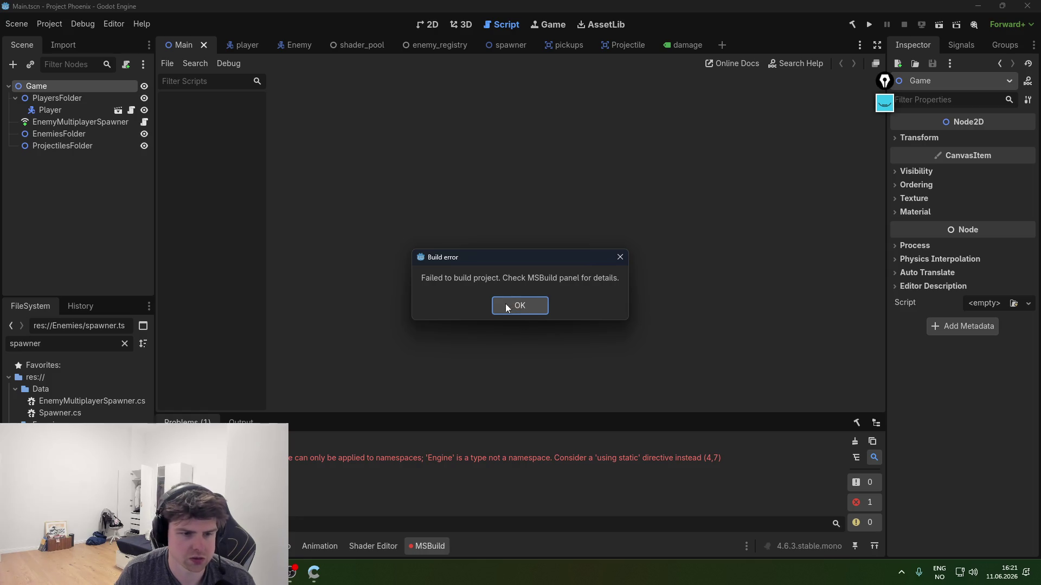
{"action": "left_click", "coordinate": [497, 305]}
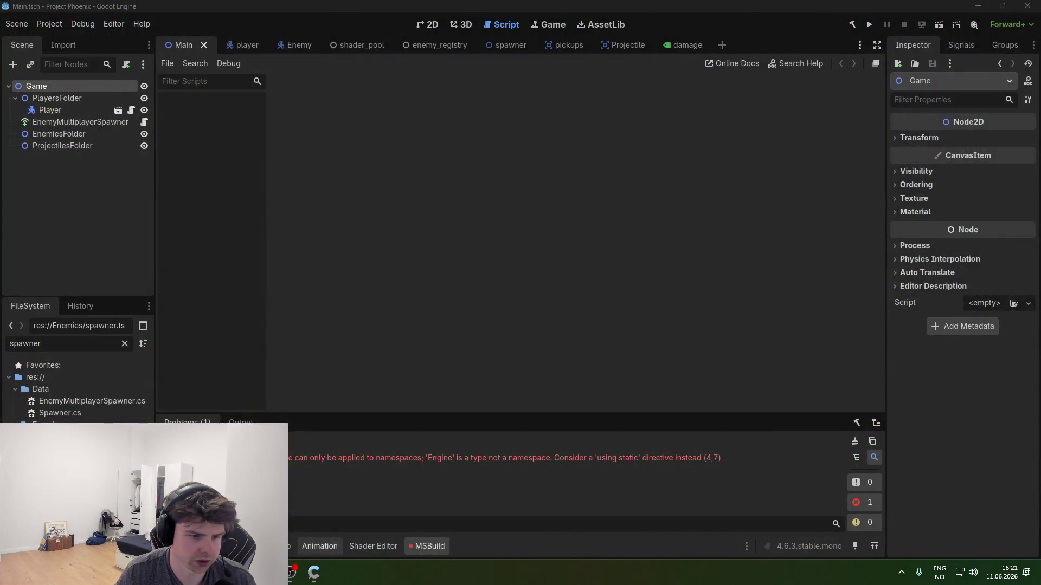
{"action": "key", "text": "alt+Tab"}
{"action": "left_click", "coordinate": [334, 539]}
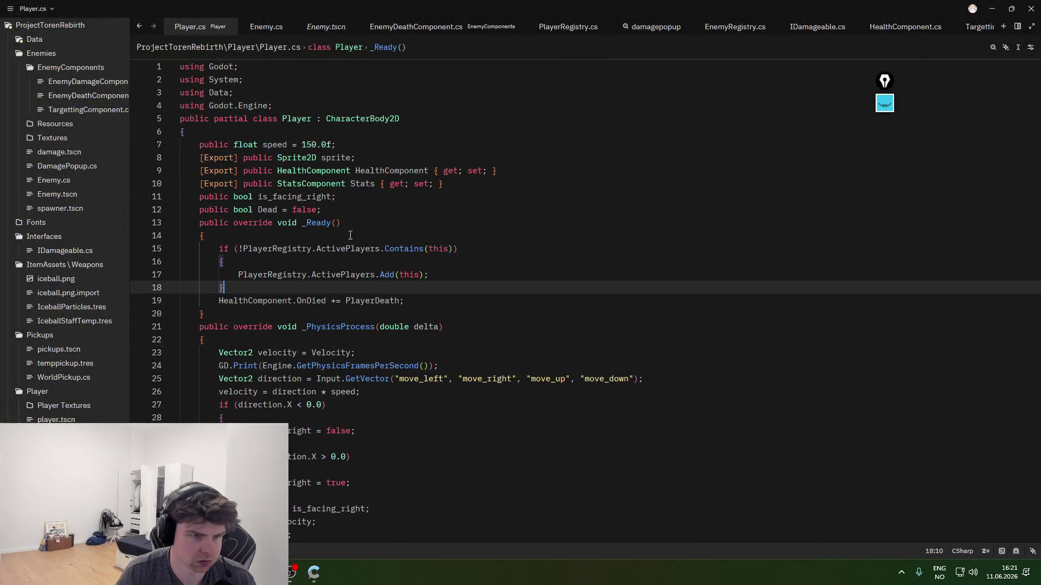
- Change 'using Godot.Engine;' to 'using Godot.Collections;' and rebuild the .NET project with F5
{"action": "left_click_drag", "start_coordinate": [267, 105], "coordinate": [246, 104]}
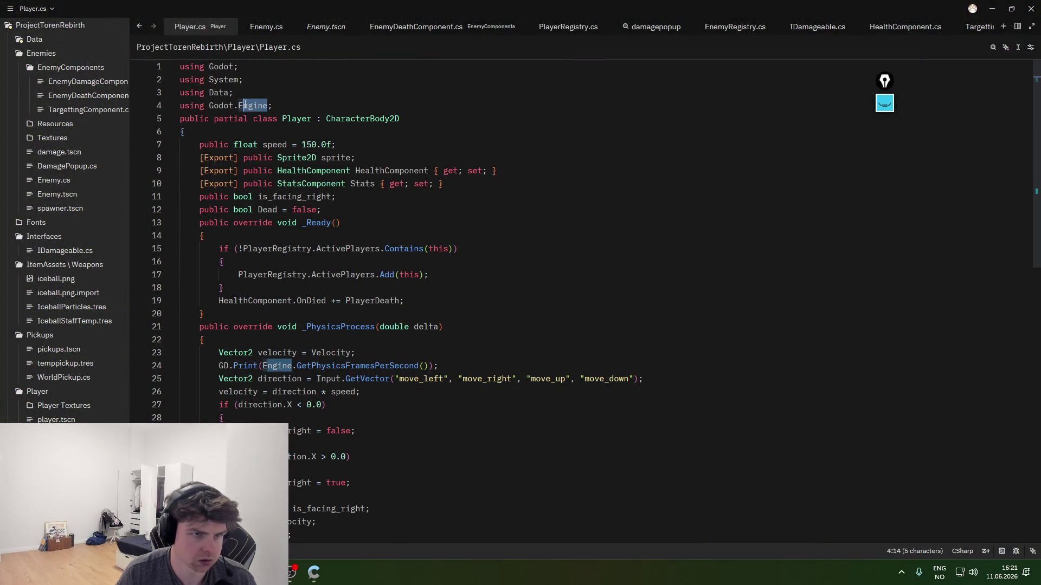
{"action": "key", "text": "BackSpace"}
{"action": "key", "text": "BackSpace"}
{"action": "type", "text": "Collections"}
{"action": "key", "text": "Up"}
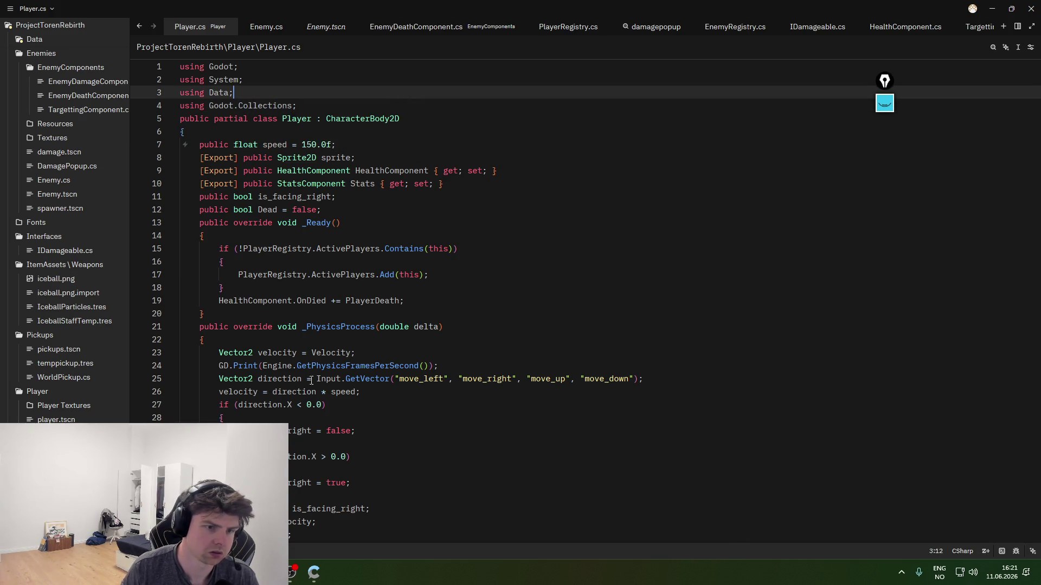
{"action": "left_click", "coordinate": [303, 105]}
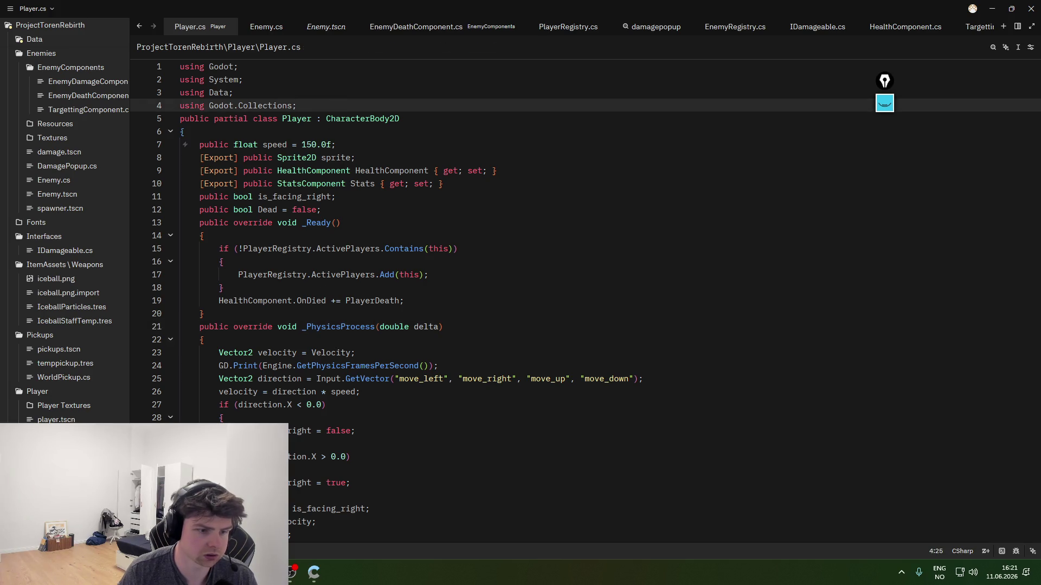
{"action": "key", "text": "alt+Tab"}
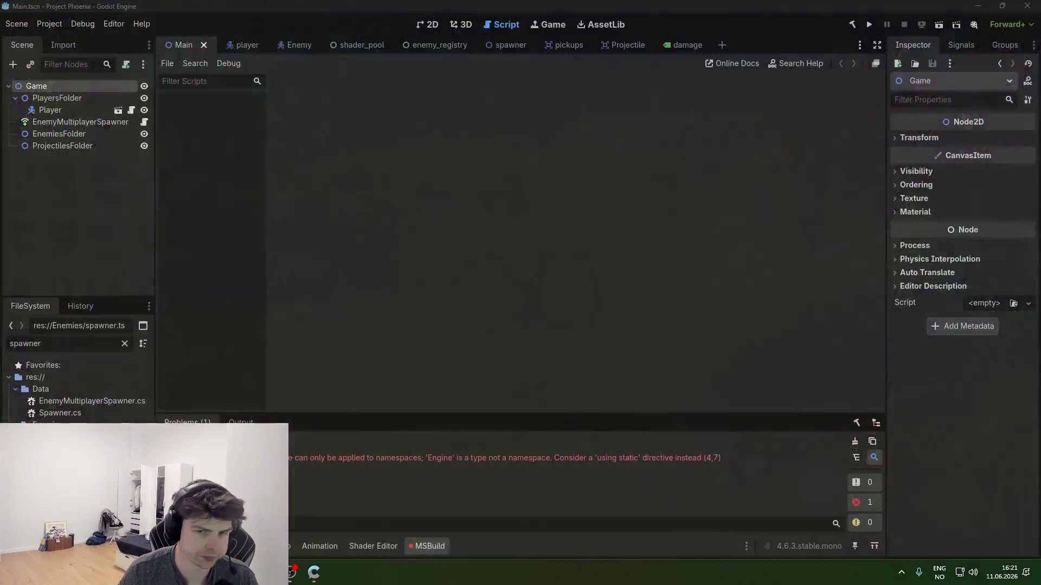
{"action": "key", "text": "F5"}
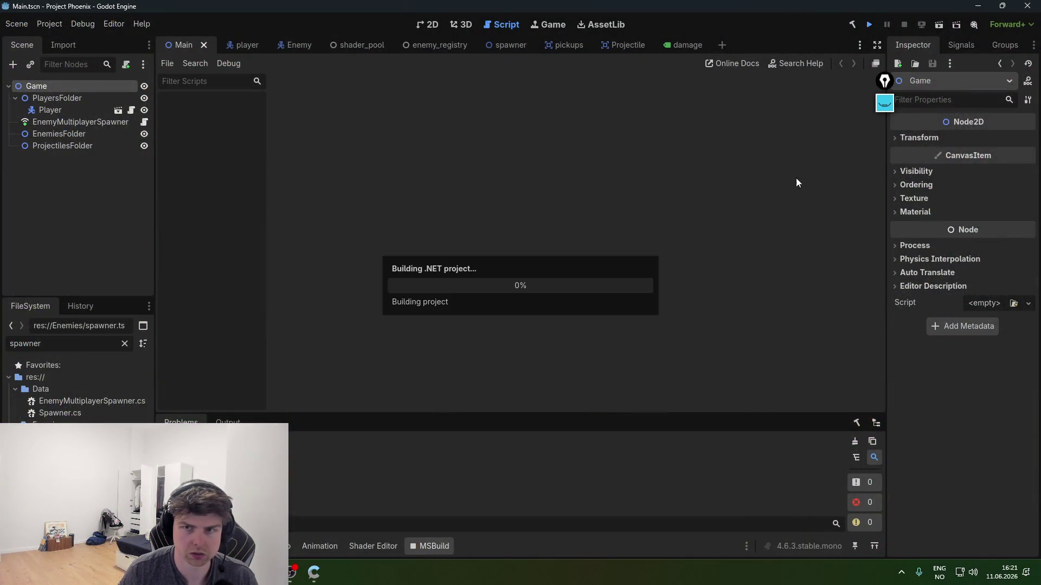
- Dismiss the build dialog and select the GD.Print statement on line 24 of Player.cs
{"action": "left_click", "coordinate": [516, 312]}
{"action": "key", "text": "alt+Tab"}
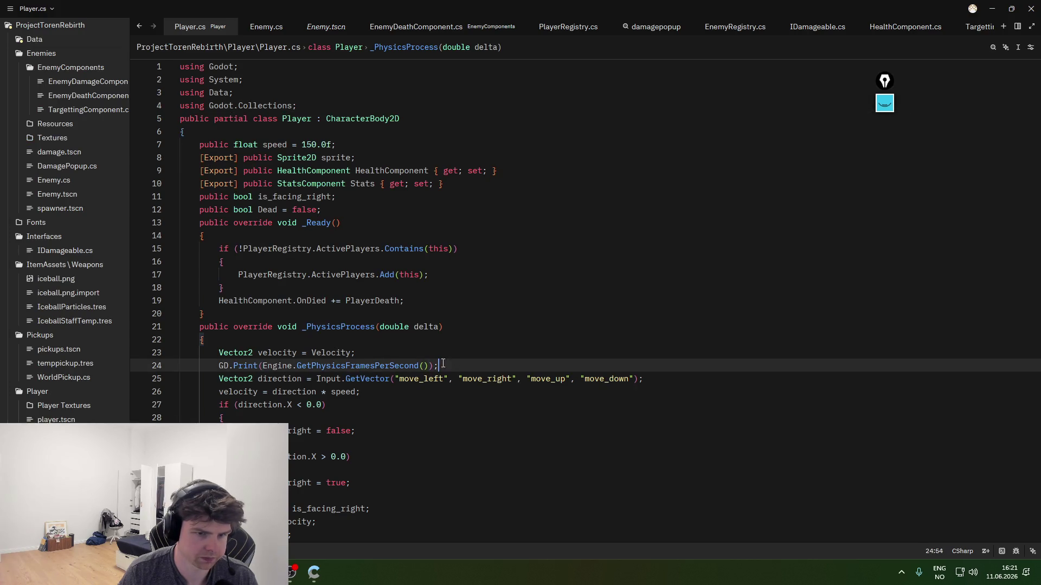
{"action": "left_click_drag", "start_coordinate": [451, 362], "coordinate": [219, 367]}
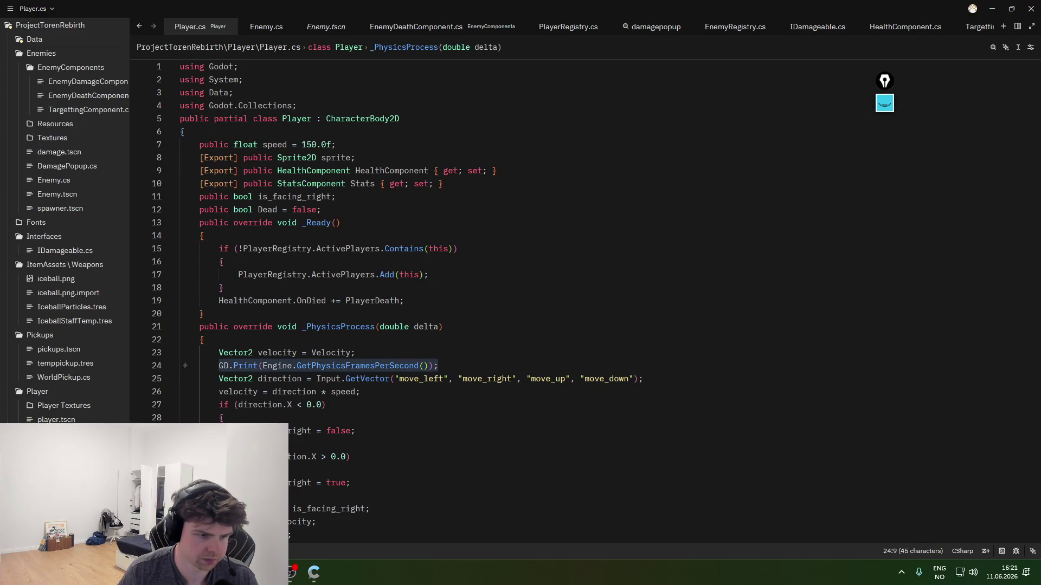
- Copy the GetPhysicsFramesPerSecond error from Godot's Problems panel and bring up Gemini
{"action": "key", "text": "alt+Tab"}
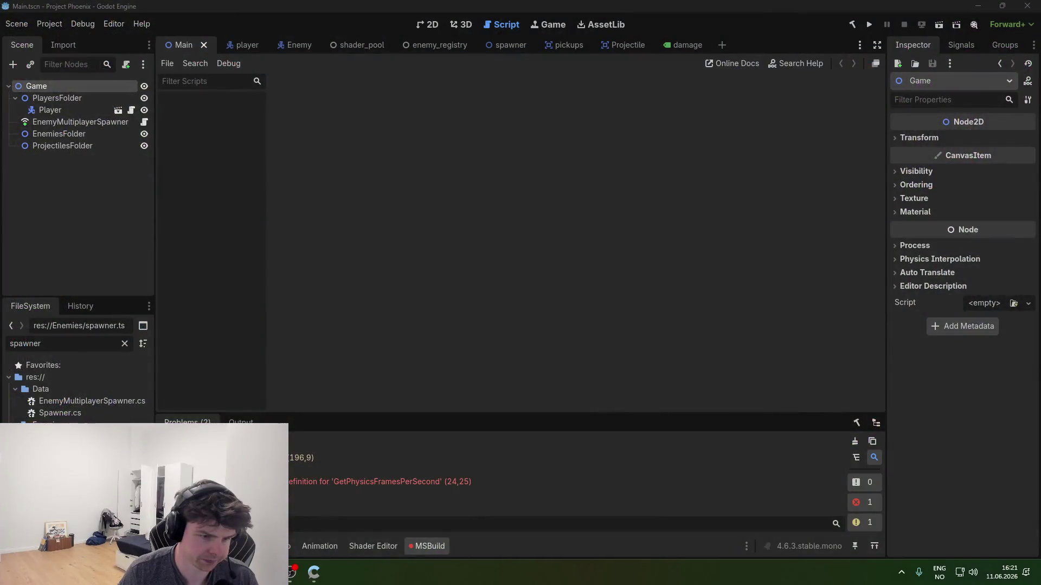
{"action": "key", "text": "alt+Tab"}
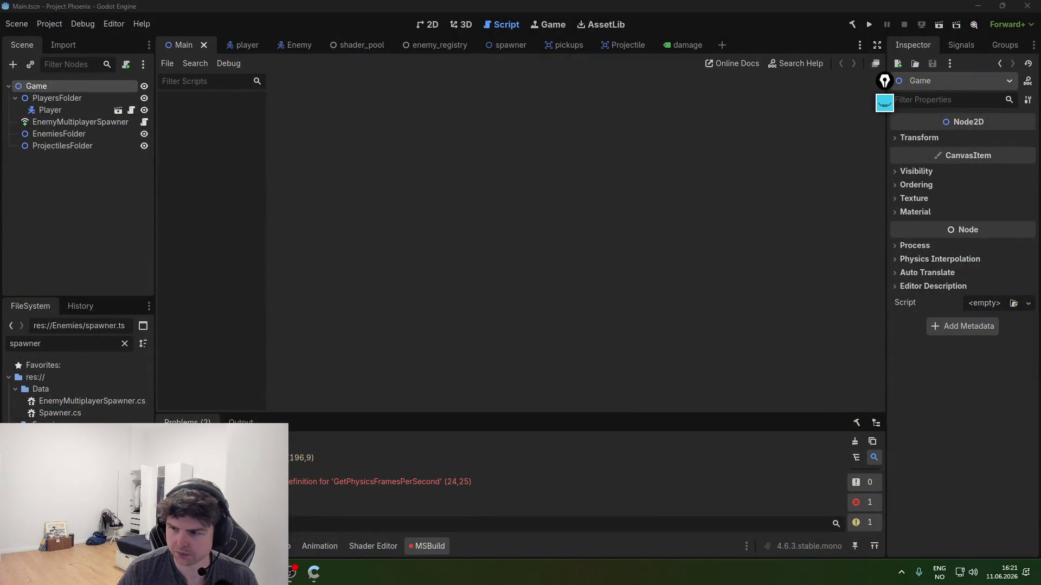
{"action": "right_click", "coordinate": [450, 482]}
{"action": "left_click", "coordinate": [488, 494]}
{"action": "key", "text": "alt+Tab"}
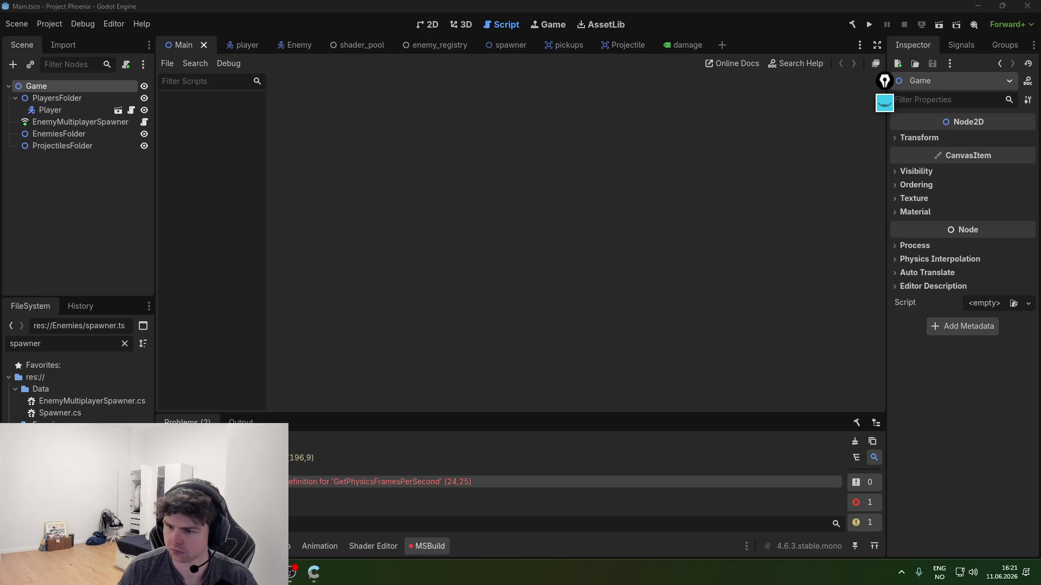
{"action": "key", "text": "alt+Tab"}
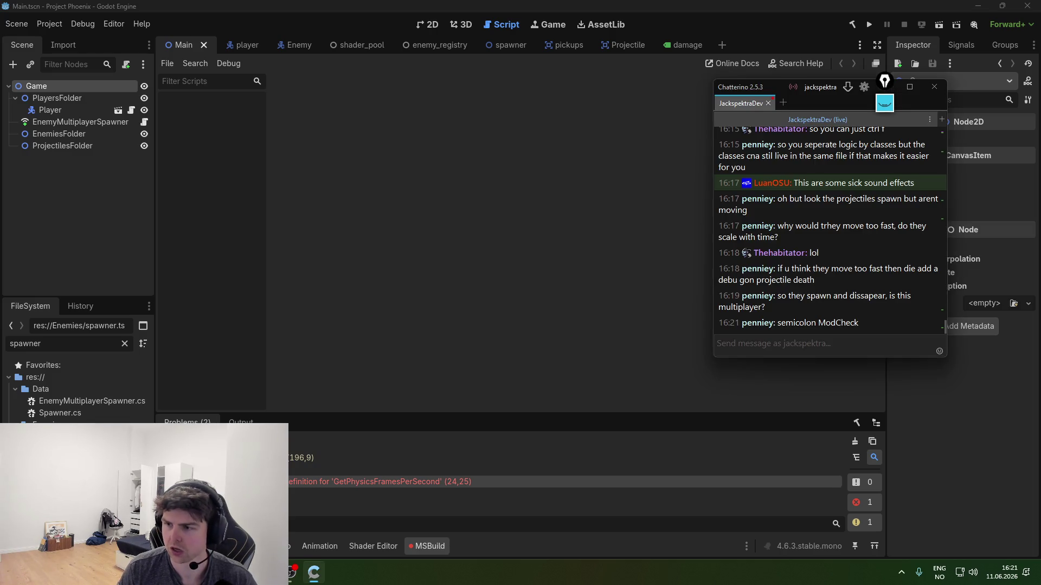
{"action": "key", "text": "alt+Tab"}
{"action": "key", "text": "alt+Tab"}
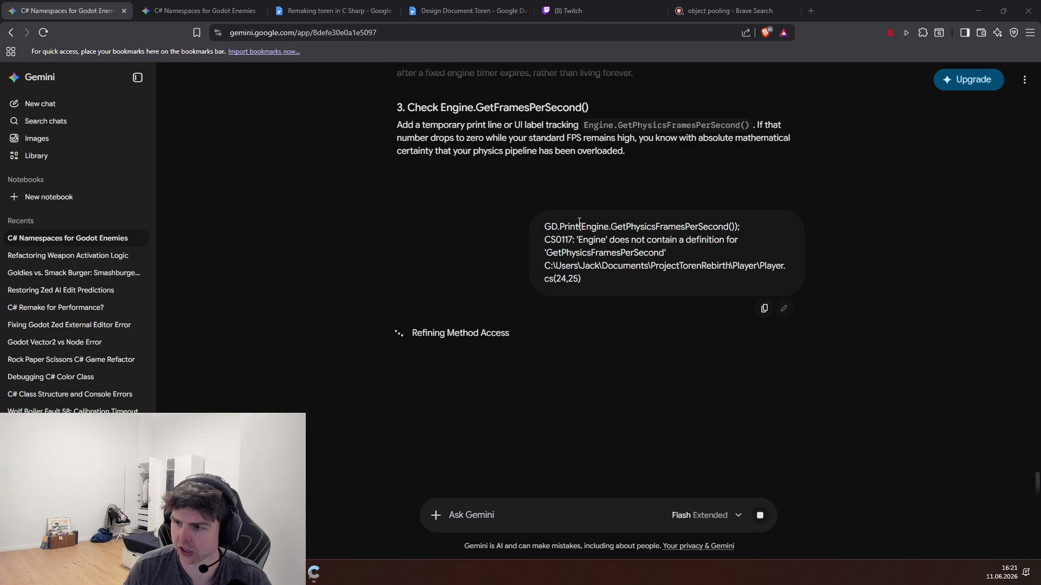
- Read through Gemini's CS0117 explanation pointing to the PhysicsTicksPerSecond property
{"action": "scroll", "coordinate": [459, 350], "scroll_direction": "down", "scroll_amount": 2}
{"action": "scroll", "coordinate": [460, 351], "scroll_direction": "up", "scroll_amount": 2}
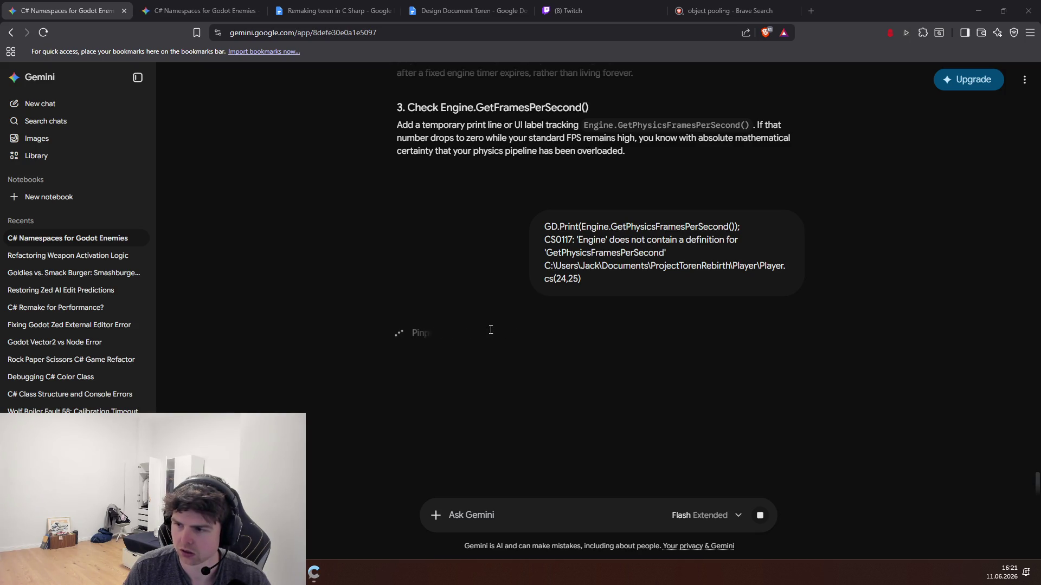
{"action": "scroll", "coordinate": [485, 326], "scroll_direction": "up", "scroll_amount": 2}
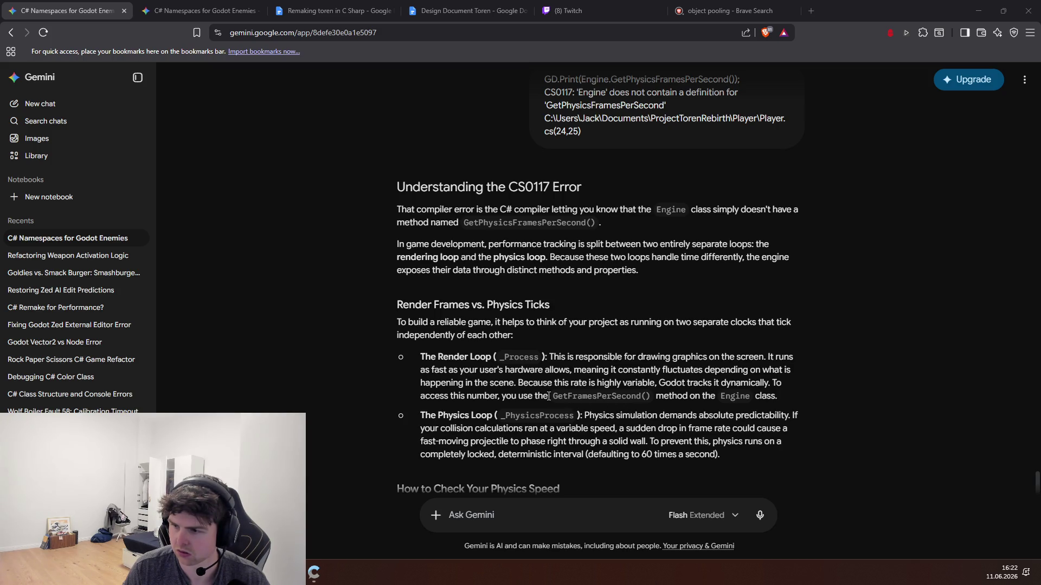
{"action": "scroll", "coordinate": [549, 396], "scroll_direction": "down", "scroll_amount": 2}
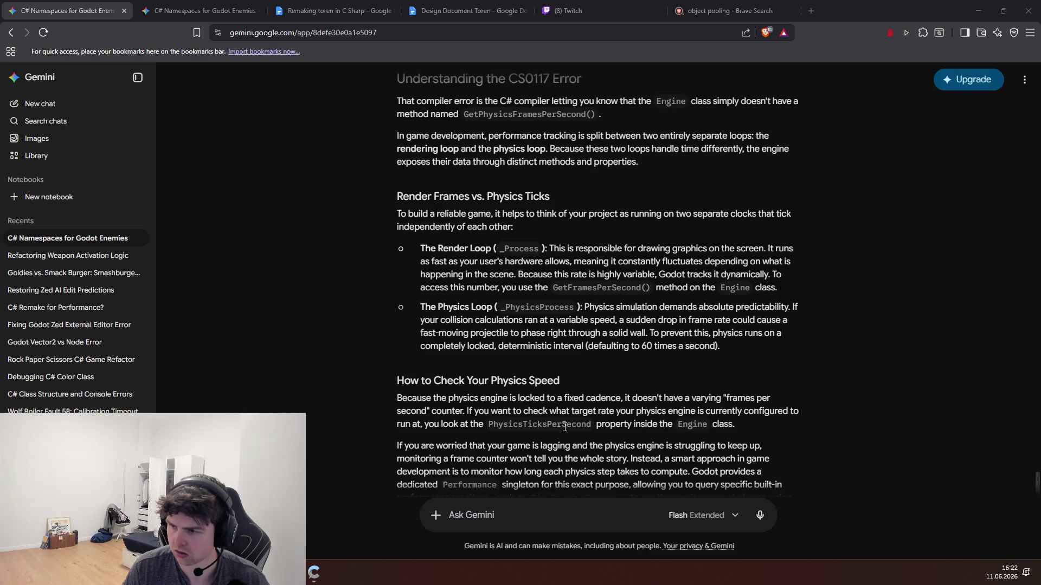
{"action": "scroll", "coordinate": [565, 427], "scroll_direction": "down", "scroll_amount": 1}
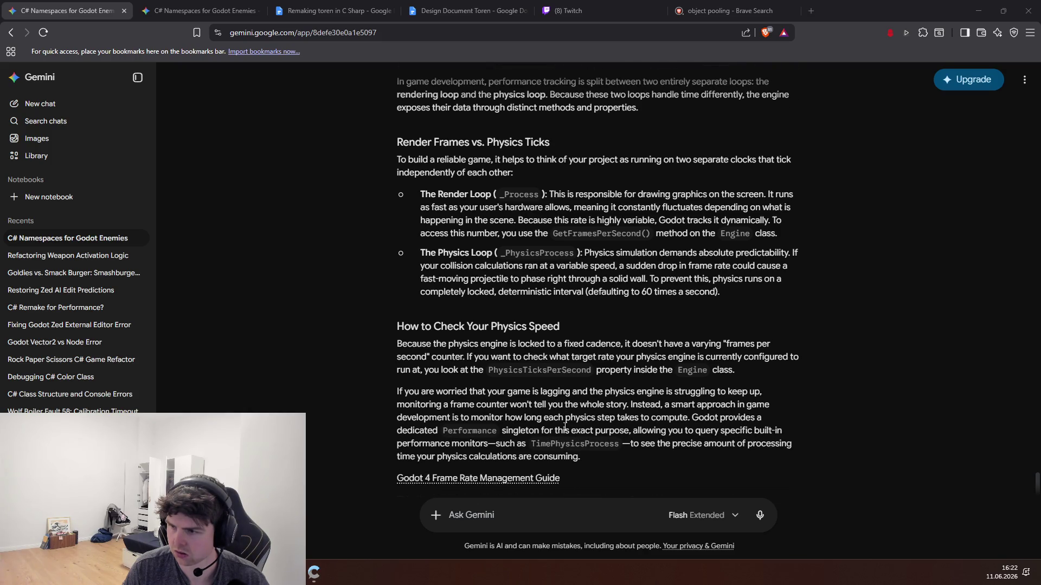
{"action": "scroll", "coordinate": [565, 427], "scroll_direction": "down", "scroll_amount": 1}
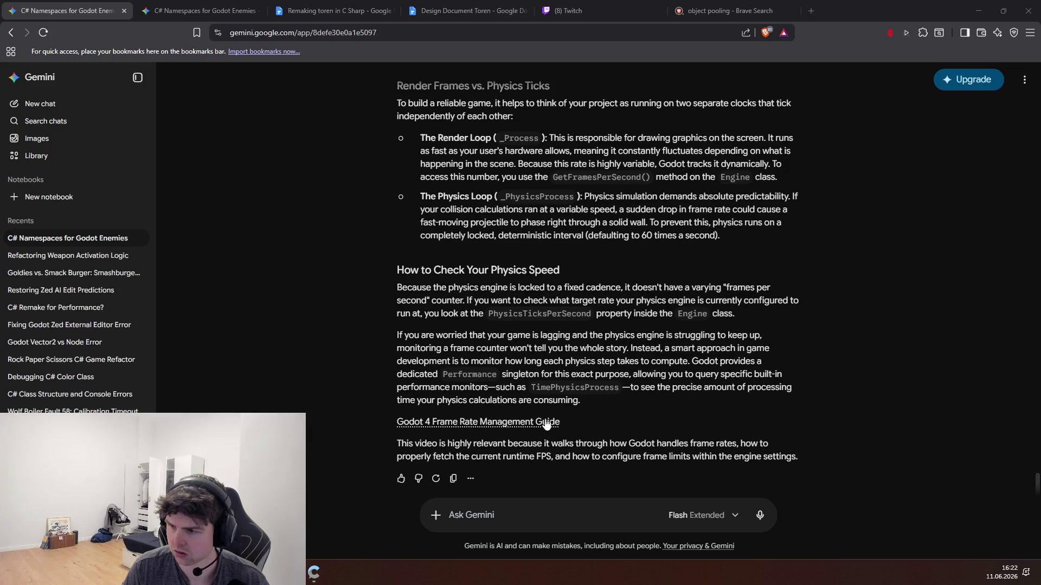
{"action": "scroll", "coordinate": [583, 387], "scroll_direction": "up", "scroll_amount": 3}
{"action": "scroll", "coordinate": [526, 483], "scroll_direction": "down", "scroll_amount": 3}
- Ask Gemini what to put in the print statement to see if the engine is slowing down
{"action": "left_click", "coordinate": [525, 502]}
{"action": "type", "text": "So what do io t"}
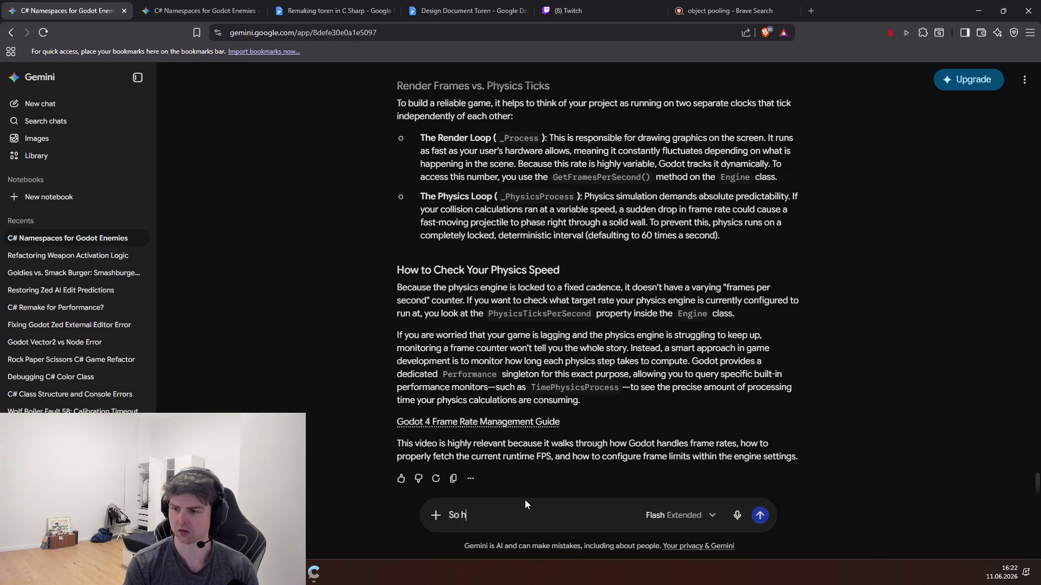
{"action": "type", "text": " my print statment to"}
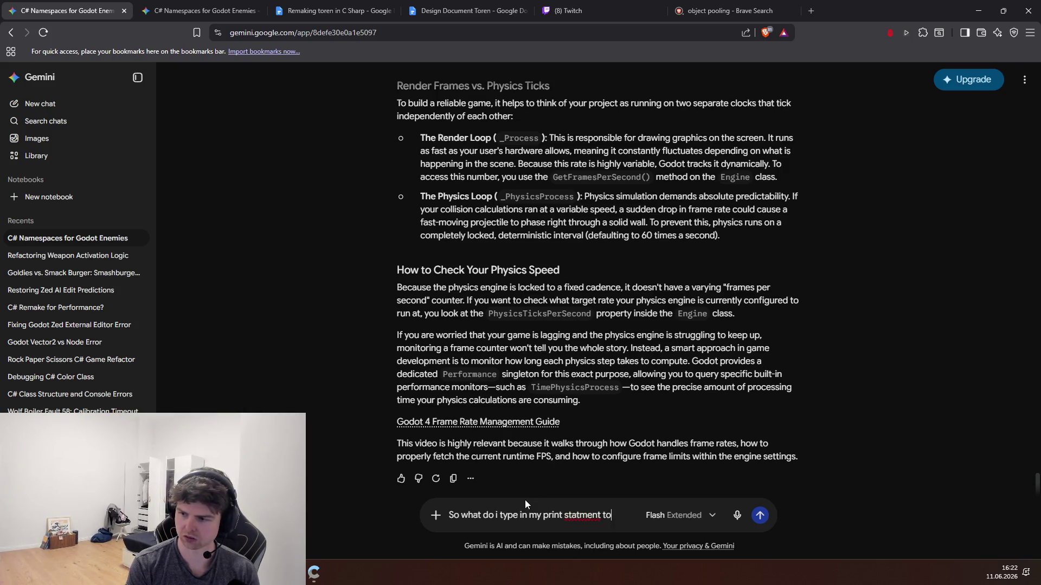
{"action": "type", "text": " see if the engine is slowing down?"}
{"action": "key", "text": "Return"}
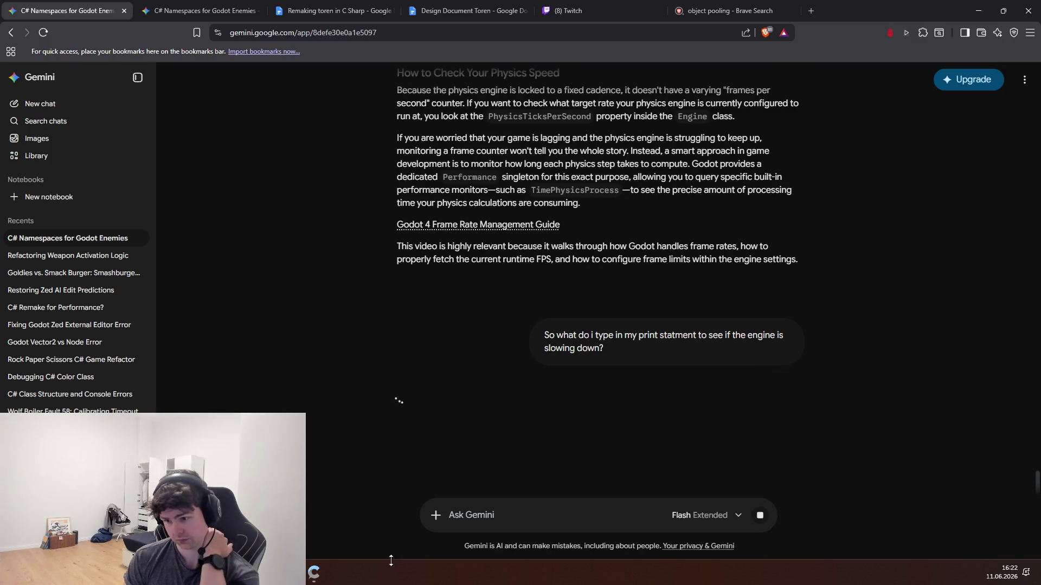
- Highlight GetFramesPerSecond() in the earlier Render Loop bullet and leave the browser
{"action": "scroll", "coordinate": [487, 357], "scroll_direction": "up", "scroll_amount": 4}
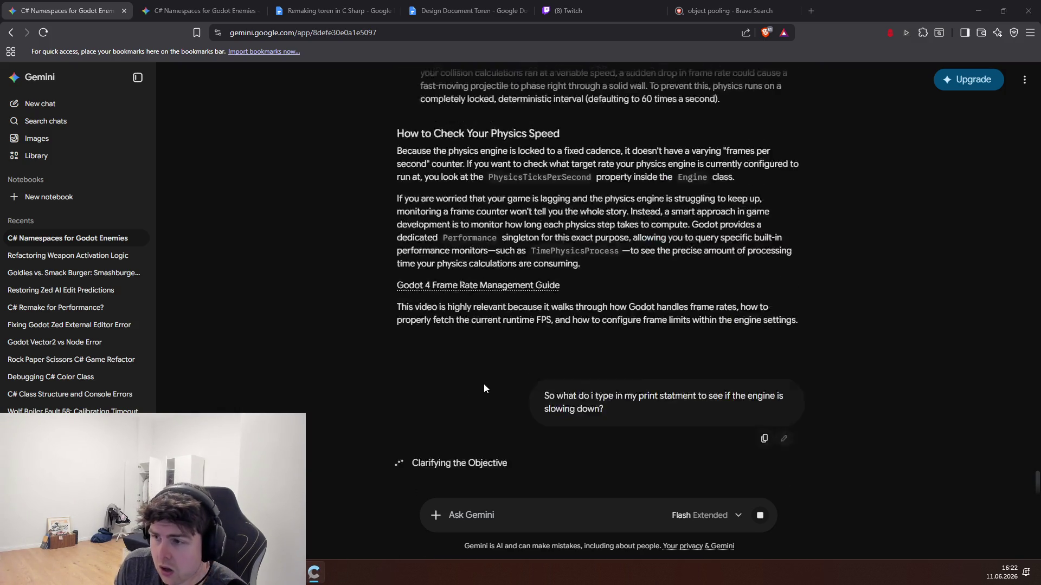
{"action": "scroll", "coordinate": [481, 391], "scroll_direction": "down", "scroll_amount": 4}
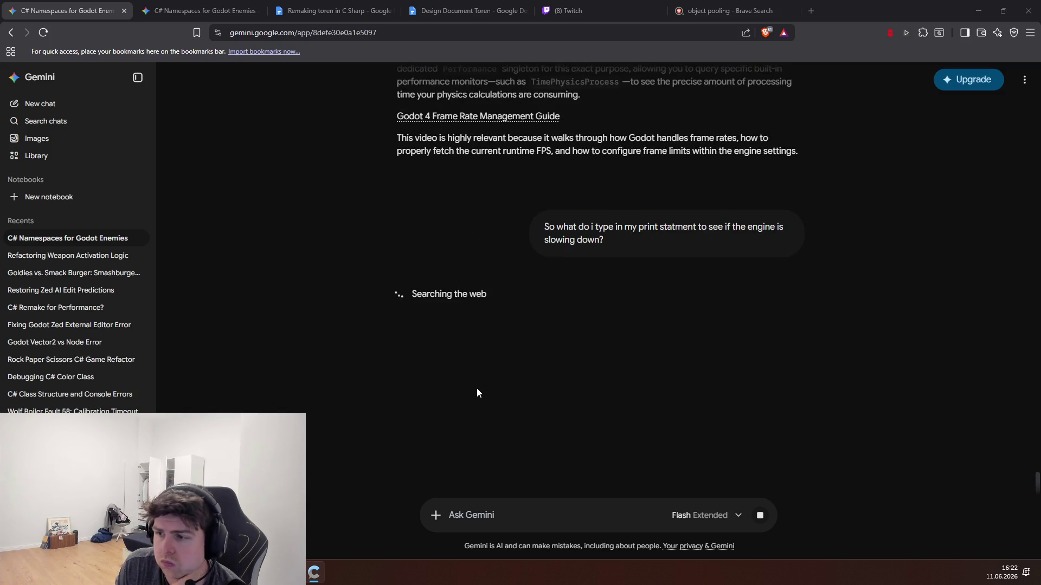
{"action": "scroll", "coordinate": [419, 425], "scroll_direction": "up", "scroll_amount": 10}
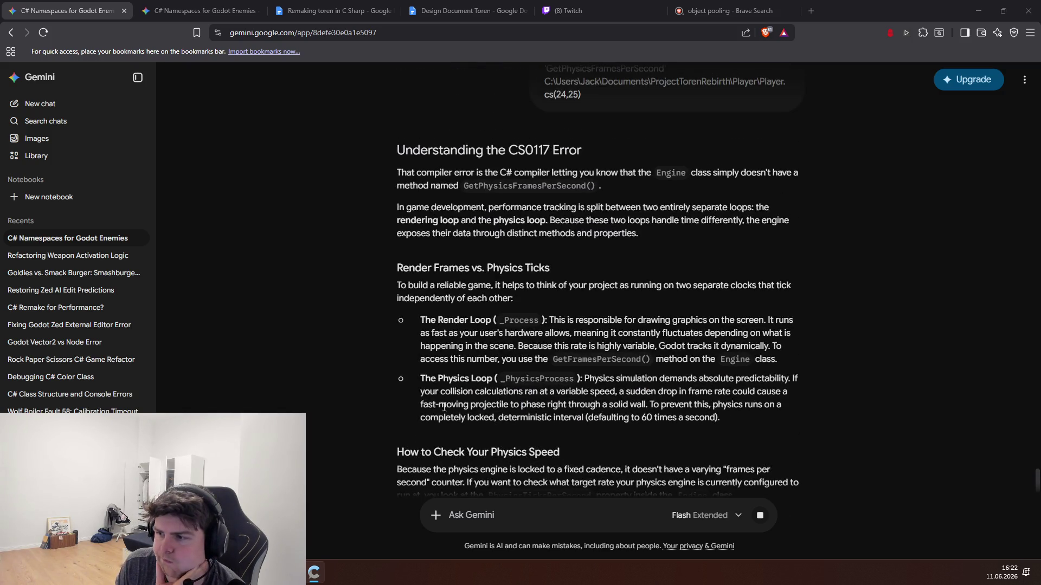
{"action": "left_click_drag", "start_coordinate": [650, 360], "coordinate": [552, 360]}
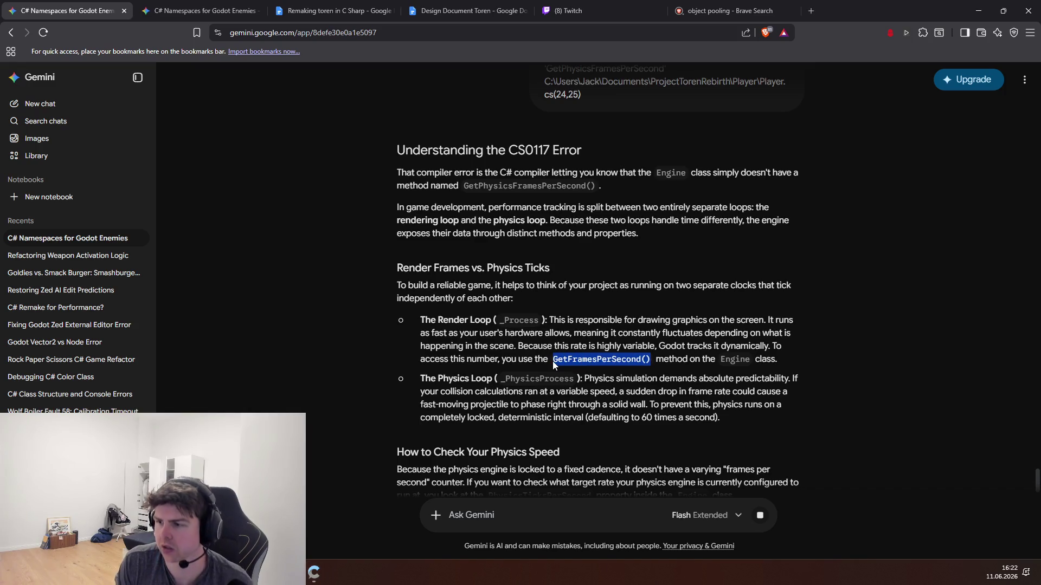
{"action": "key", "text": "alt+Tab"}
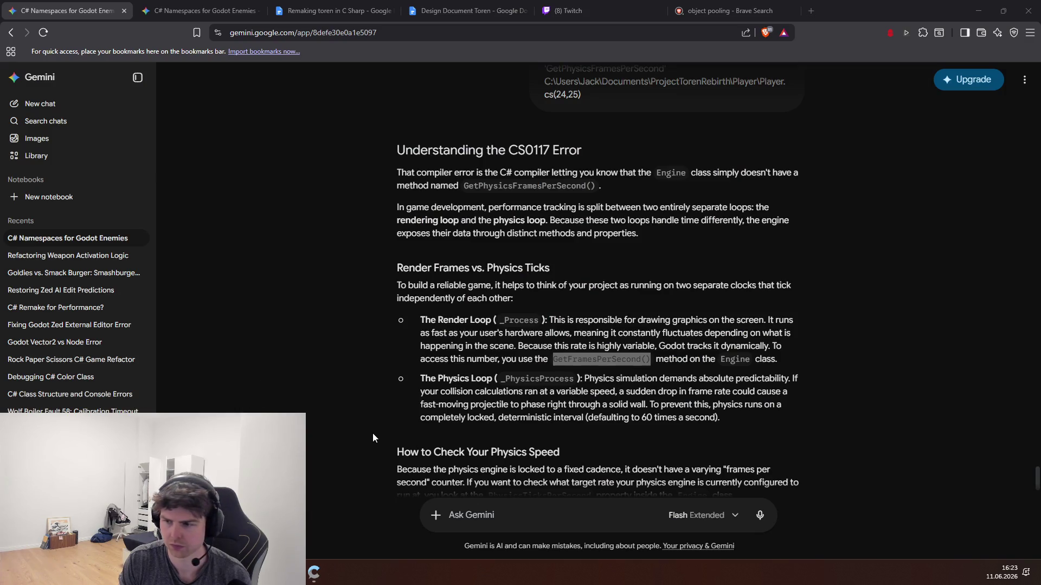
- Review Gemini's new answer, highlighting the Engine.GetFramesPerSecond() snippet, then deselect it
{"action": "scroll", "coordinate": [373, 434], "scroll_direction": "down", "scroll_amount": 15}
{"action": "scroll", "coordinate": [369, 428], "scroll_direction": "up", "scroll_amount": 5}
{"action": "left_click_drag", "start_coordinate": [546, 251], "coordinate": [398, 252]}
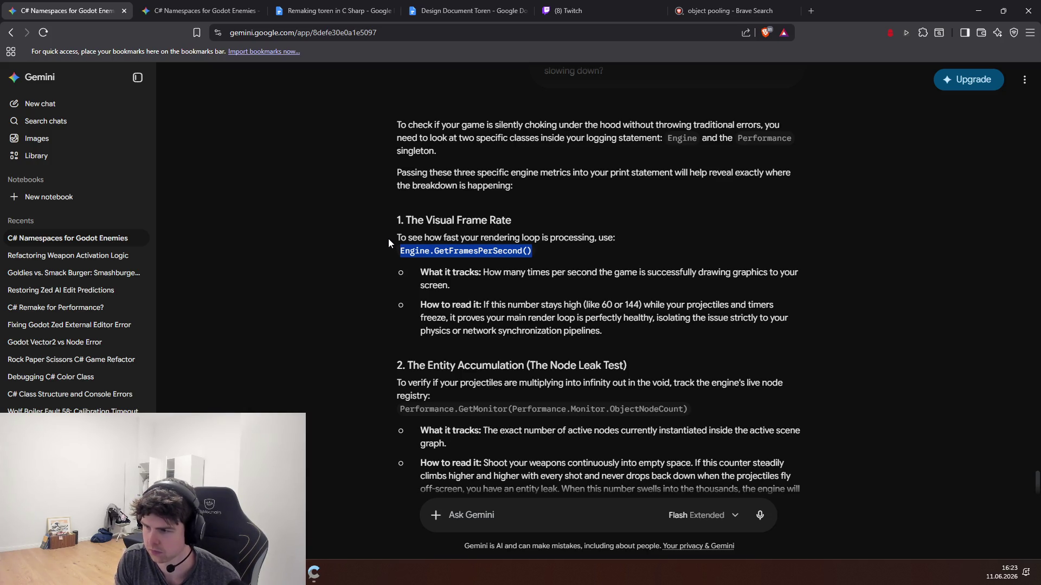
{"action": "left_click", "coordinate": [383, 283]}
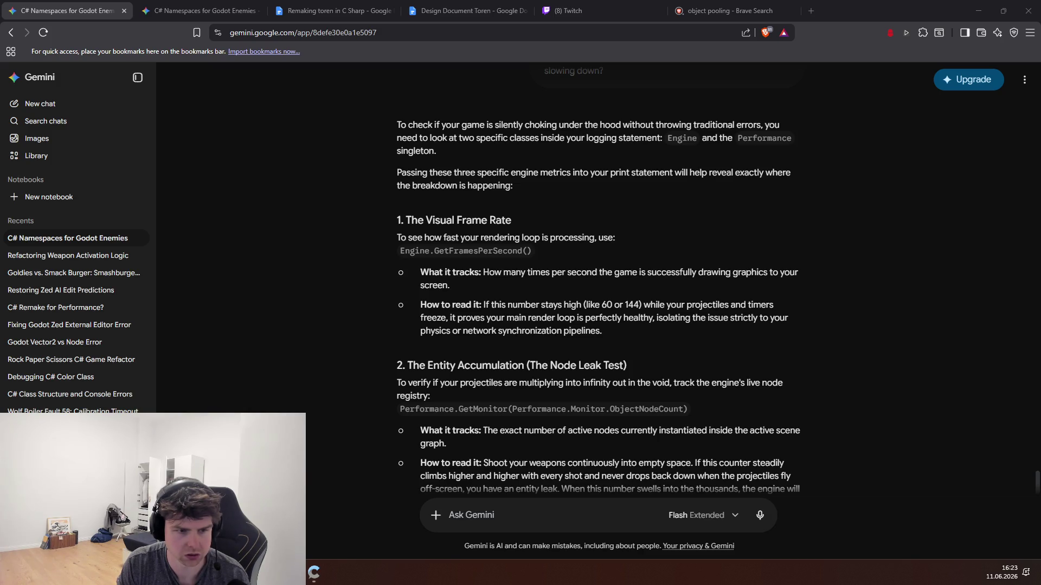
{"action": "scroll", "coordinate": [319, 328], "scroll_direction": "down", "scroll_amount": 4}
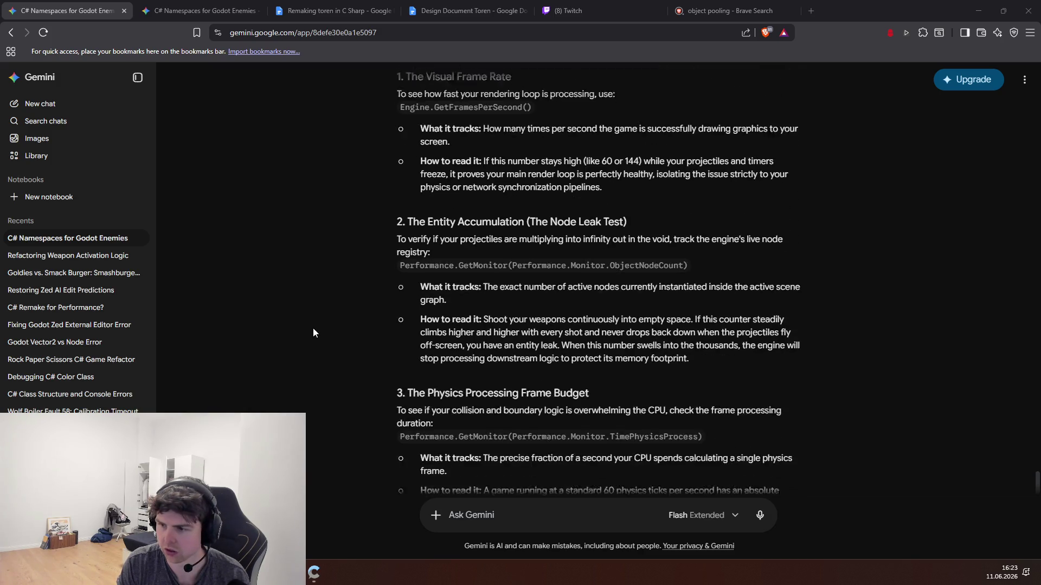
{"action": "scroll", "coordinate": [294, 341], "scroll_direction": "up", "scroll_amount": 4}
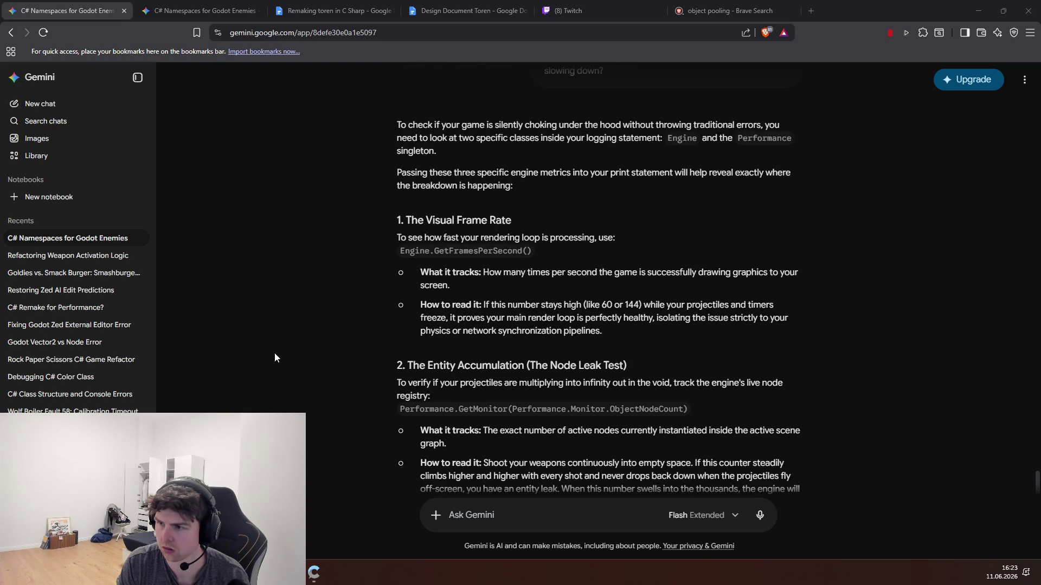